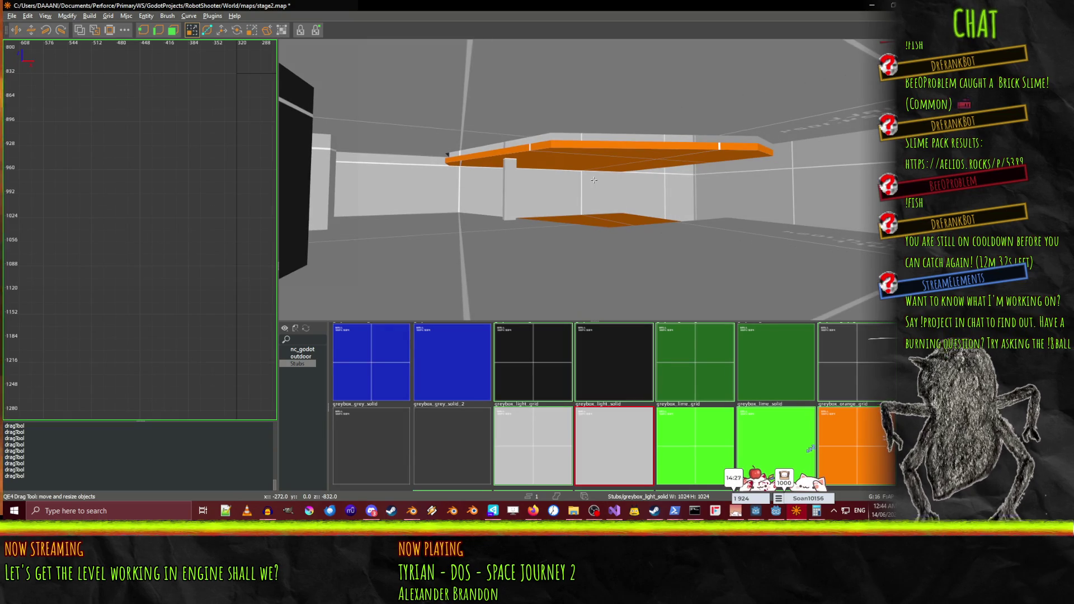
Fly the 3D camera over to the large orange ramp and select the brush beneath it
{"action": "key", "text": "z"}
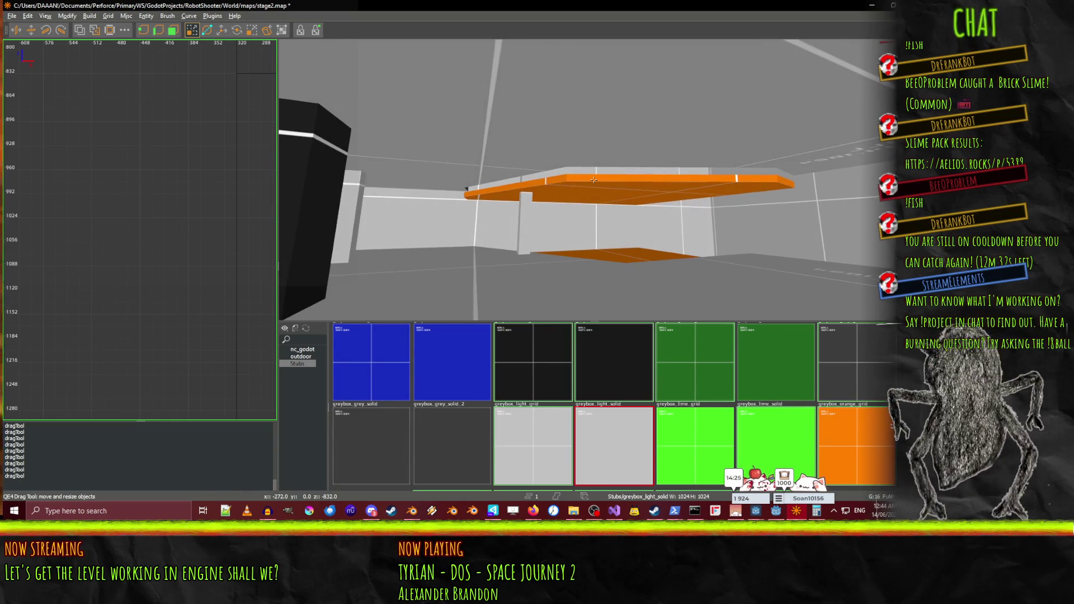
{"action": "key", "text": "w"}
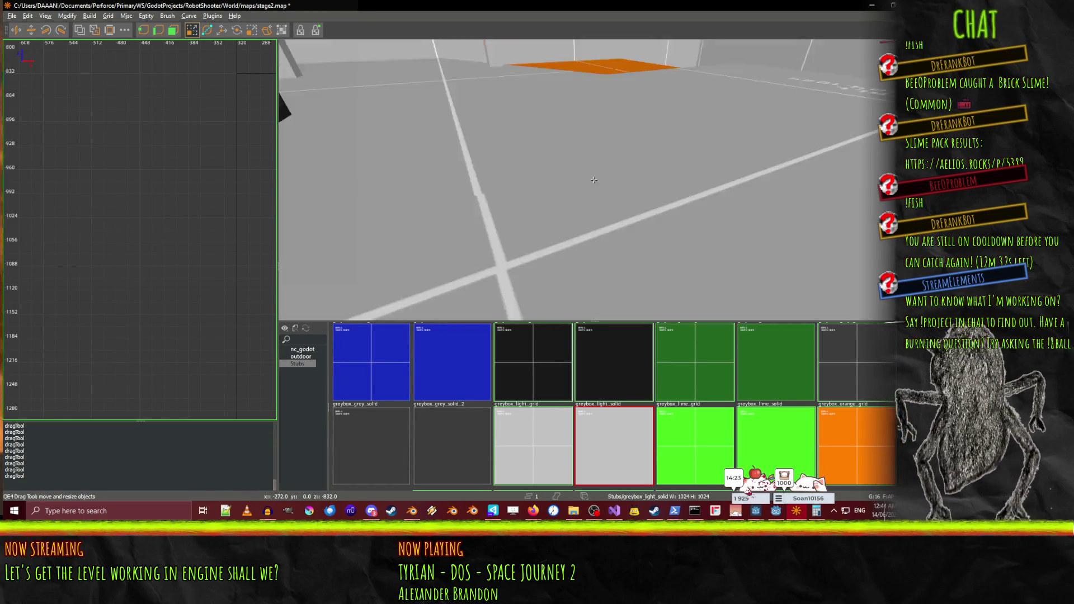
{"action": "key", "text": "w"}
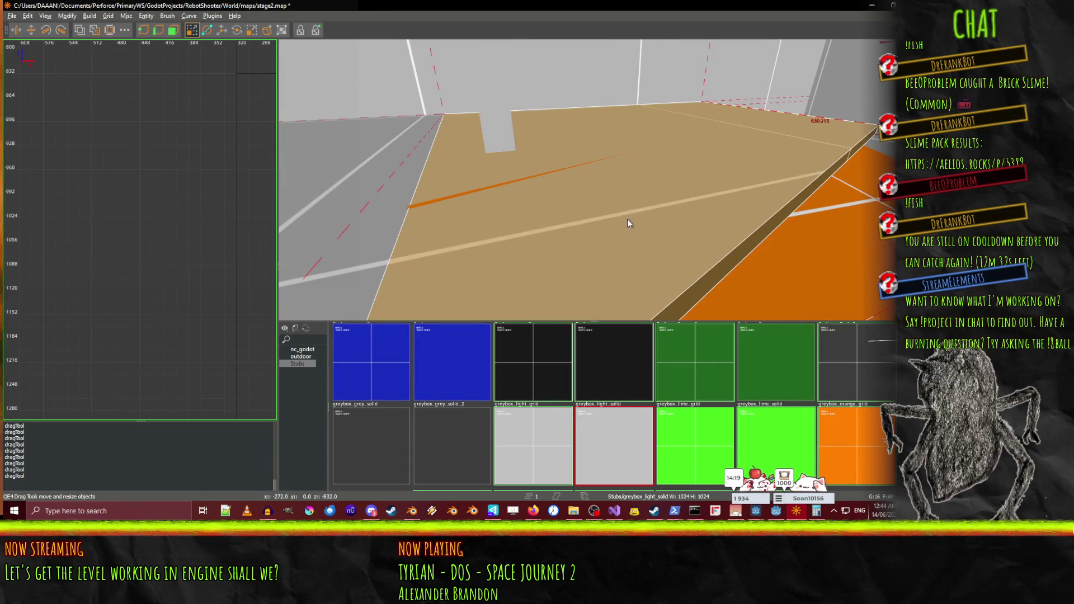
{"action": "right_click", "coordinate": [593, 179]}
{"action": "right_click", "coordinate": [550, 223]}
{"action": "key", "text": "w"}
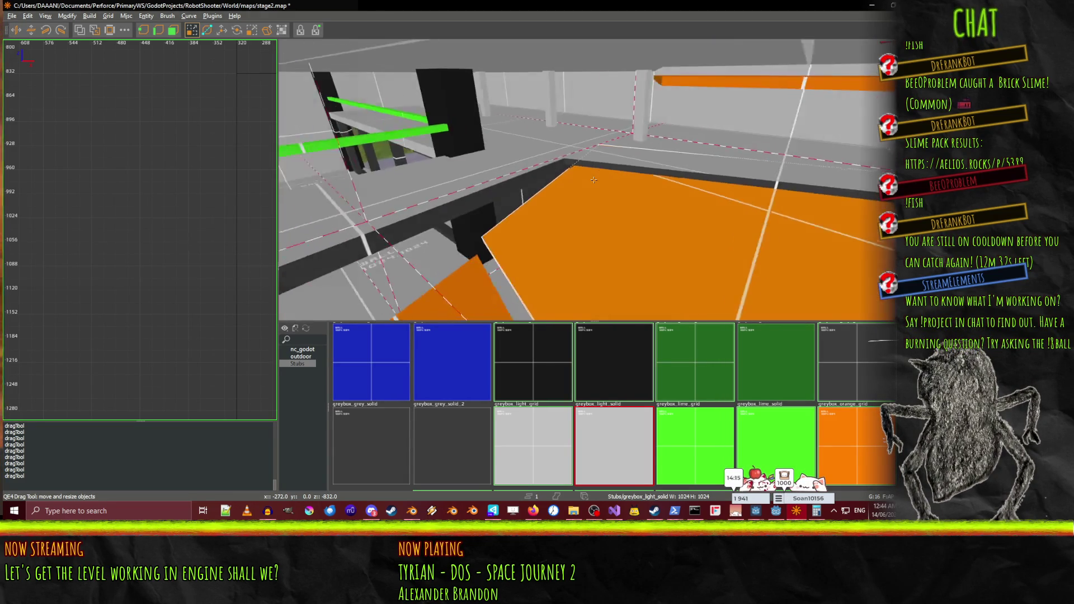
{"action": "key", "text": "s"}
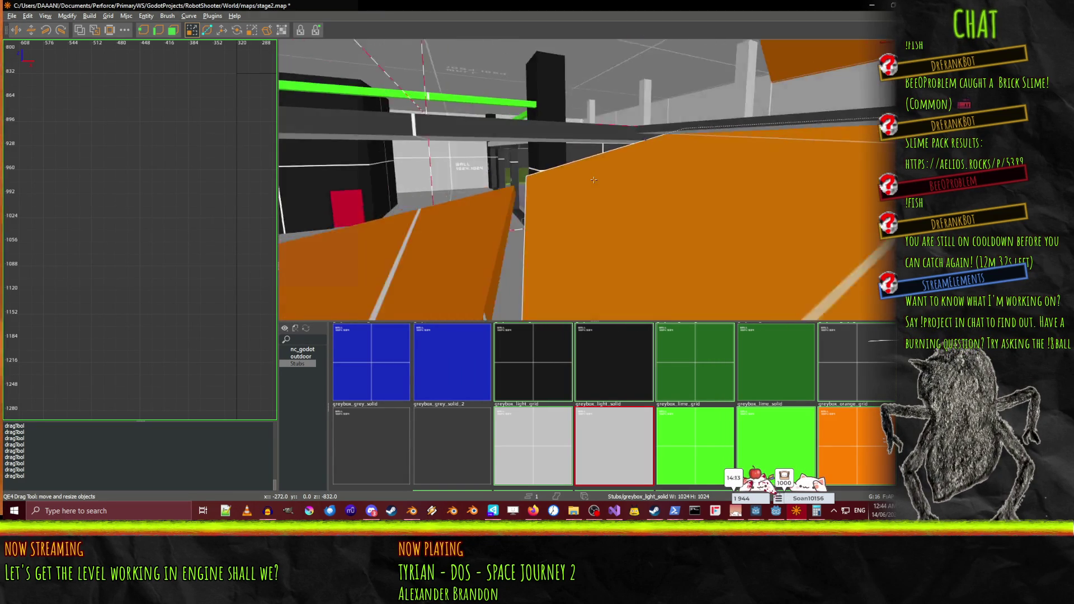
{"action": "right_click", "coordinate": [594, 180]}
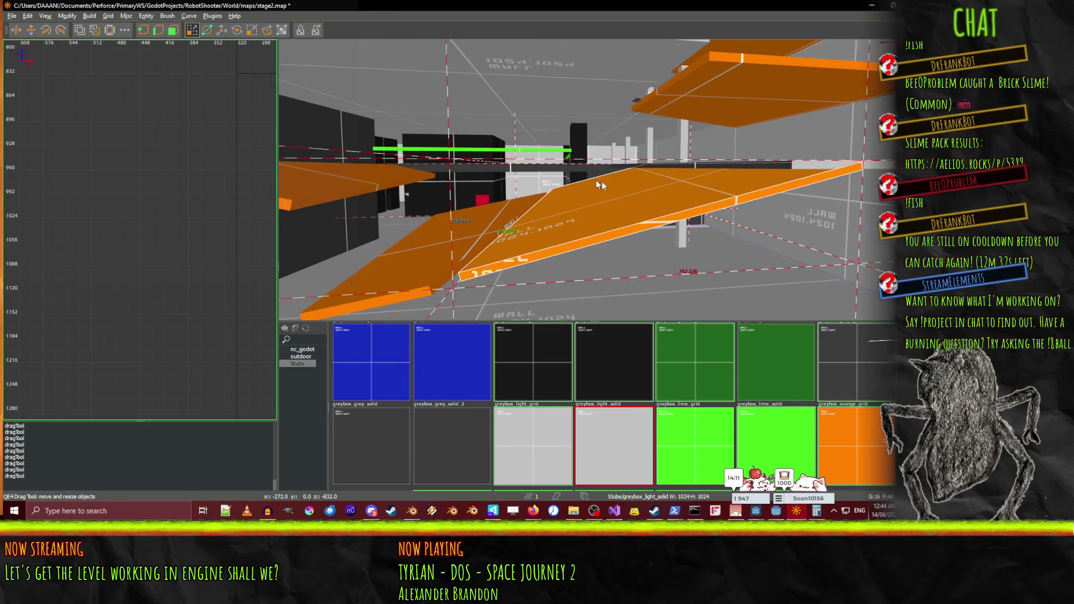
{"action": "left_click", "coordinate": [653, 200]}
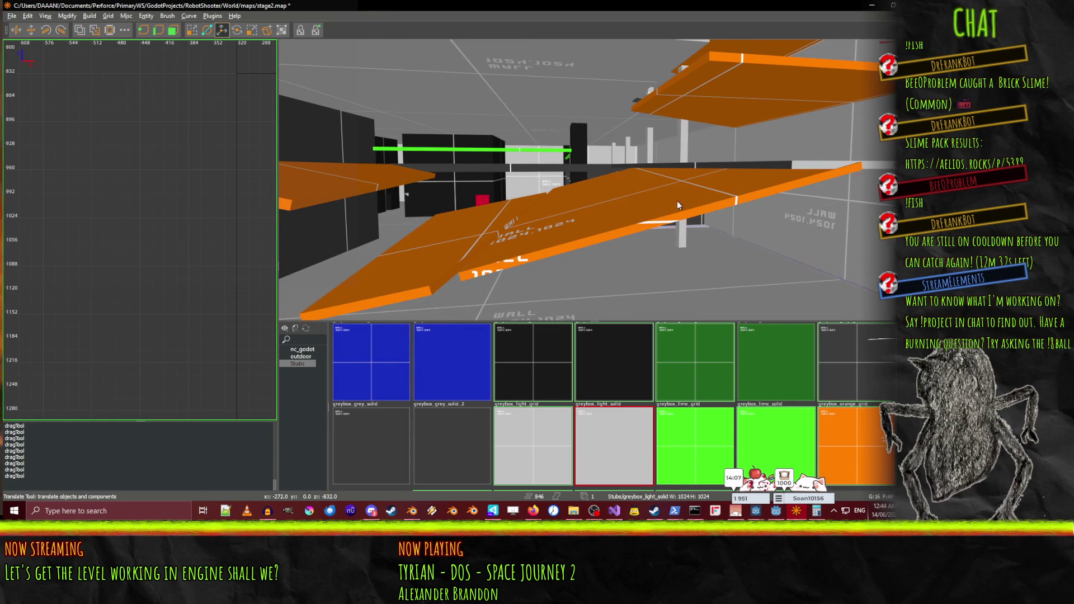
Select the orange ramp and shift it 32 units along X and 32 along Y
{"action": "left_click", "coordinate": [675, 208]}
{"action": "left_click_drag", "start_coordinate": [650, 197], "coordinate": [640, 196]}
{"action": "scroll", "coordinate": [640, 196], "scroll_direction": "down", "scroll_amount": 10}
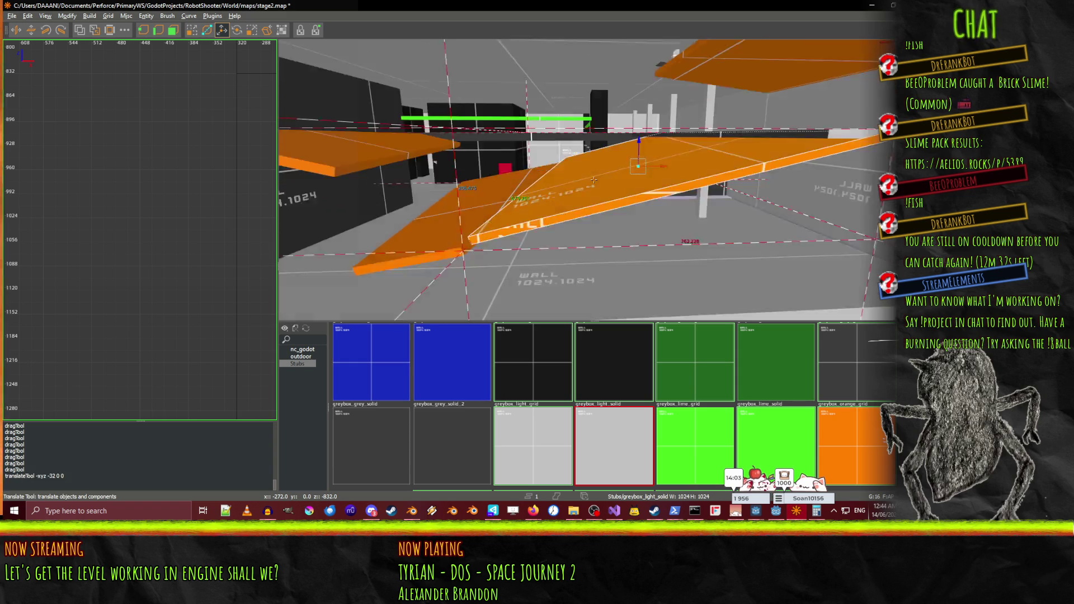
{"action": "scroll", "coordinate": [594, 180], "scroll_direction": "up", "scroll_amount": 5}
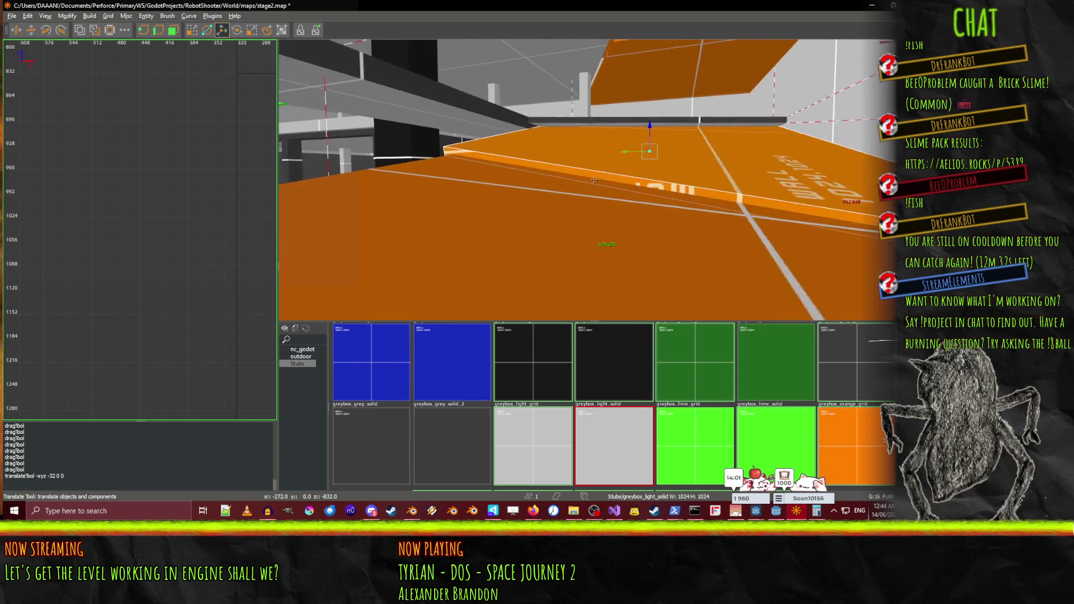
{"action": "scroll", "coordinate": [594, 180], "scroll_direction": "up", "scroll_amount": 3}
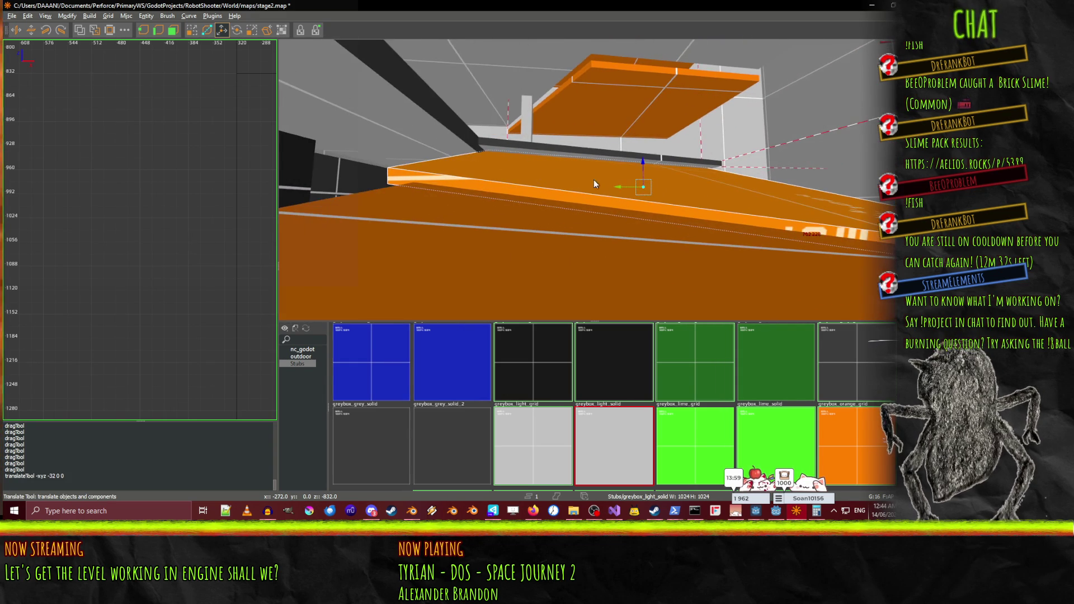
{"action": "key", "text": "Down"}
Lift the orange ramp about 9 units with the vertical gizmo arrow
{"action": "scroll", "coordinate": [594, 180], "scroll_direction": "up", "scroll_amount": 5}
{"action": "scroll", "coordinate": [594, 180], "scroll_direction": "up", "scroll_amount": 5}
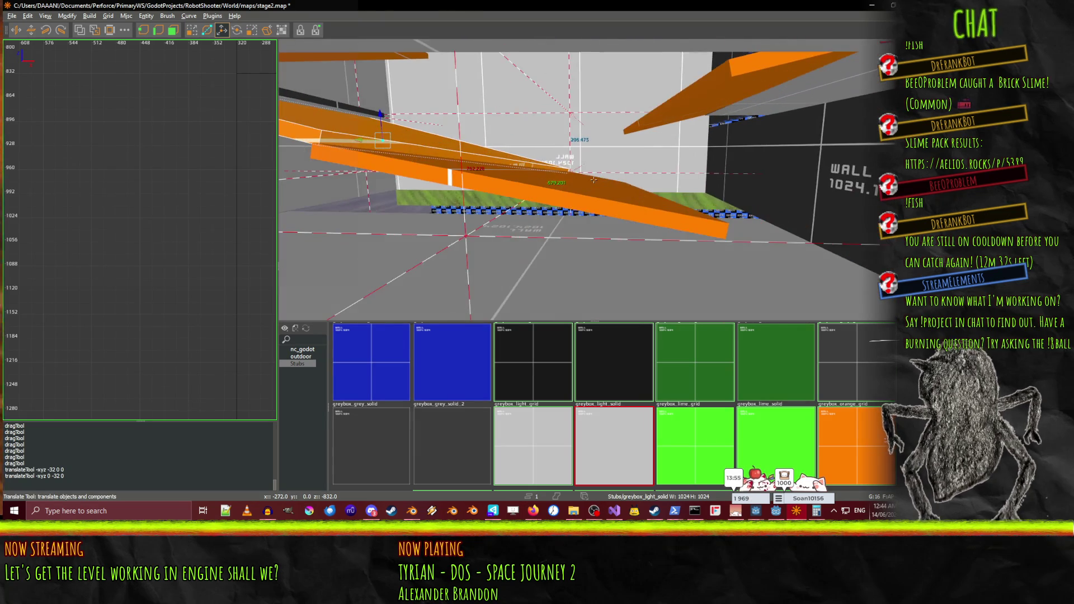
{"action": "scroll", "coordinate": [594, 180], "scroll_direction": "up", "scroll_amount": 10}
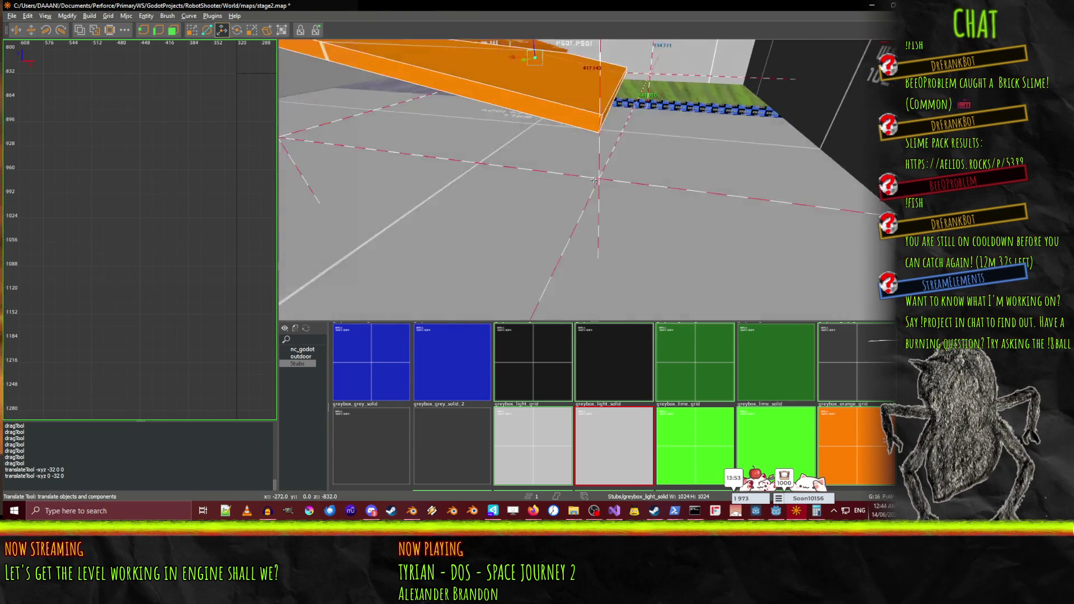
{"action": "scroll", "coordinate": [594, 180], "scroll_direction": "up", "scroll_amount": 10}
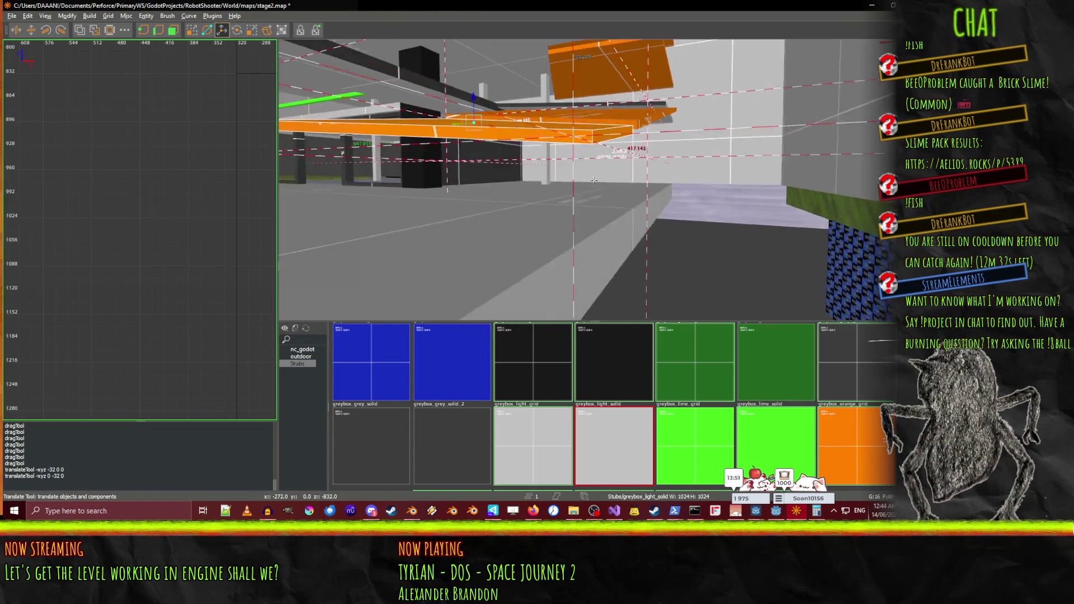
{"action": "scroll", "coordinate": [594, 180], "scroll_direction": "up", "scroll_amount": 6}
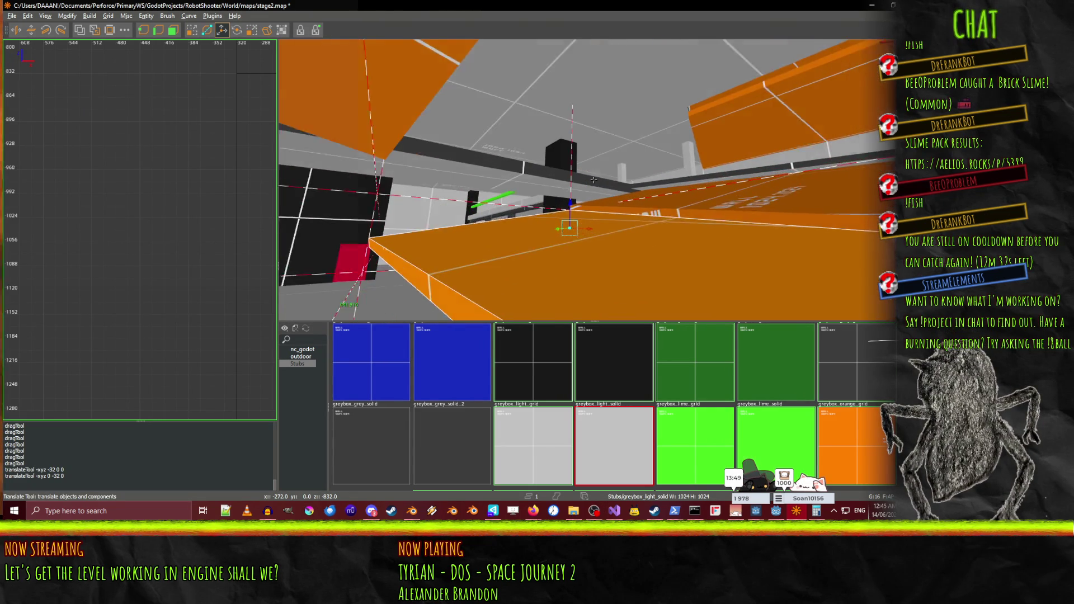
{"action": "key", "text": "e"}
{"action": "key", "text": "e"}
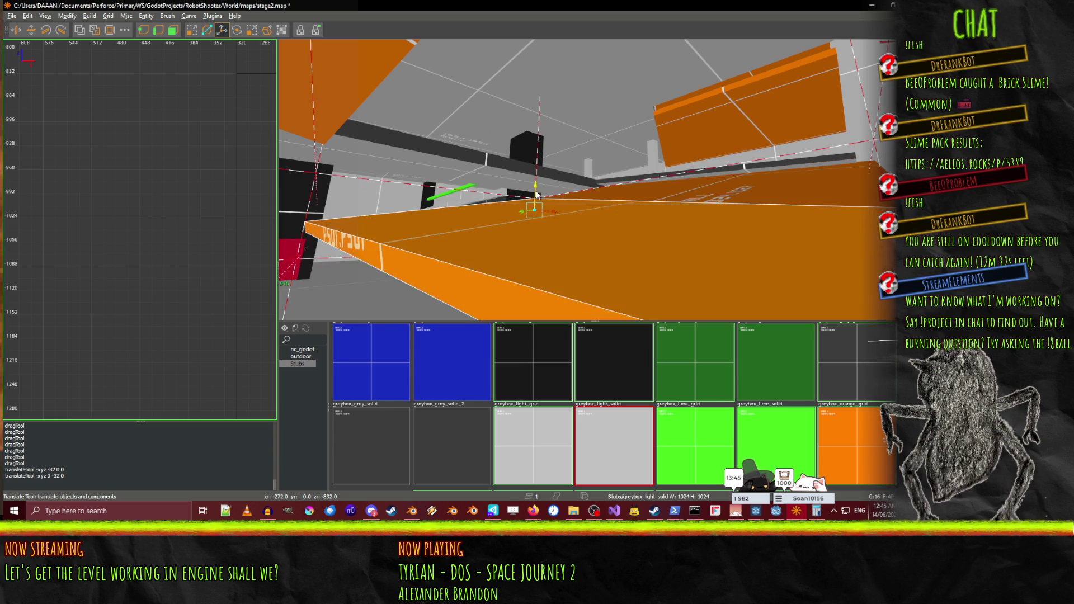
{"action": "left_click_drag", "start_coordinate": [539, 199], "coordinate": [594, 179]}
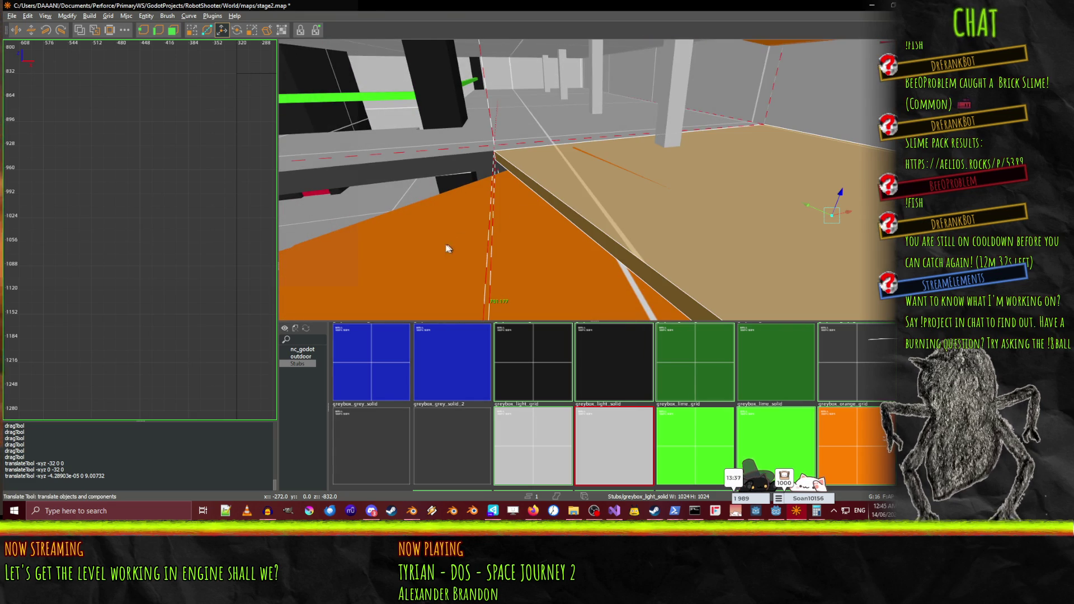
Switch to the QE4 Drag Tool, orbit past the orange platform and select the wall beyond
{"action": "mouse_move", "coordinate": [453, 249]}
{"action": "left_mouse_down"}
{"action": "mouse_move", "coordinate": [594, 180]}
{"action": "mouse_move", "coordinate": [640, 207]}
{"action": "mouse_move", "coordinate": [565, 166]}
{"action": "mouse_move", "coordinate": [594, 180]}
{"action": "left_mouse_up"}
{"action": "key", "text": "q"}
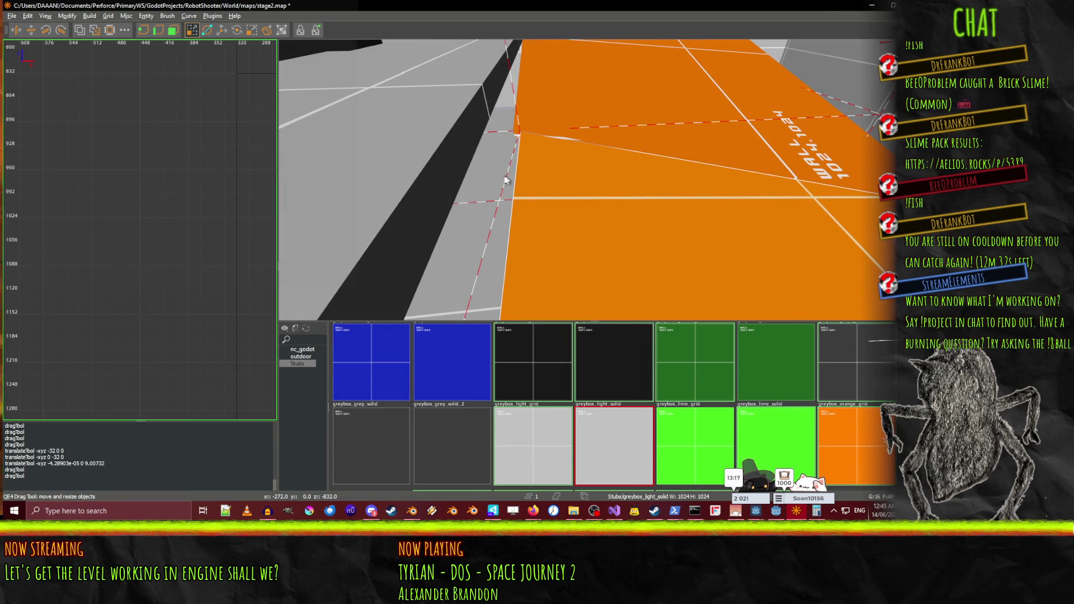
{"action": "mouse_move", "coordinate": [481, 178]}
{"action": "left_mouse_down"}
{"action": "mouse_move", "coordinate": [618, 254]}
{"action": "mouse_move", "coordinate": [627, 236]}
{"action": "mouse_move", "coordinate": [538, 253]}
{"action": "mouse_move", "coordinate": [555, 262]}
{"action": "mouse_move", "coordinate": [589, 185]}
{"action": "mouse_move", "coordinate": [553, 211]}
{"action": "left_mouse_up"}
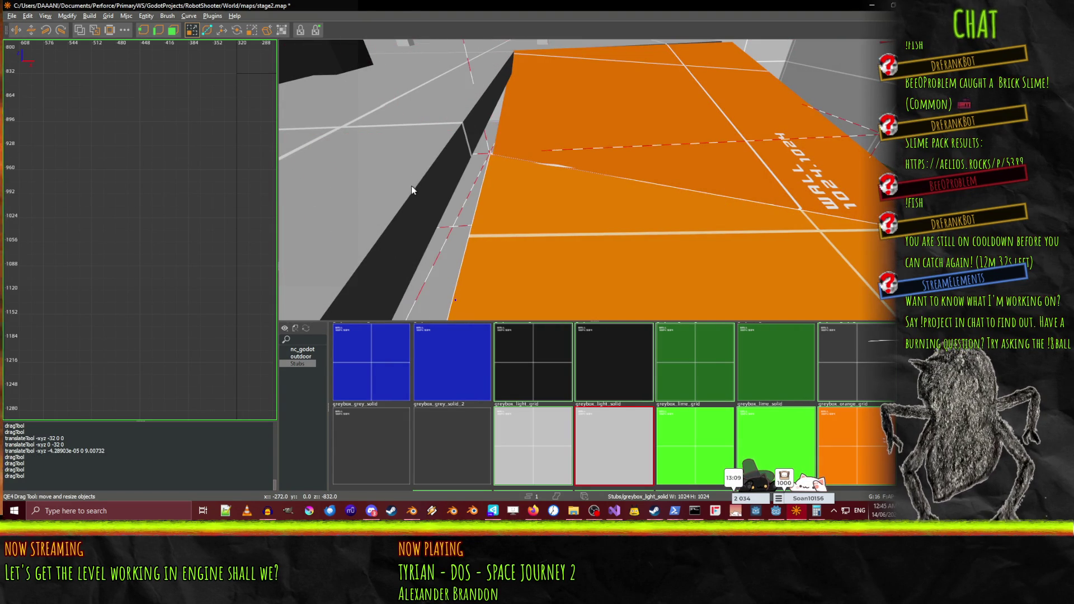
{"action": "left_click_drag", "start_coordinate": [462, 186], "coordinate": [594, 180]}
{"action": "left_click", "coordinate": [593, 180], "text": "shift"}
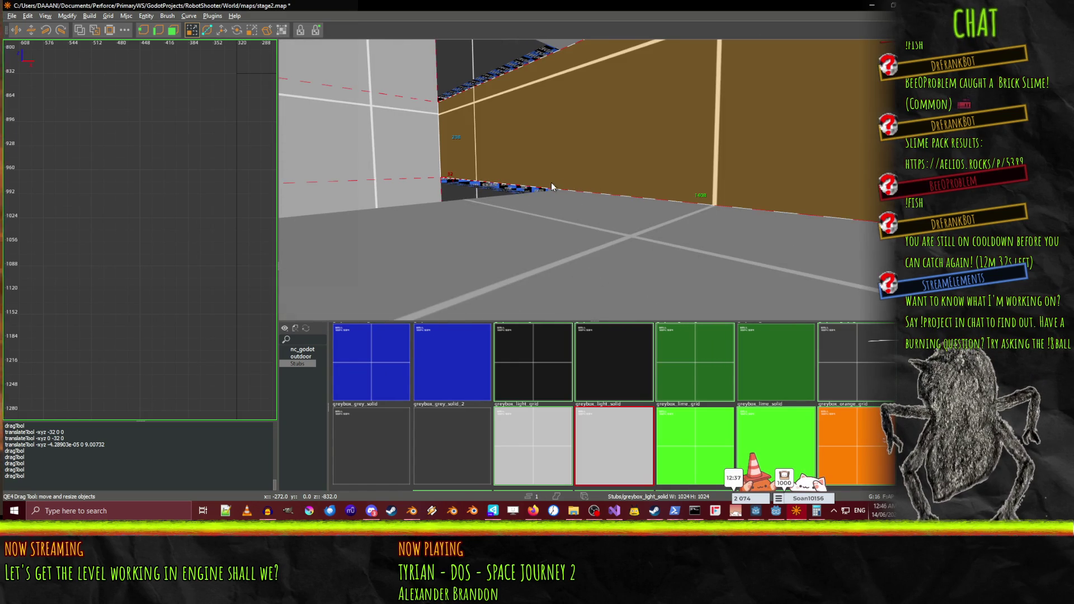
Undo the stray new brush and stretch the small tan brush by the wall into a long block
{"action": "key", "text": "Escape"}
{"action": "scroll", "coordinate": [150, 254], "scroll_direction": "down", "scroll_amount": 5}
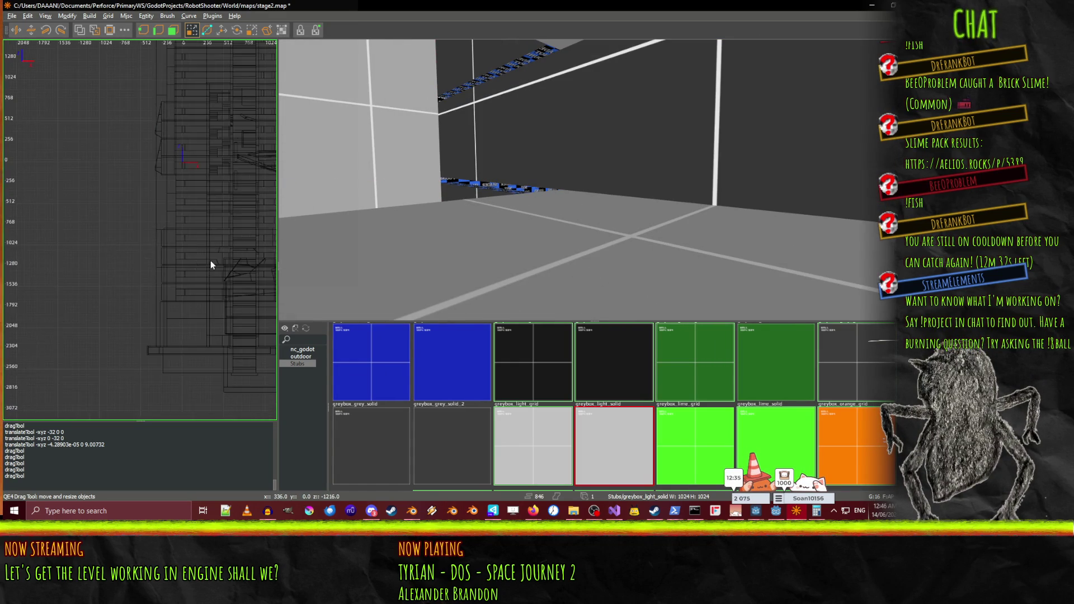
{"action": "scroll", "coordinate": [143, 233], "scroll_direction": "up", "scroll_amount": 2}
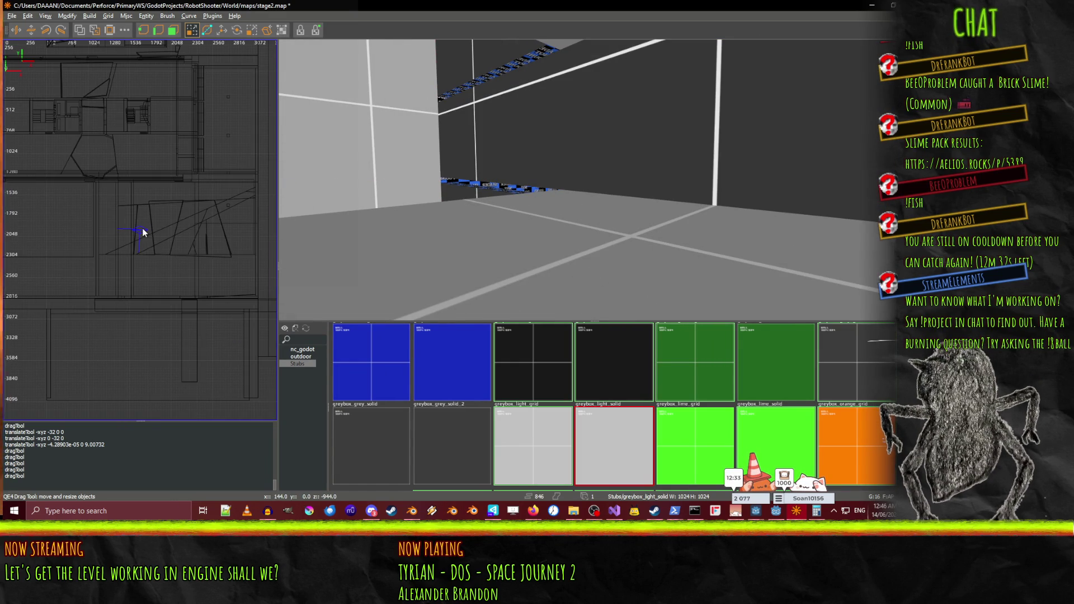
{"action": "scroll", "coordinate": [127, 235], "scroll_direction": "up", "scroll_amount": 2}
{"action": "mouse_move", "coordinate": [93, 247]}
{"action": "left_mouse_down"}
{"action": "mouse_move", "coordinate": [62, 208]}
{"action": "mouse_move", "coordinate": [118, 216]}
{"action": "left_mouse_up"}
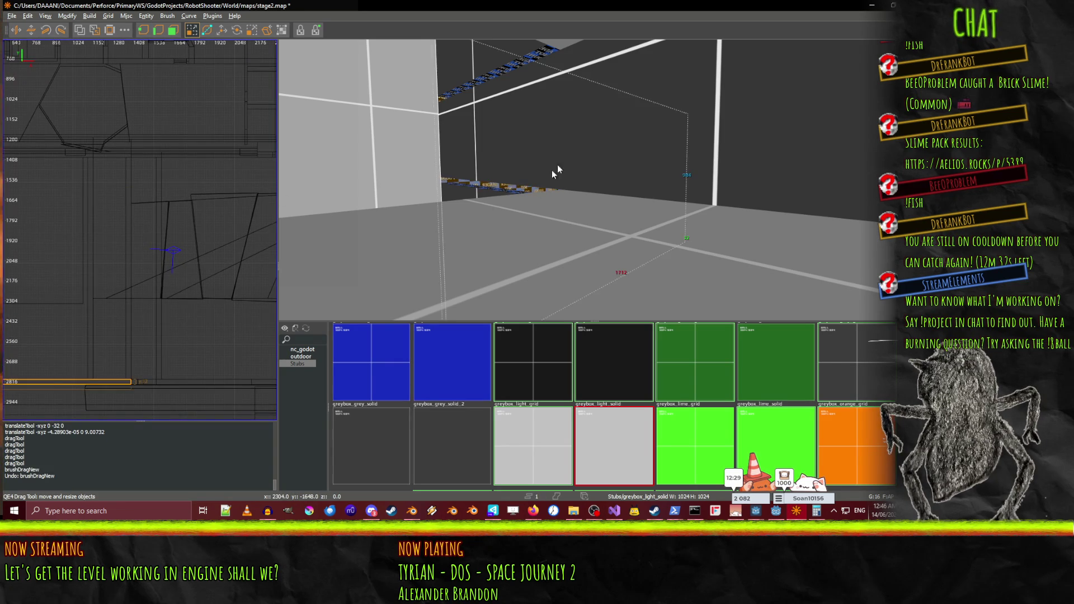
{"action": "key", "text": "ctrl+z"}
{"action": "left_click", "coordinate": [346, 144]}
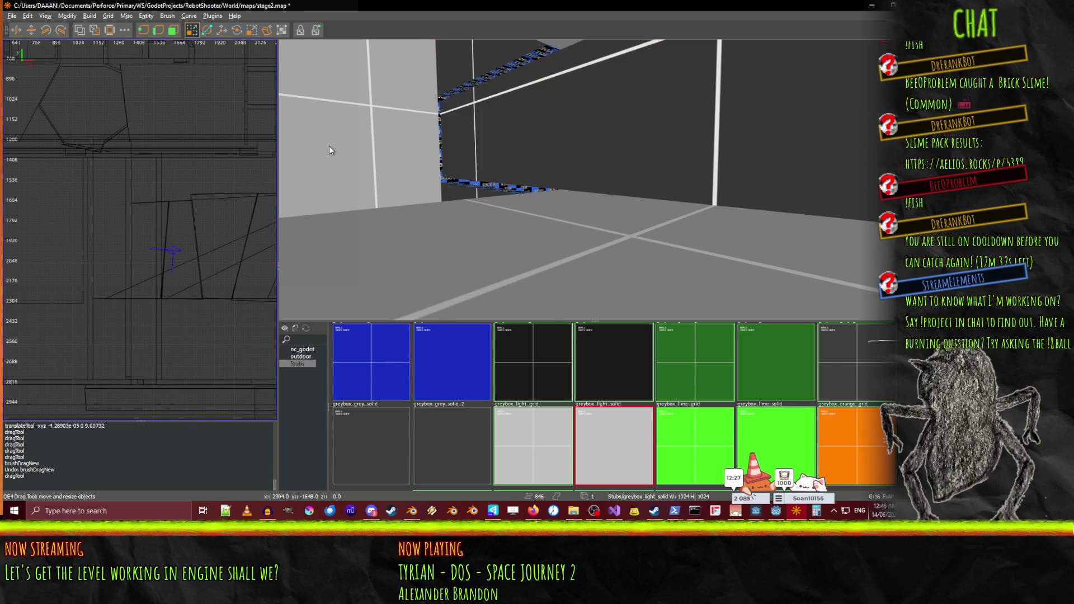
{"action": "mouse_move", "coordinate": [346, 144]}
{"action": "left_mouse_down"}
{"action": "mouse_move", "coordinate": [371, 157]}
{"action": "mouse_move", "coordinate": [353, 154]}
{"action": "left_mouse_up"}
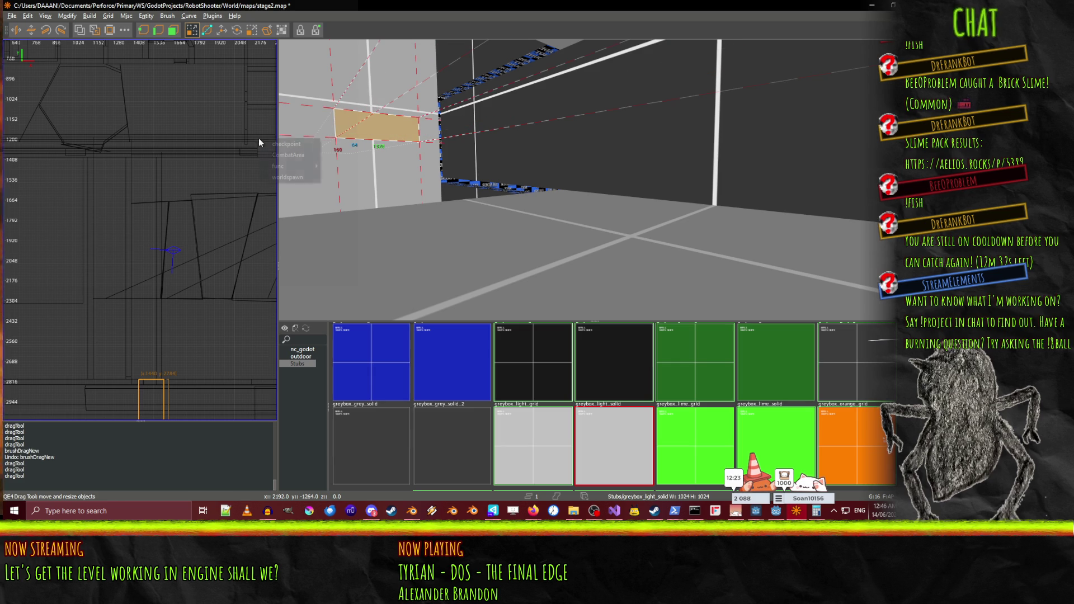
{"action": "key", "text": "w"}
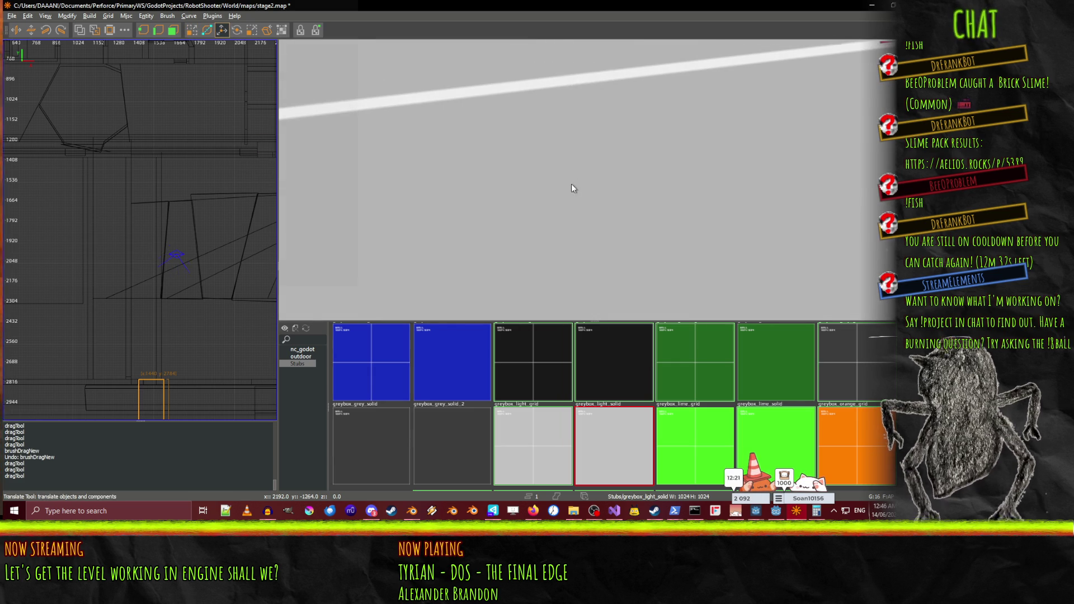
{"action": "scroll", "coordinate": [166, 289], "scroll_direction": "down", "scroll_amount": 5}
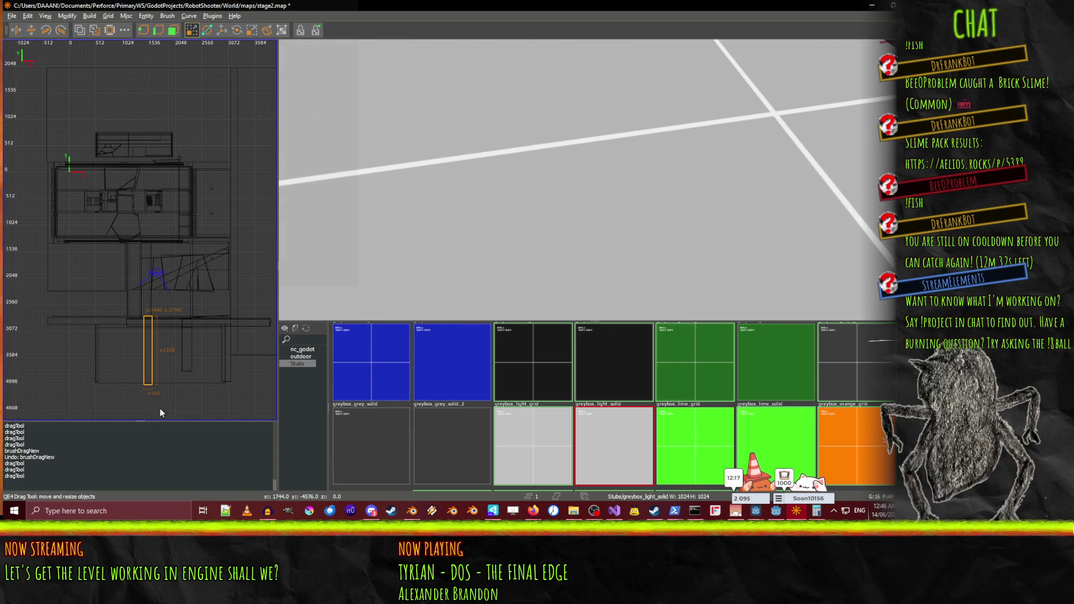
Trim the tan block, shift it about 496 units along Y, lower it 96 units, and centre the camera on it
{"action": "left_click_drag", "start_coordinate": [161, 412], "coordinate": [154, 390]}
{"action": "left_click_drag", "start_coordinate": [155, 349], "coordinate": [155, 341]}
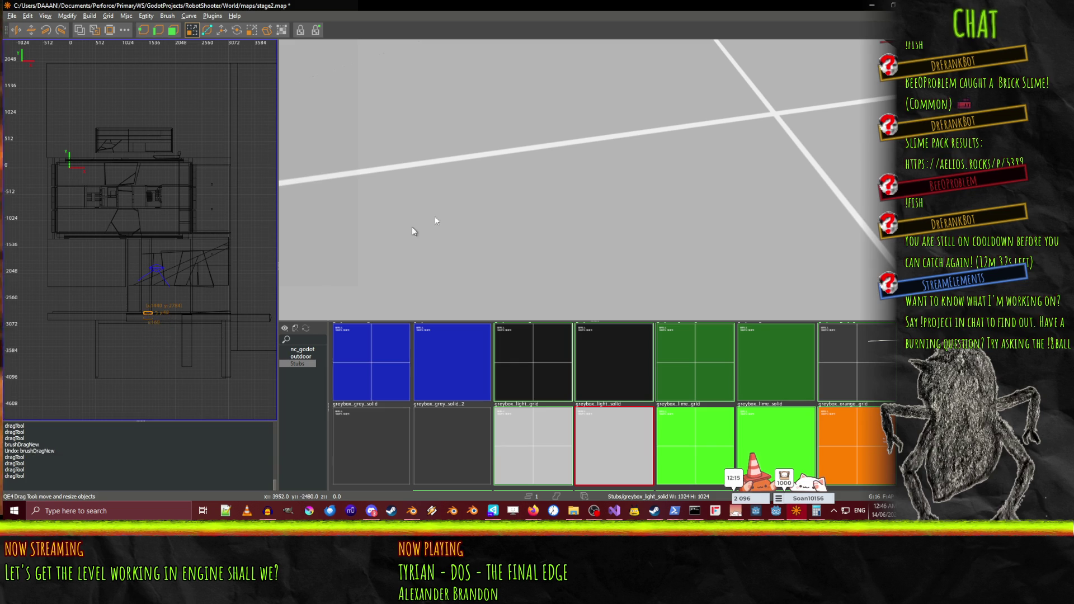
{"action": "right_click", "coordinate": [321, 273]}
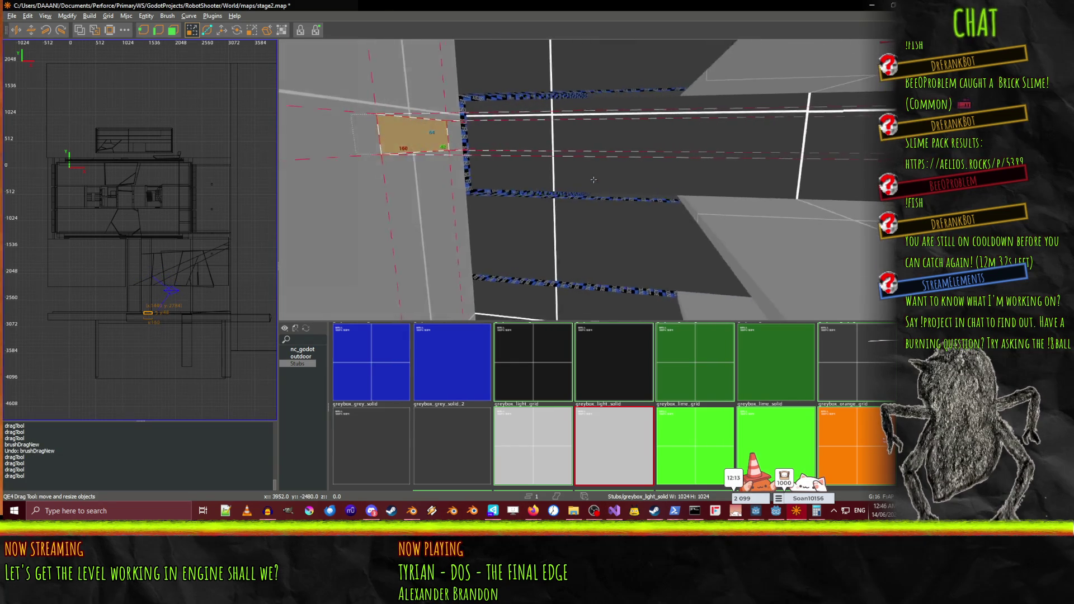
{"action": "left_click_drag", "start_coordinate": [481, 146], "coordinate": [666, 148]}
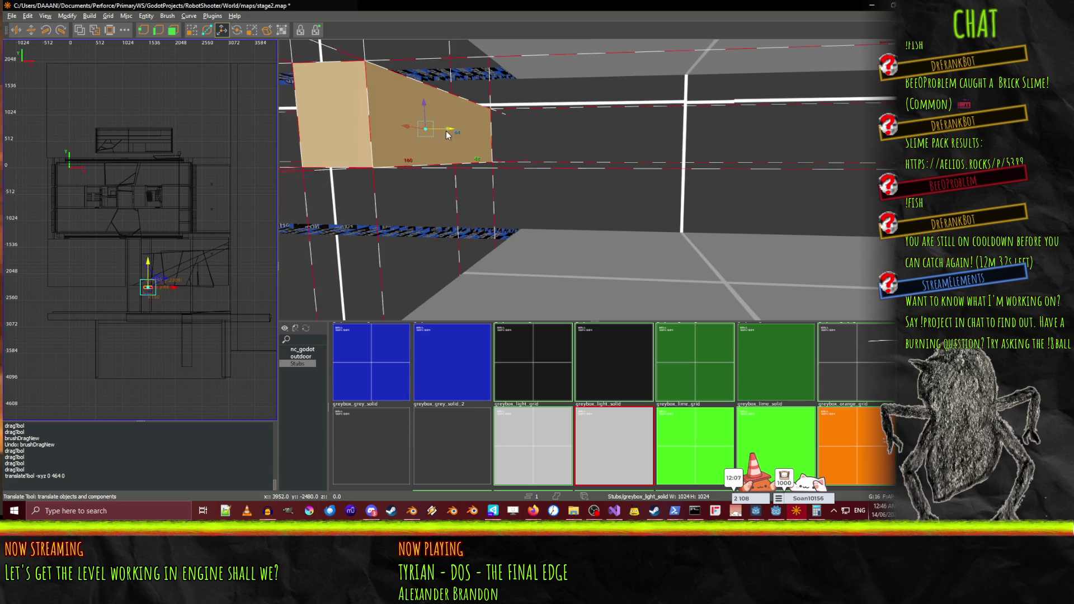
{"action": "left_click_drag", "start_coordinate": [434, 106], "coordinate": [452, 195]}
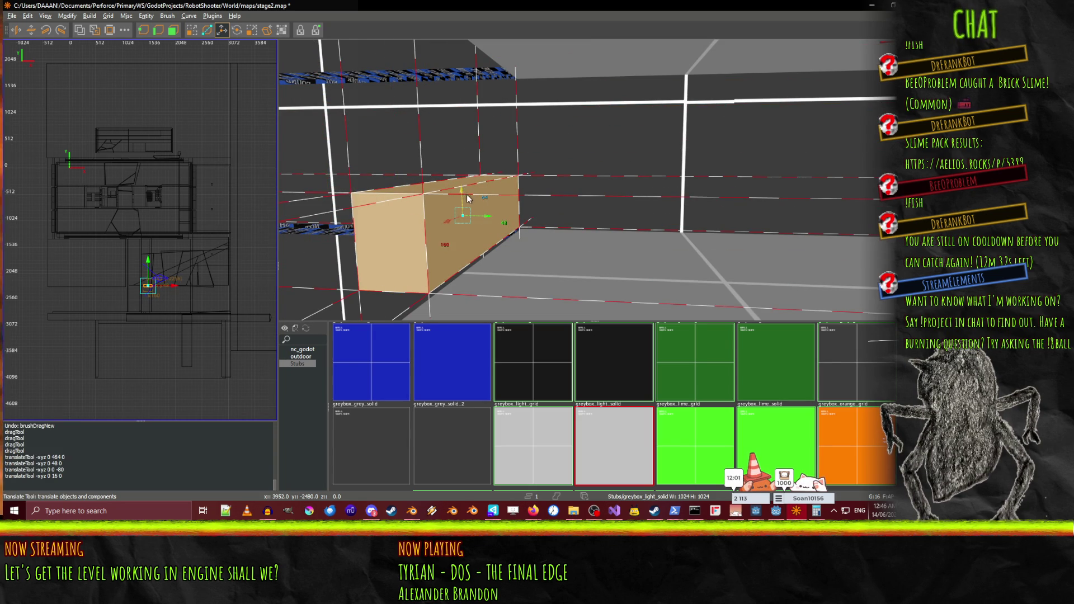
{"action": "left_click_drag", "start_coordinate": [467, 197], "coordinate": [468, 205]}
{"action": "scroll", "coordinate": [468, 205], "scroll_direction": "up", "scroll_amount": 5}
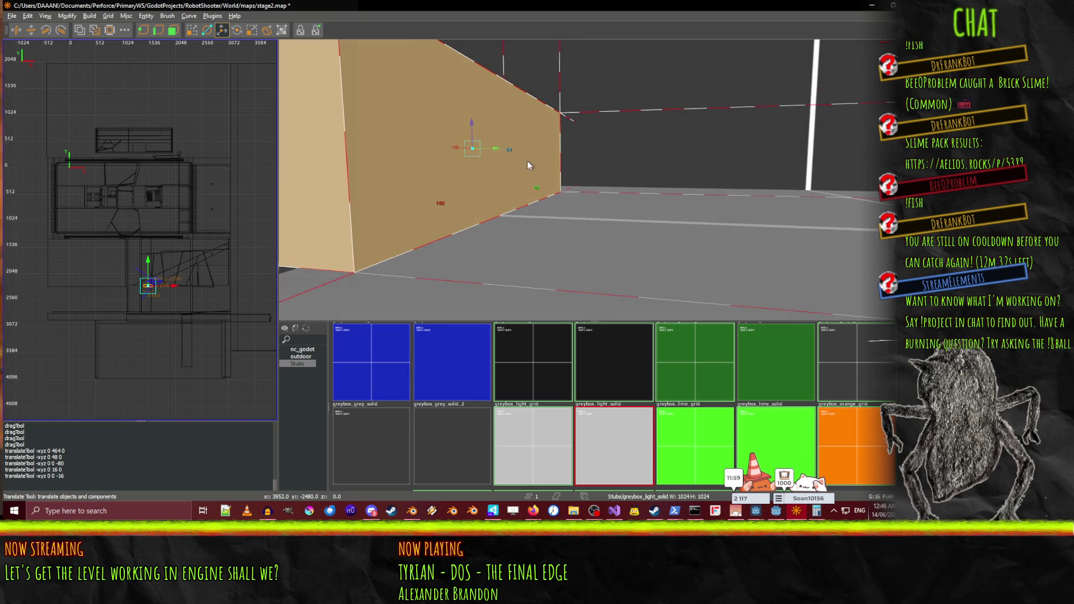
{"action": "left_click_drag", "start_coordinate": [493, 151], "coordinate": [472, 149]}
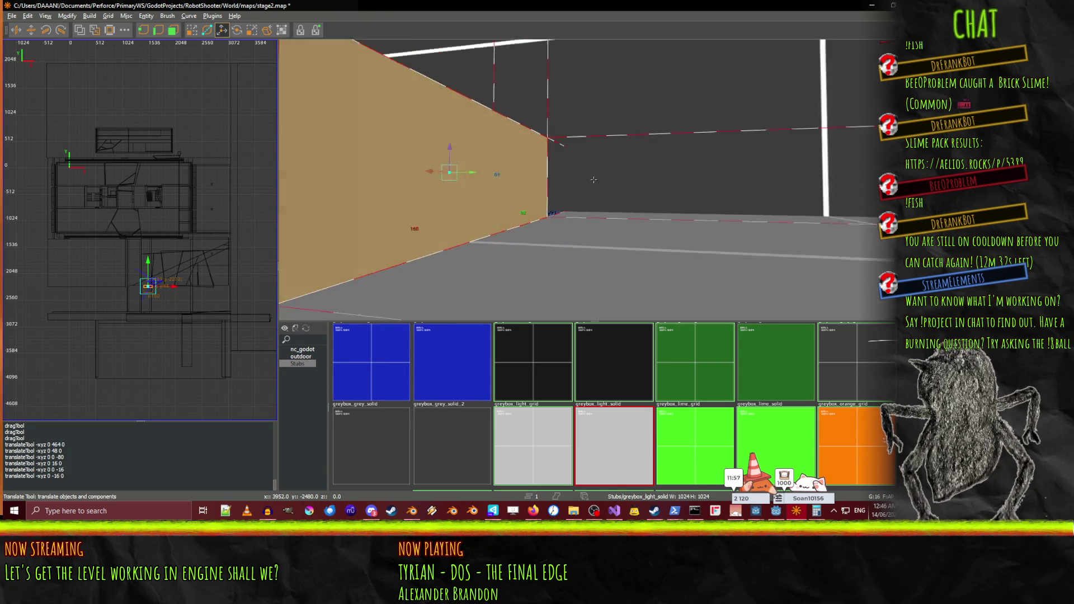
{"action": "key", "text": "ctrl+u"}
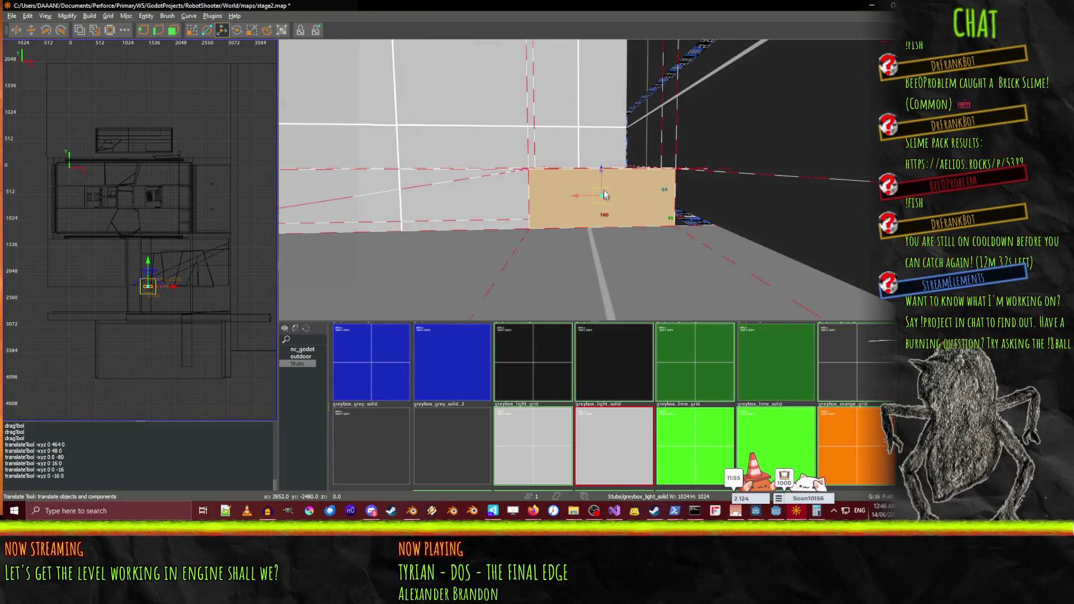
{"action": "key", "text": "q"}
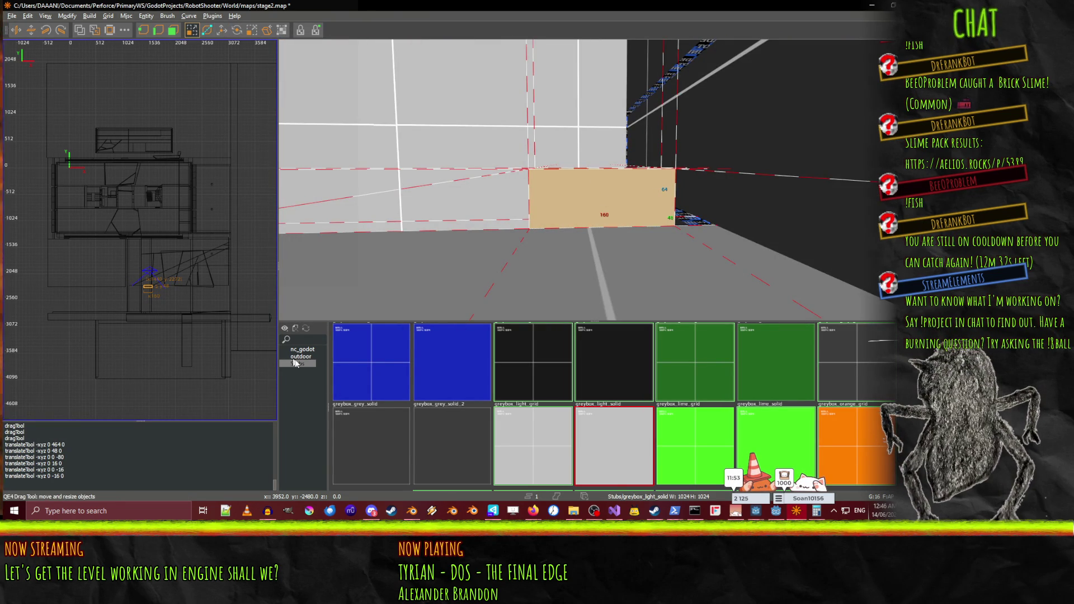
Apply the nc_godot skip texture and stretch the brush far left and right along the wall
{"action": "left_click", "coordinate": [293, 350]}
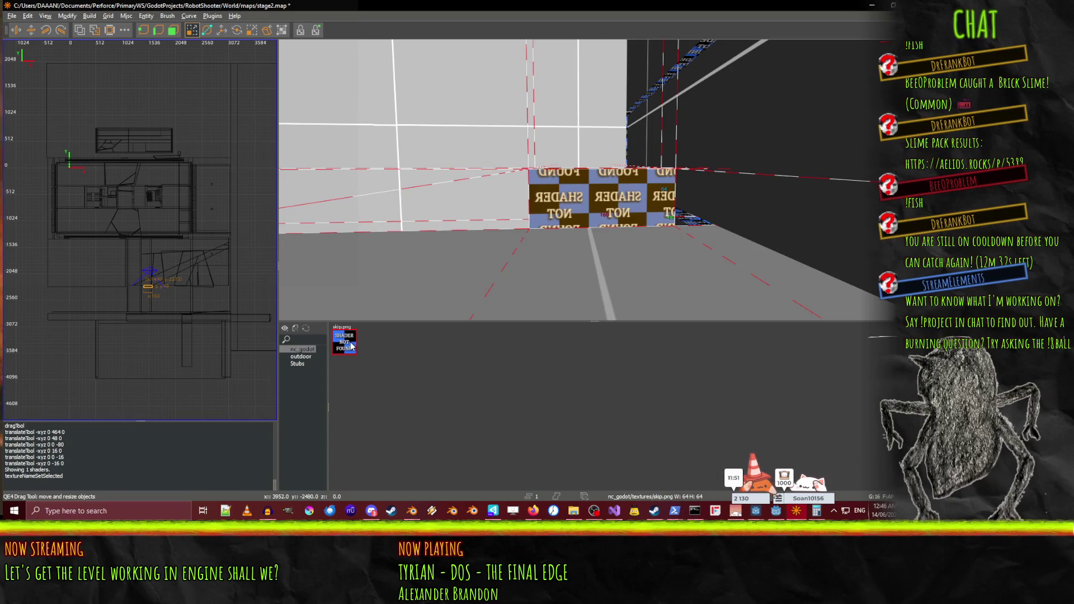
{"action": "left_click_drag", "start_coordinate": [741, 175], "coordinate": [797, 178]}
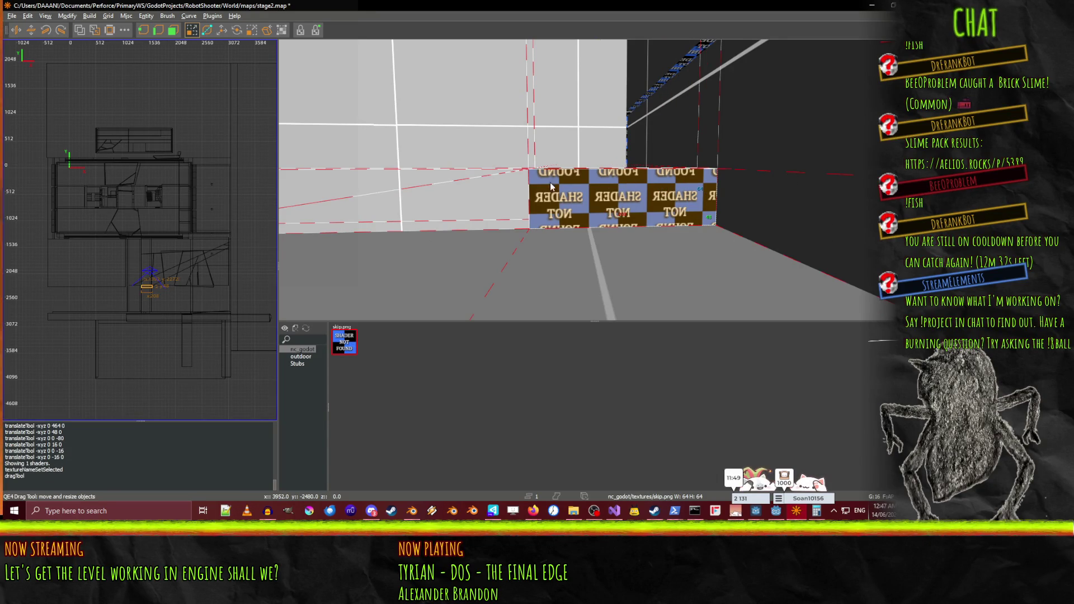
{"action": "right_click", "coordinate": [552, 186]}
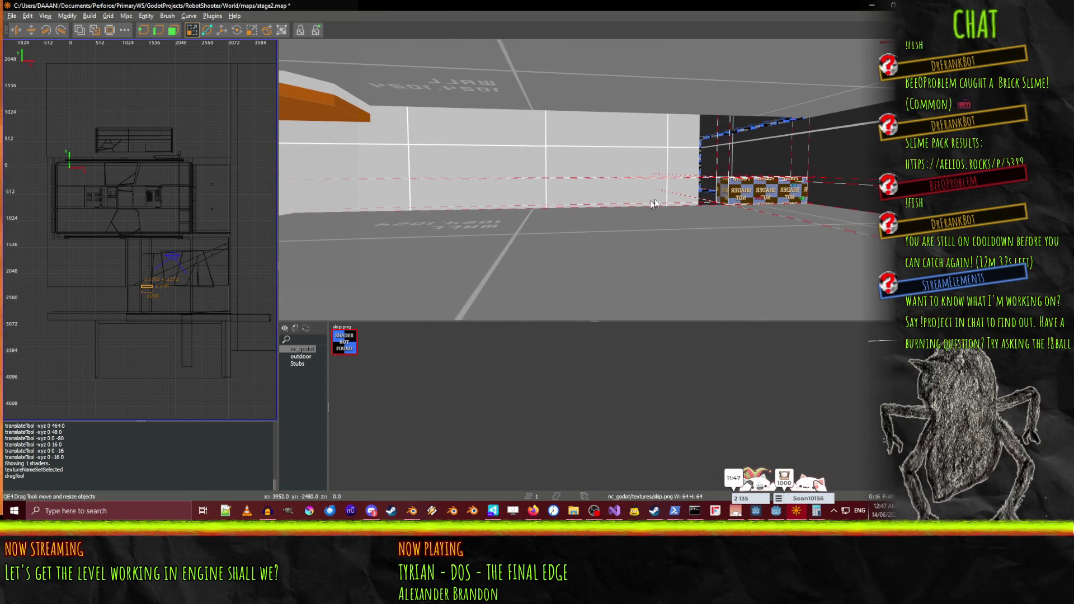
{"action": "left_click_drag", "start_coordinate": [647, 203], "coordinate": [579, 209]}
{"action": "right_click", "coordinate": [560, 184]}
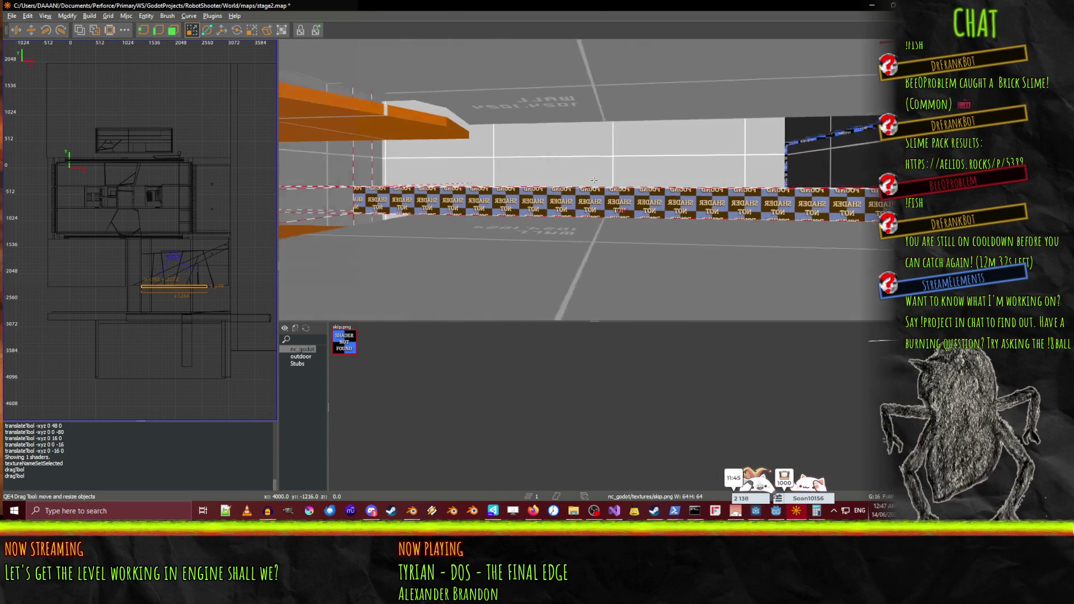
{"action": "right_click", "coordinate": [594, 179]}
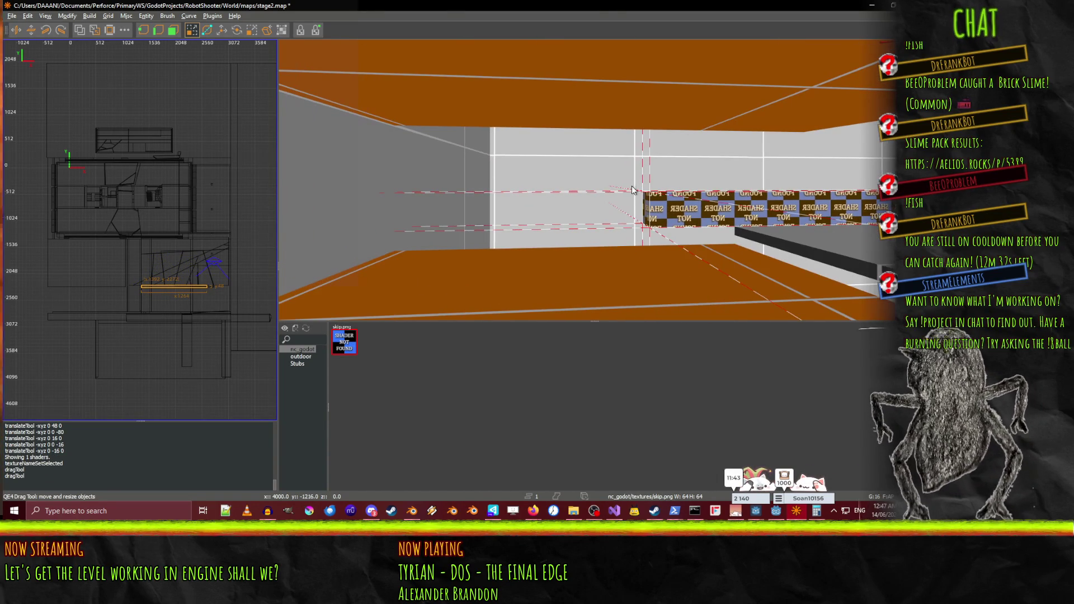
{"action": "left_click_drag", "start_coordinate": [635, 207], "coordinate": [404, 213]}
Raise the skip brush's top face to turn it into a tall wall
{"action": "right_click", "coordinate": [385, 207]}
{"action": "key", "text": "Up"}
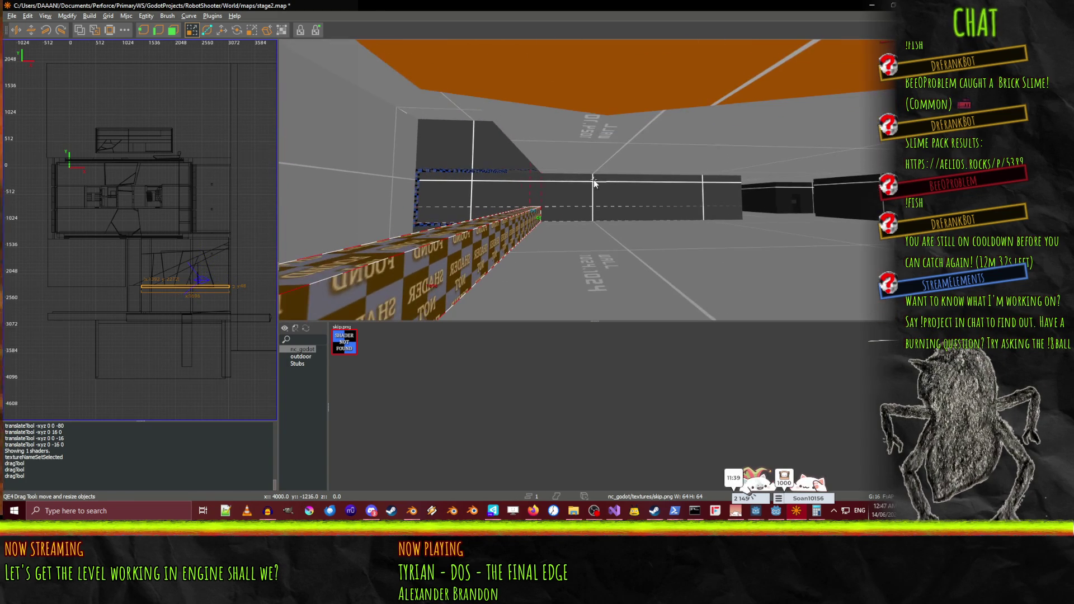
{"action": "left_click_drag", "start_coordinate": [500, 205], "coordinate": [502, 159]}
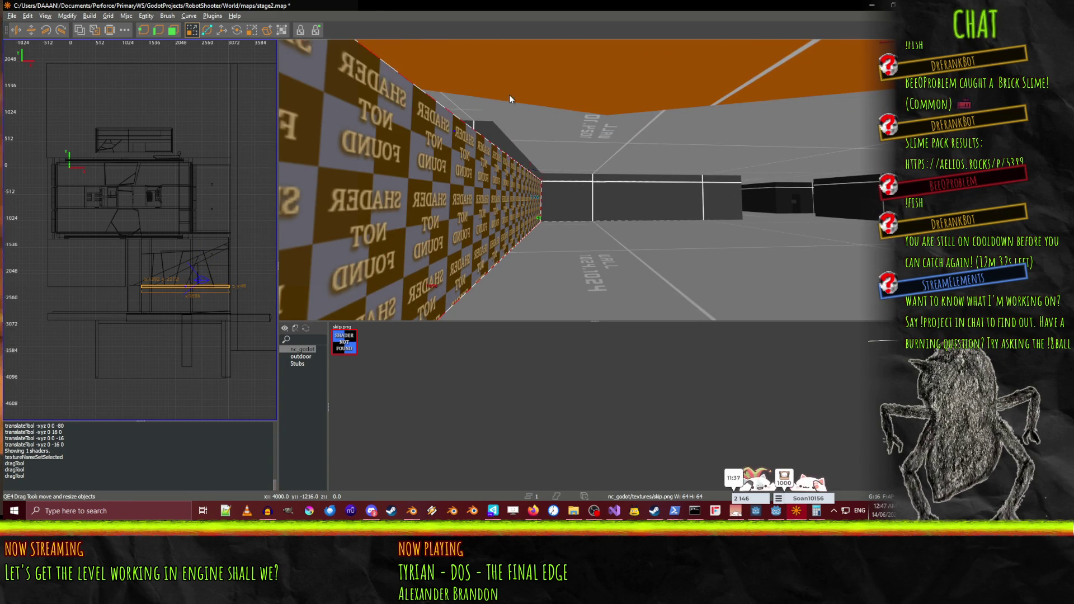
{"action": "right_click", "coordinate": [535, 106]}
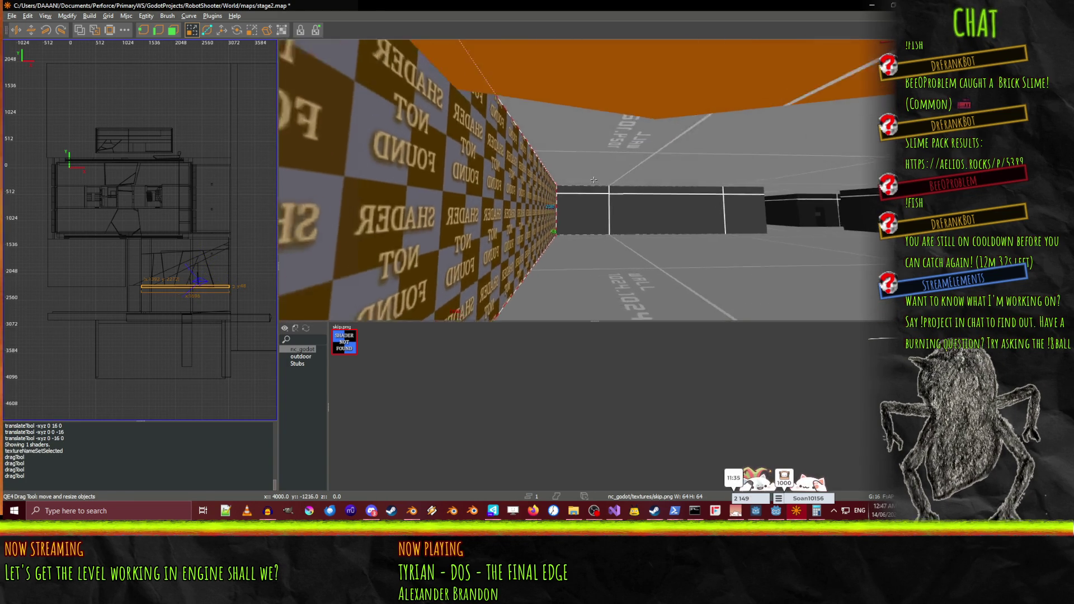
{"action": "key", "text": "Up"}
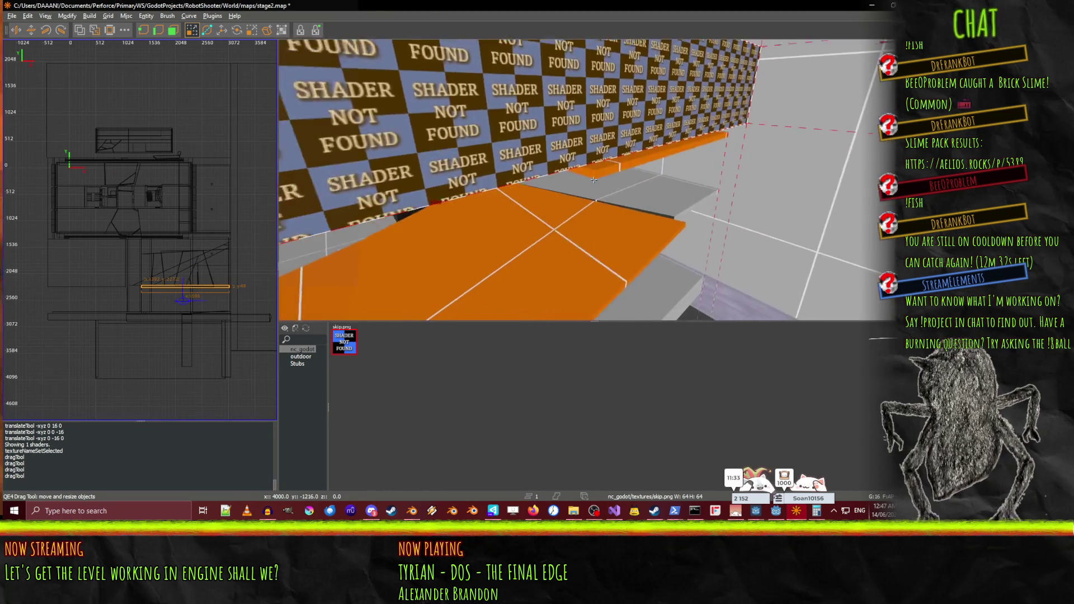
{"action": "key", "text": "Up"}
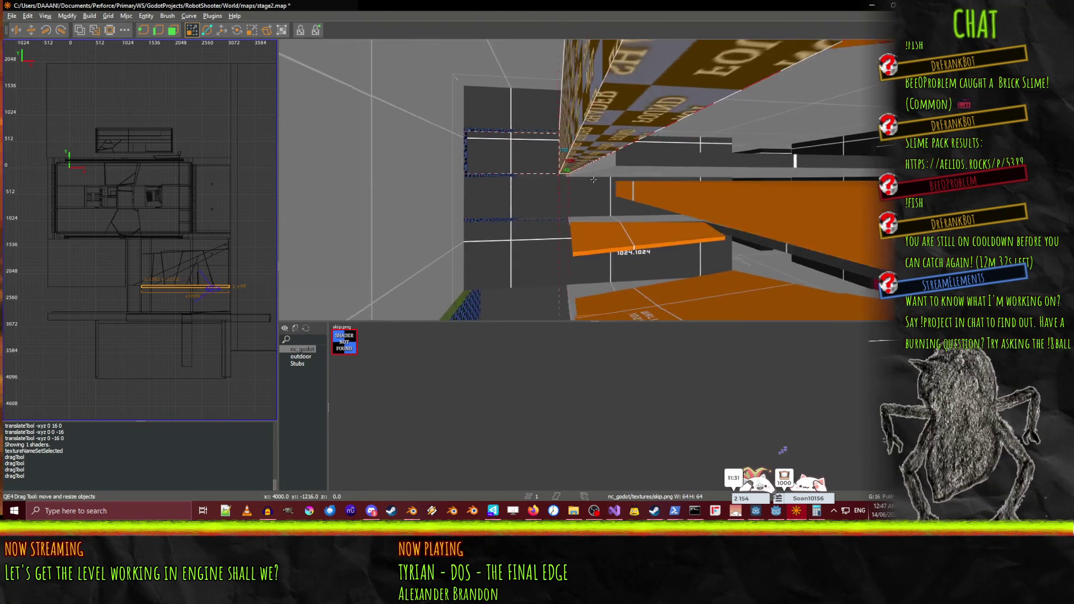
Select the checkered skip wall and paste a duplicate of it
{"action": "right_click", "coordinate": [606, 197]}
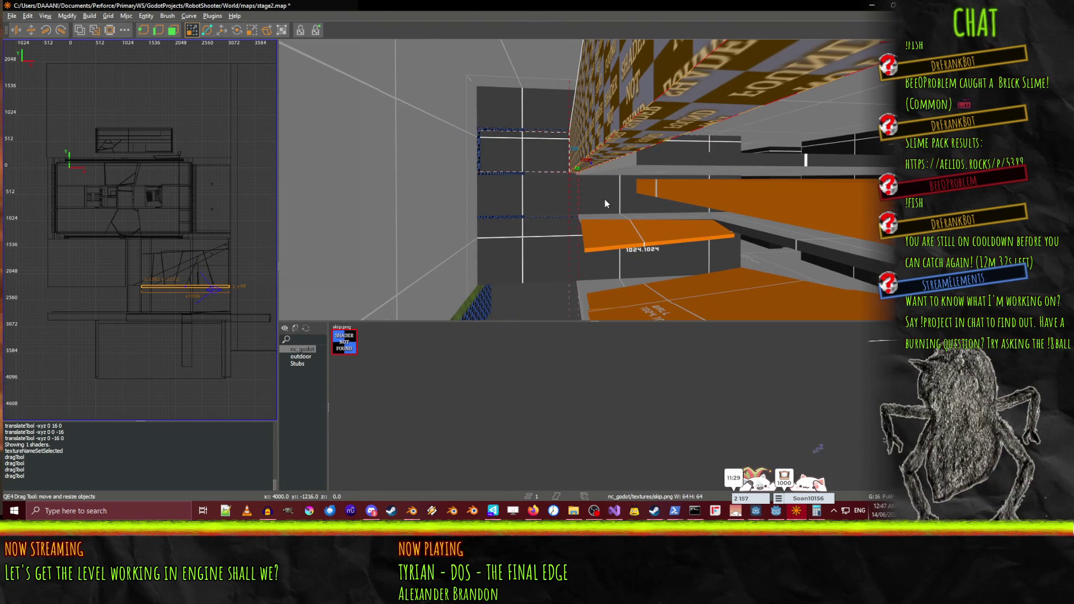
{"action": "right_click", "coordinate": [606, 200]}
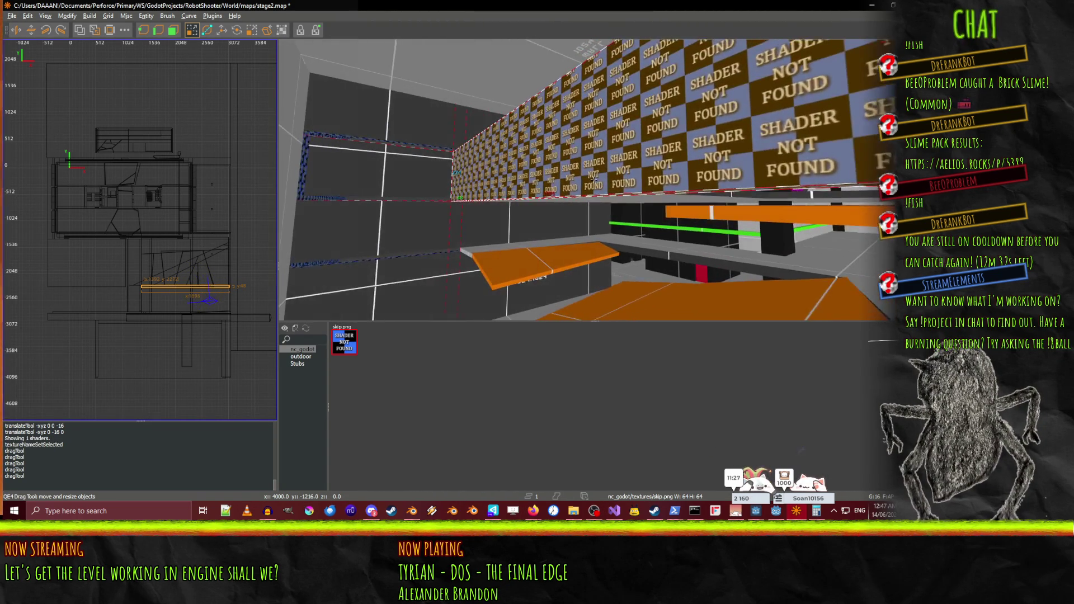
{"action": "key", "text": "e"}
{"action": "right_click", "coordinate": [620, 221]}
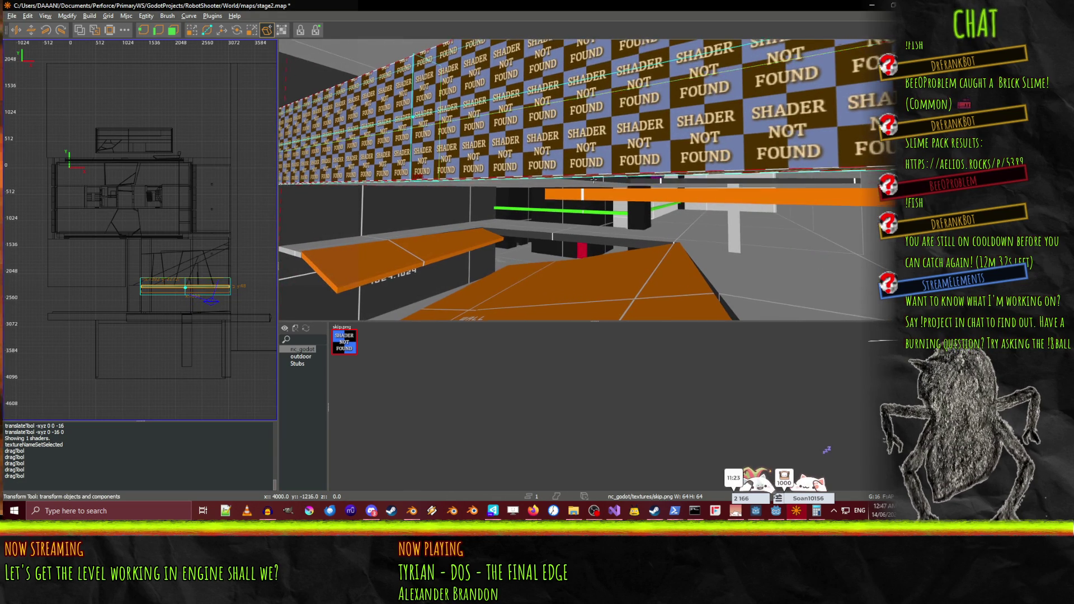
{"action": "key", "text": "Escape"}
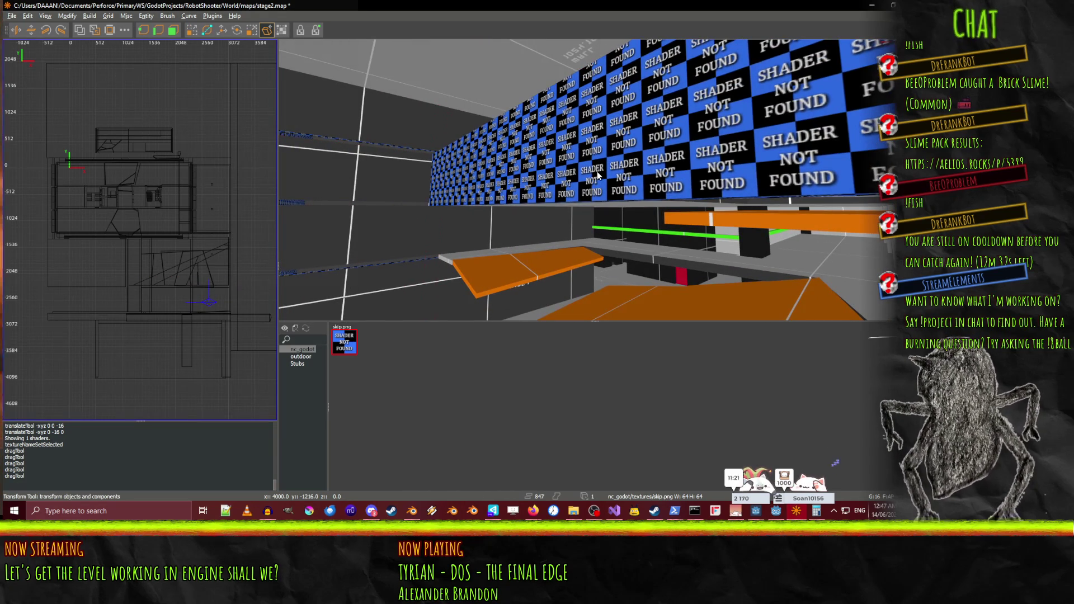
{"action": "left_click", "coordinate": [598, 175], "text": "shift"}
{"action": "key", "text": "w"}
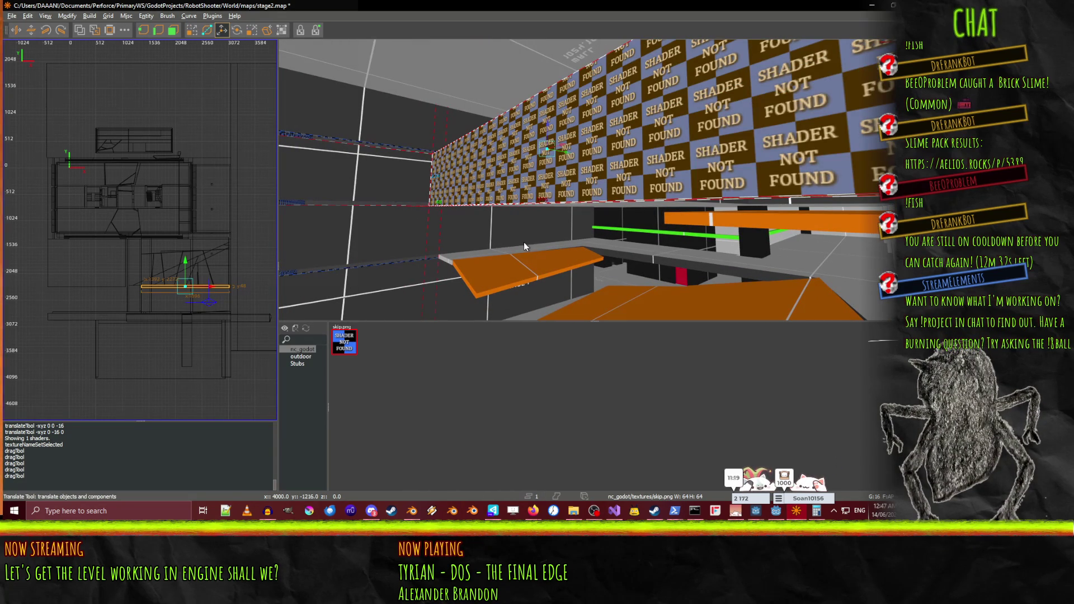
{"action": "key", "text": "ctrl+v"}
Lower the pasted wall copy 224 units beneath the original wall
{"action": "left_click_drag", "start_coordinate": [553, 163], "coordinate": [555, 230]}
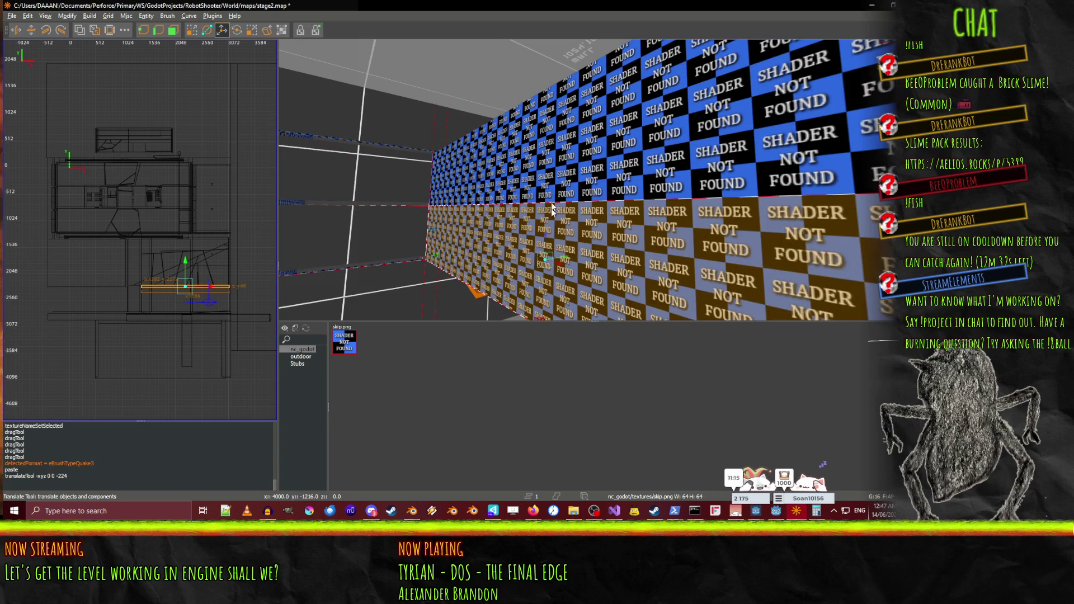
{"action": "right_click", "coordinate": [555, 230]}
{"action": "mouse_move", "coordinate": [594, 179]}
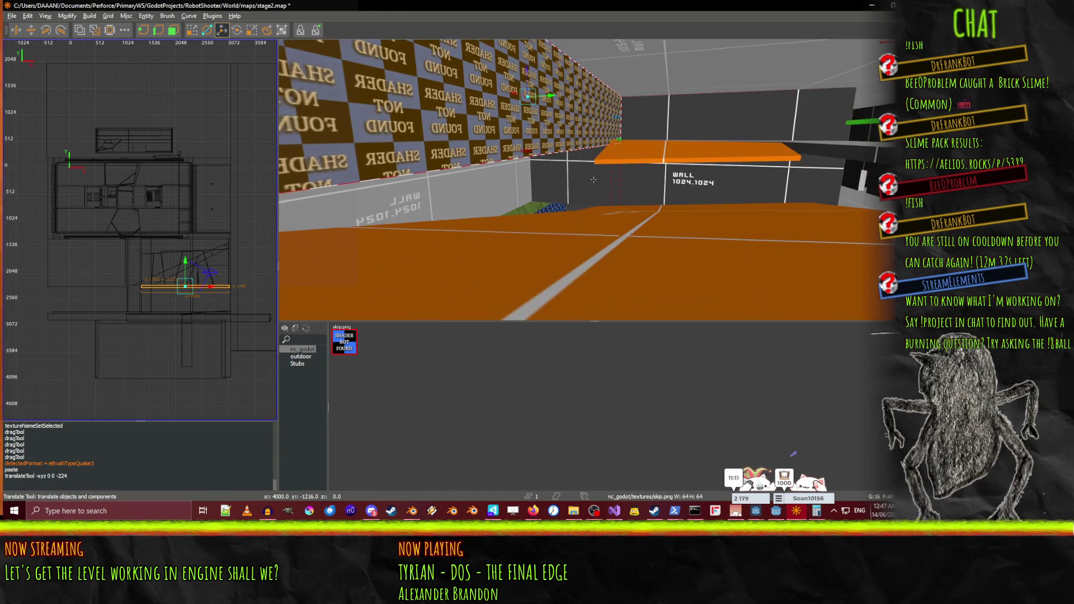
{"action": "key", "text": "q"}
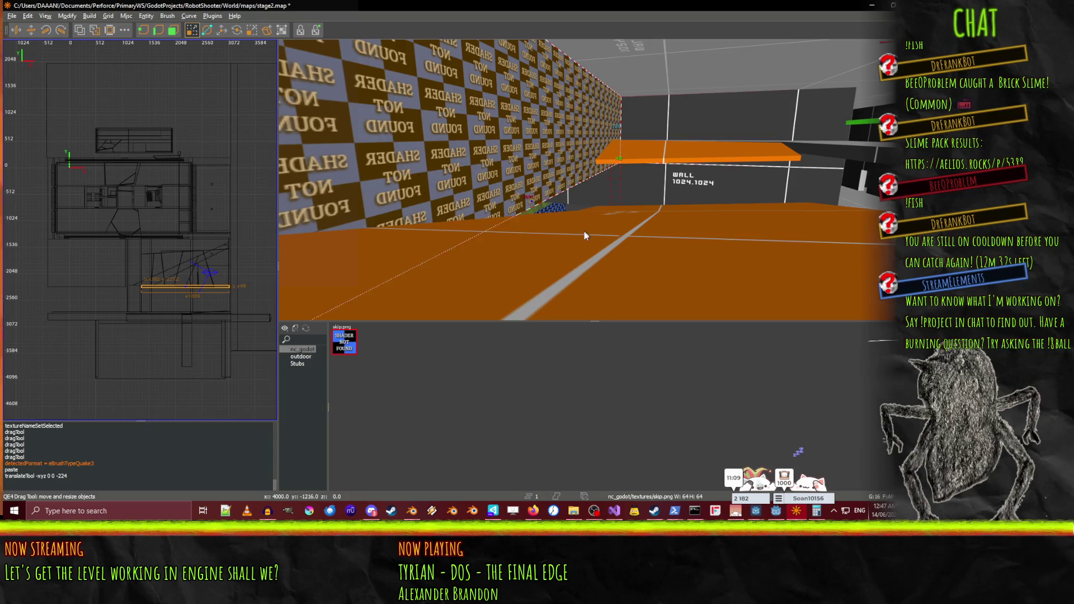
Fly around the room to inspect the lowered wall, then select the checkered skip wall
{"action": "right_click", "coordinate": [589, 316]}
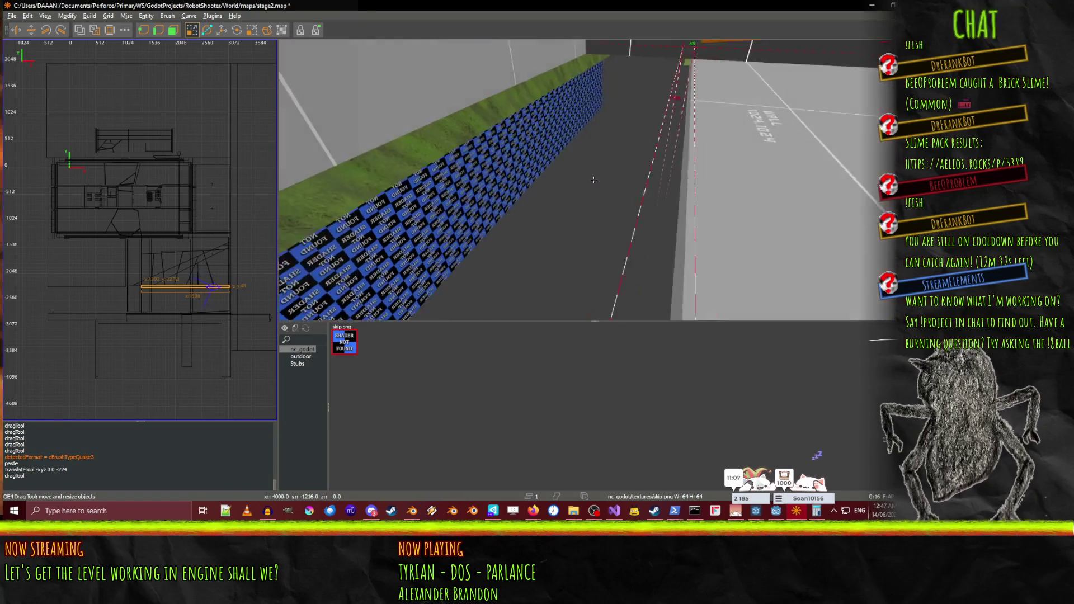
{"action": "right_click", "coordinate": [593, 180]}
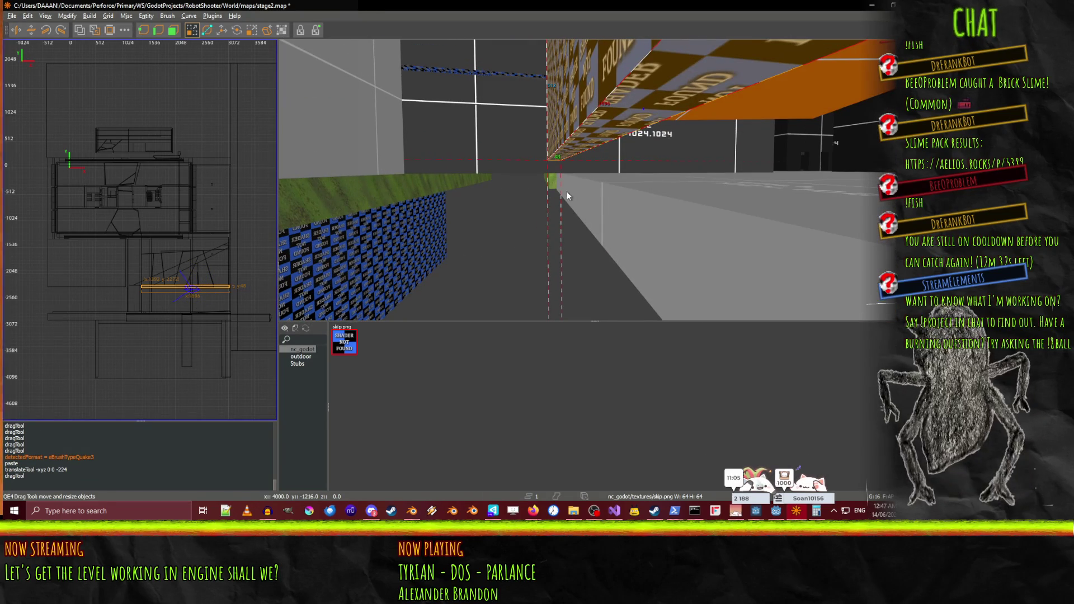
{"action": "key", "text": "Up"}
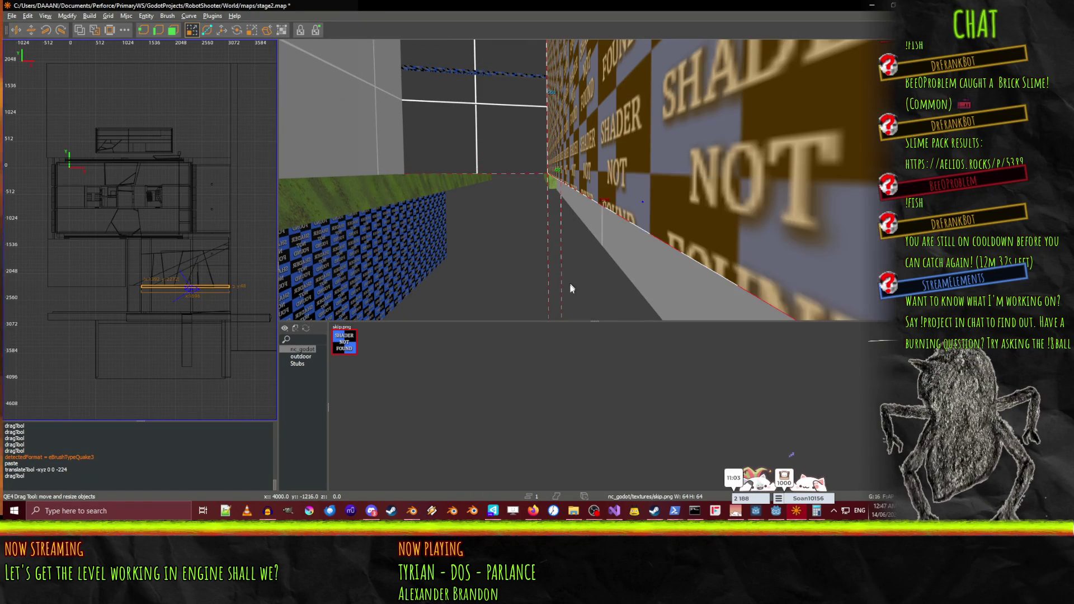
{"action": "right_click", "coordinate": [571, 283]}
{"action": "key", "text": "Down"}
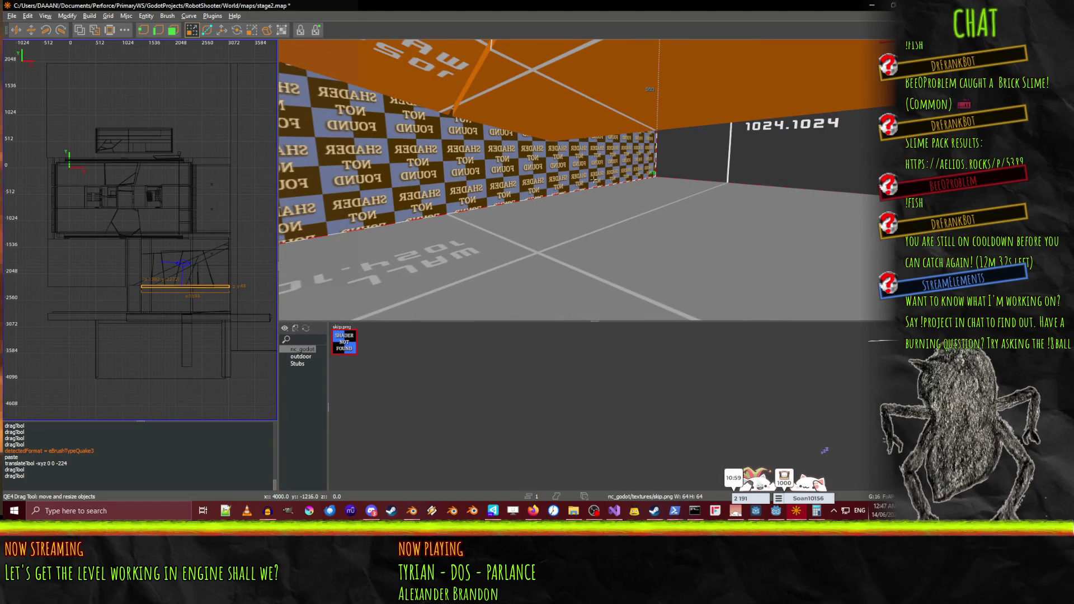
{"action": "key", "text": "d"}
{"action": "key", "text": "Up"}
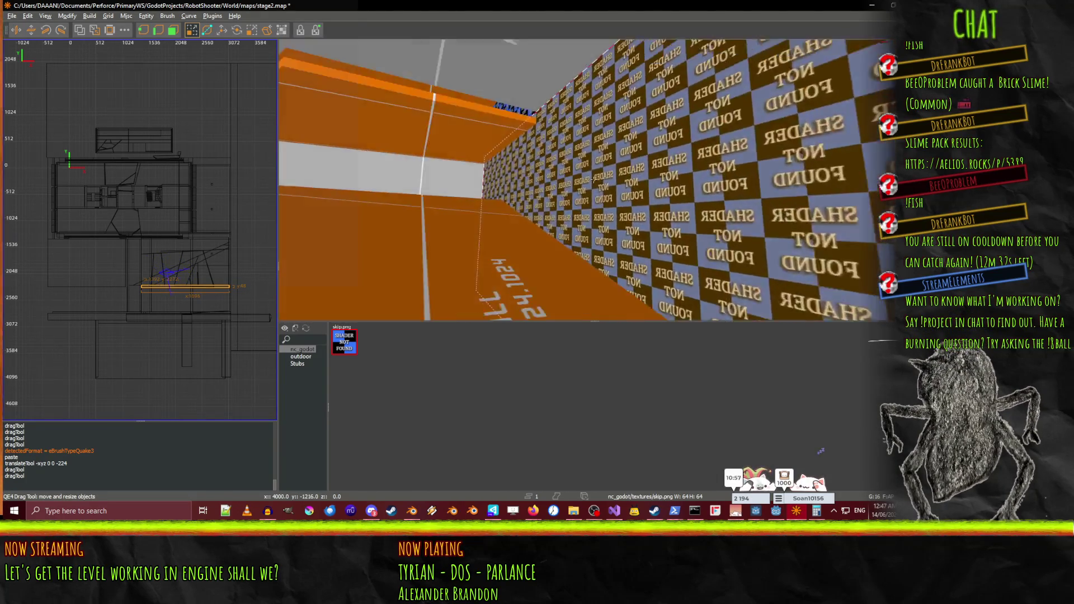
{"action": "key", "text": "Down"}
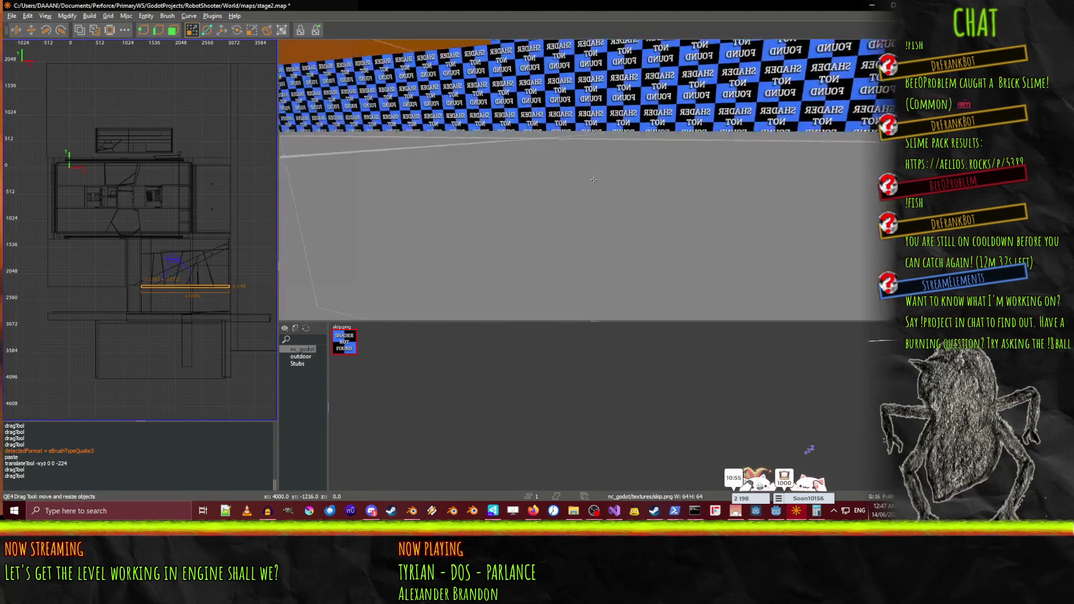
{"action": "key", "text": "Down"}
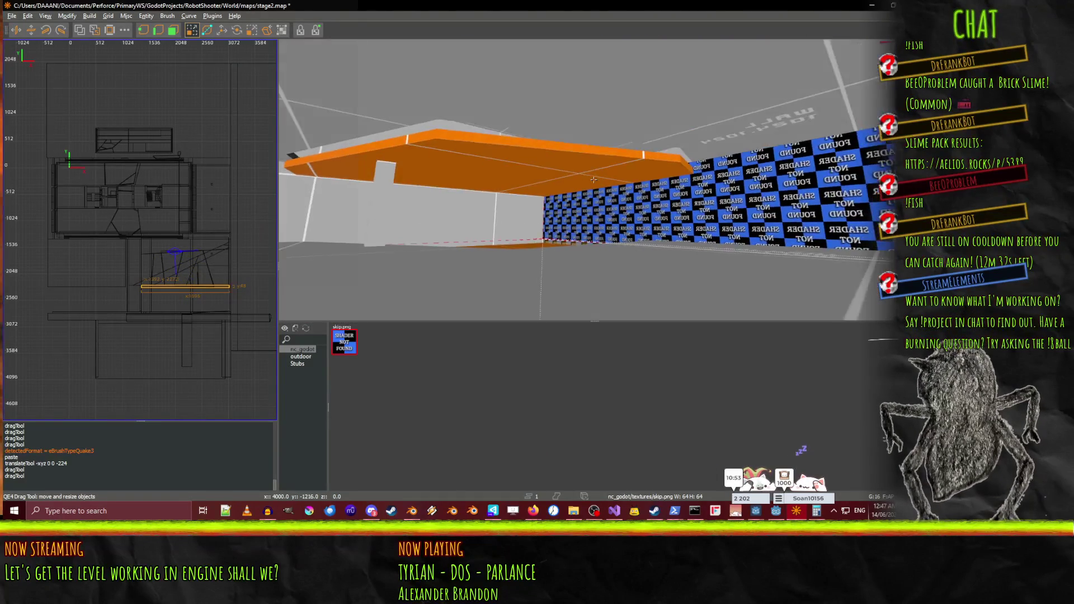
{"action": "key", "text": "Right"}
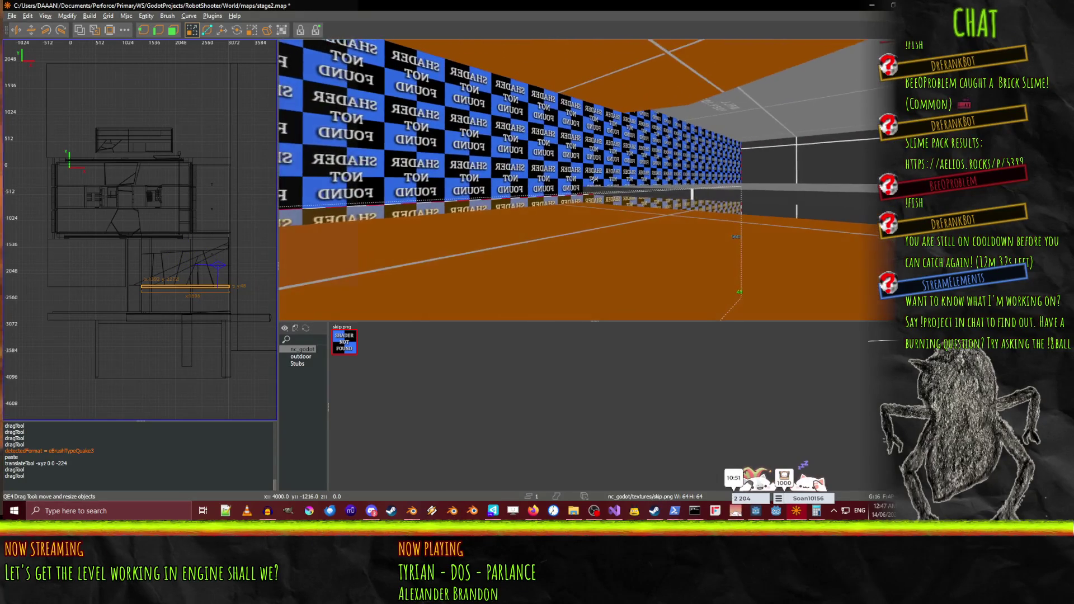
{"action": "left_click", "coordinate": [668, 203]}
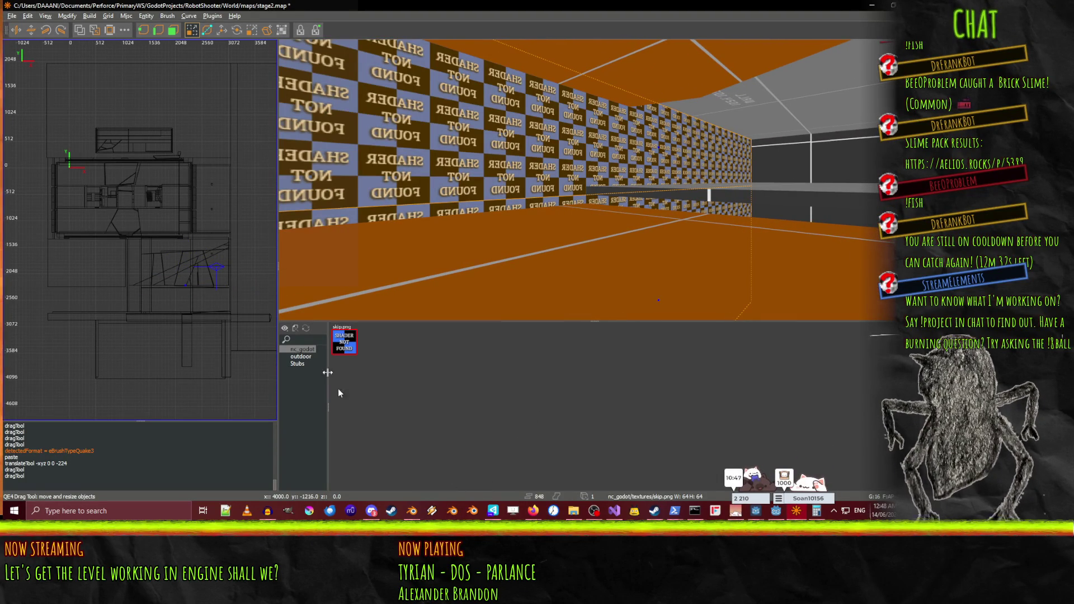
Texture the wall with greybox_grey_solid, briefly trying greybox_grey_grid before reverting
{"action": "left_click", "coordinate": [298, 364]}
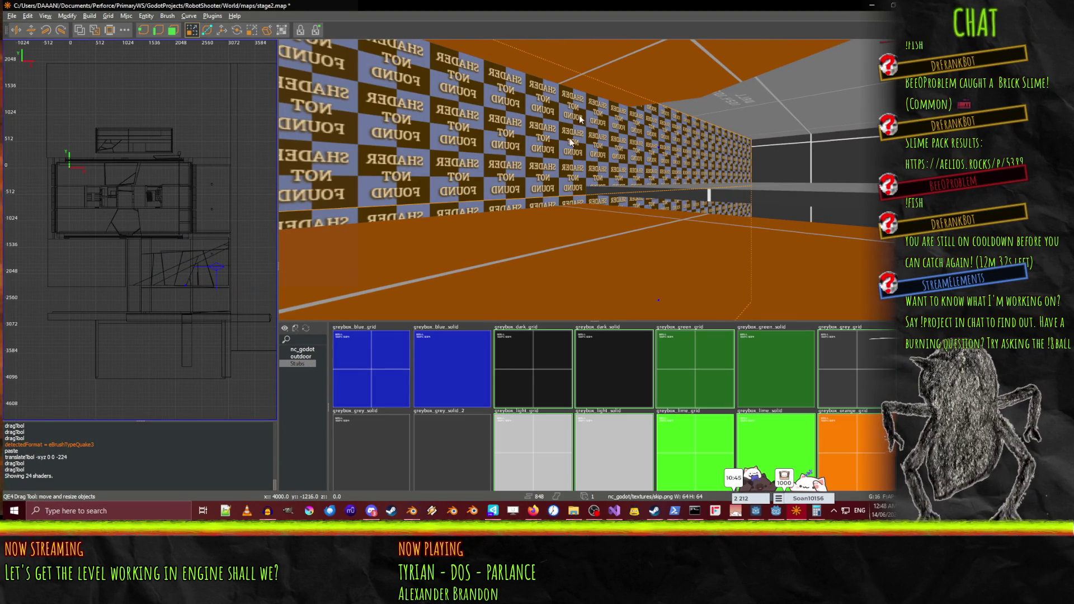
{"action": "right_click", "coordinate": [559, 166]}
{"action": "right_click", "coordinate": [642, 217]}
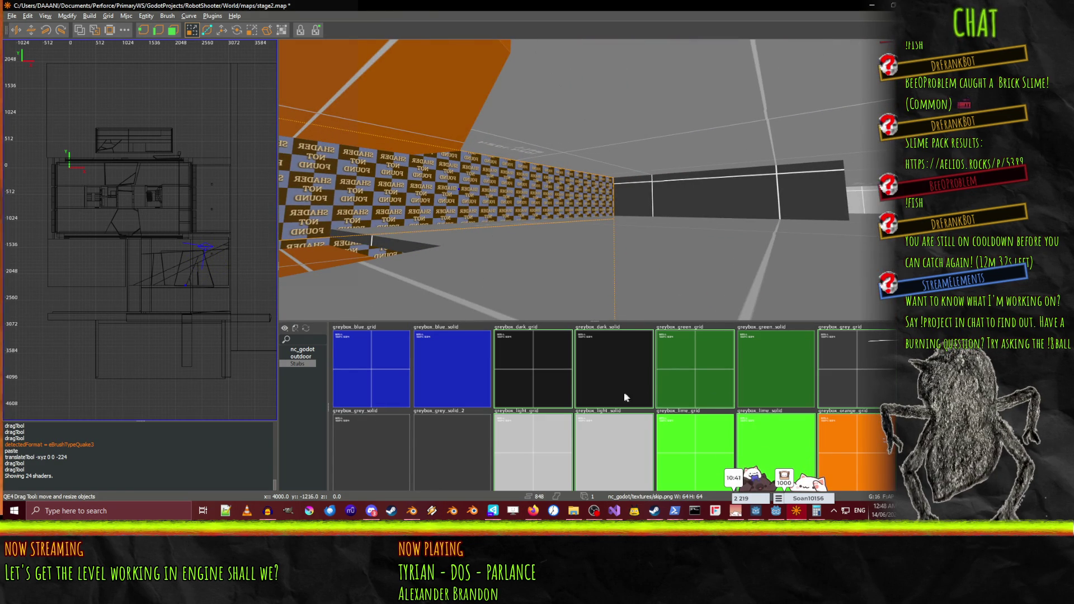
{"action": "left_click", "coordinate": [407, 455]}
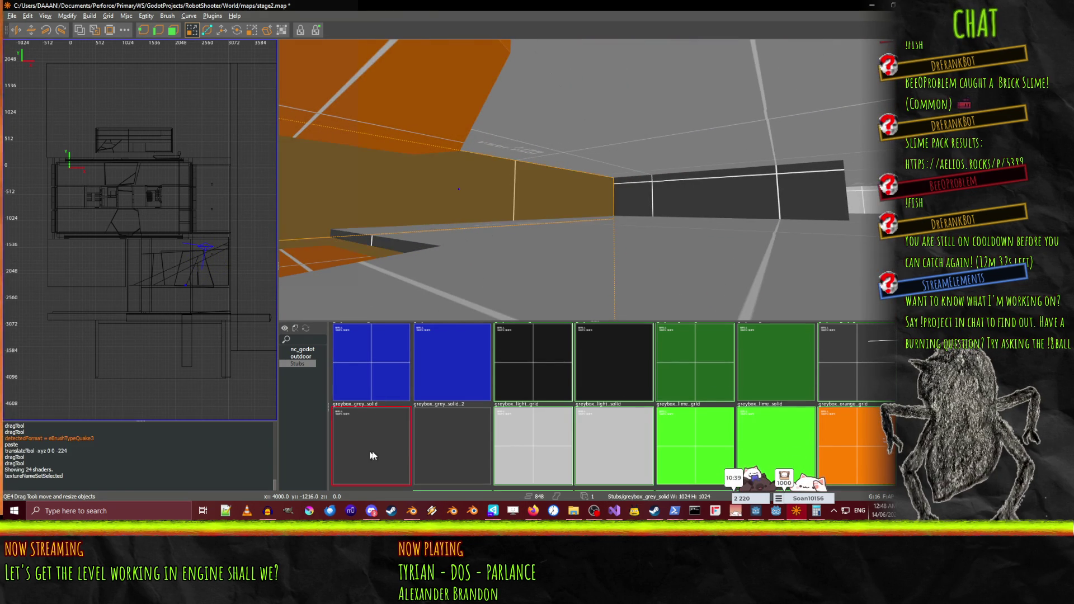
{"action": "scroll", "coordinate": [449, 387], "scroll_direction": "down", "scroll_amount": 2}
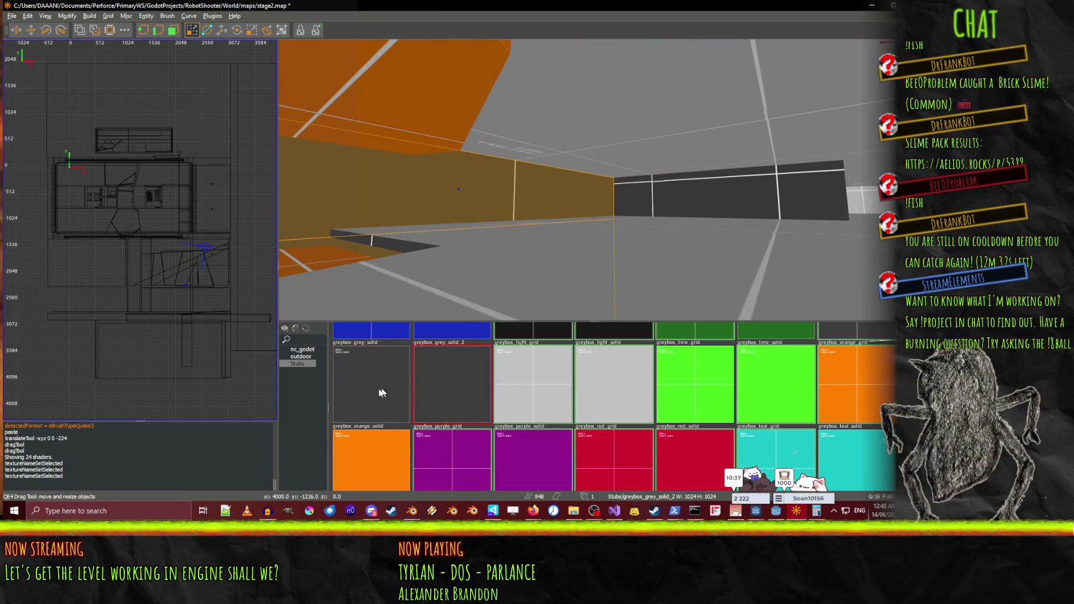
{"action": "scroll", "coordinate": [525, 386], "scroll_direction": "up", "scroll_amount": 1}
{"action": "left_click", "coordinate": [870, 358]}
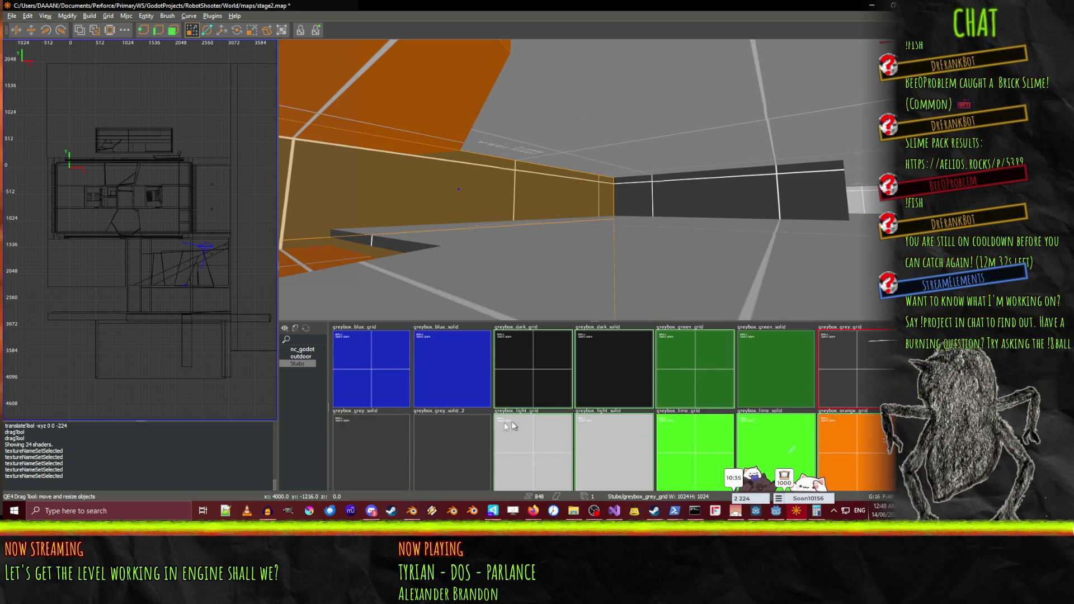
{"action": "left_click", "coordinate": [378, 443]}
{"action": "right_click", "coordinate": [558, 221]}
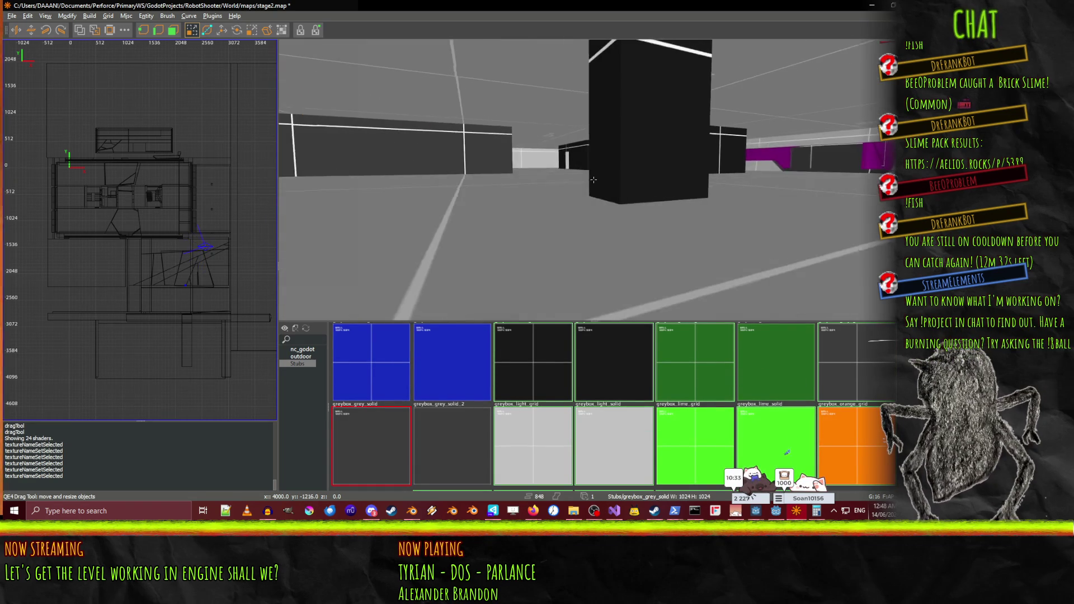
Switch to the Translate tool and fly to the orange-floored room facing the grey floor slab
{"action": "key", "text": "w"}
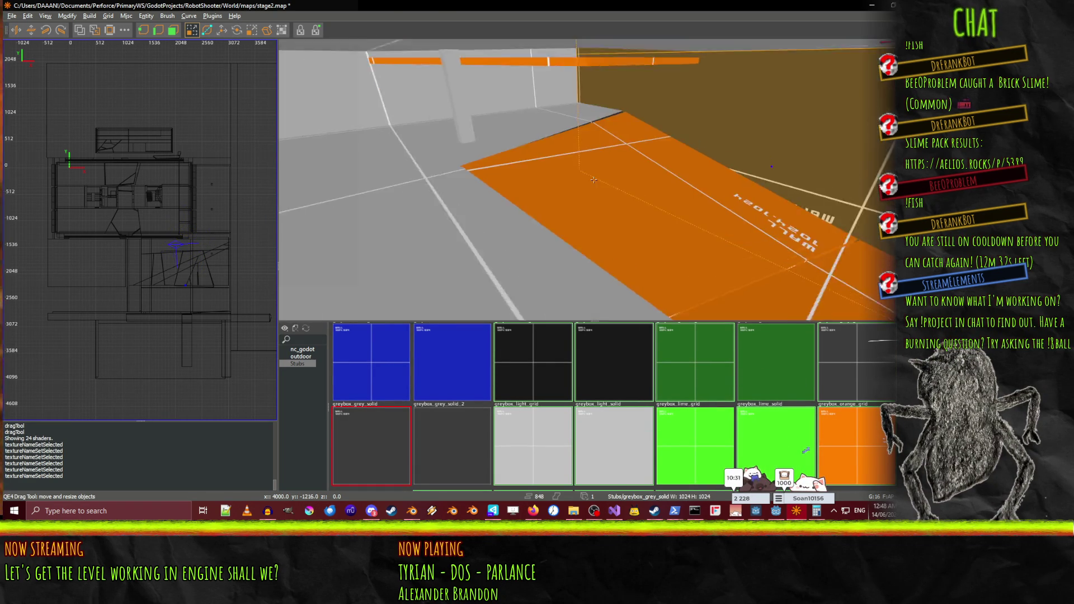
{"action": "key", "text": "s"}
{"action": "right_click", "coordinate": [593, 179]}
{"action": "key", "text": "w"}
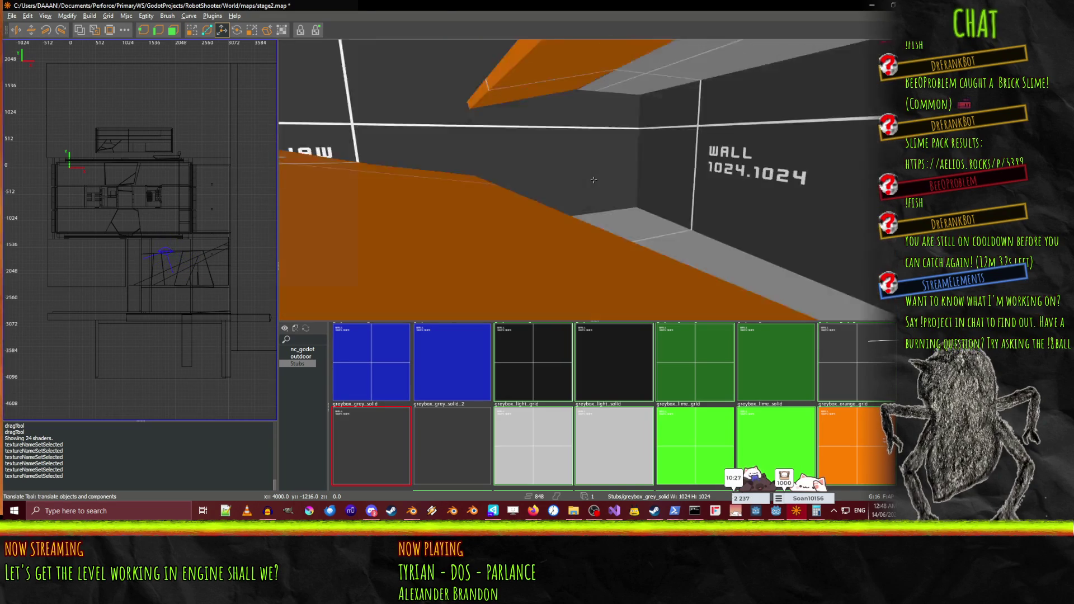
{"action": "key", "text": "w"}
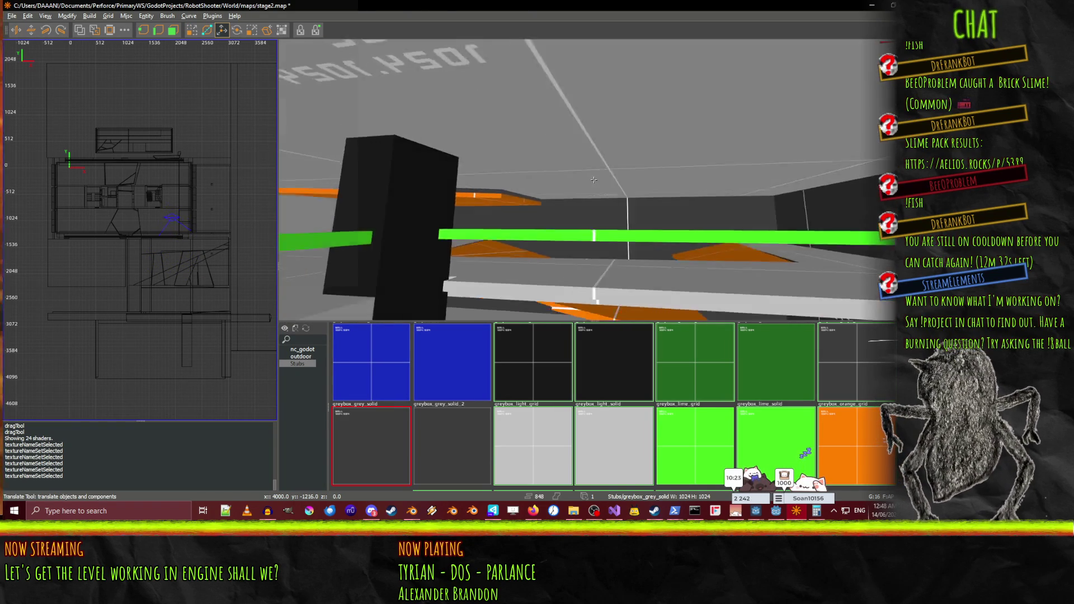
{"action": "key", "text": "w"}
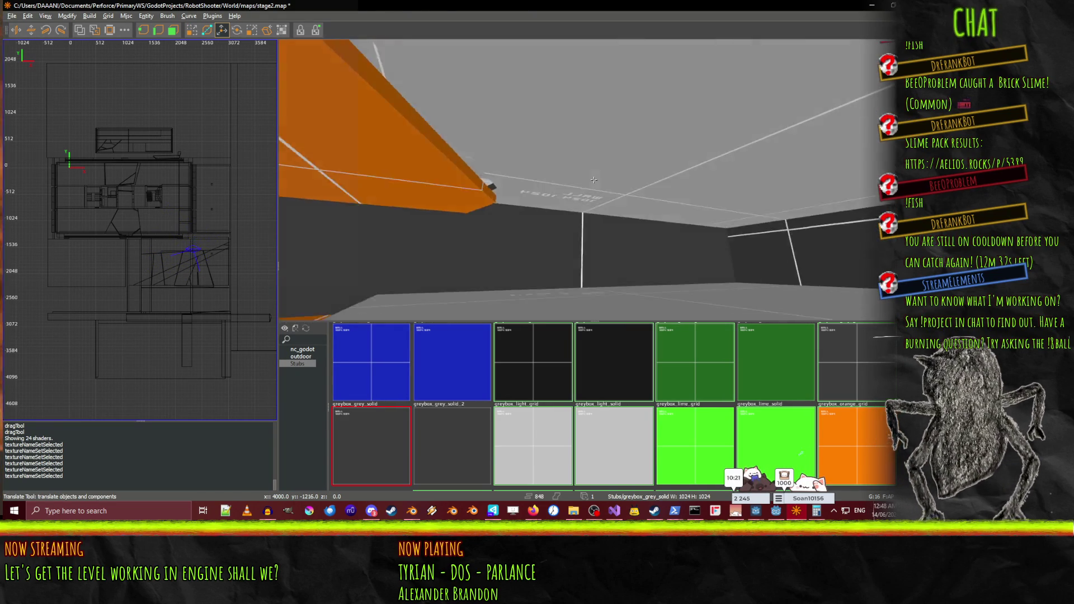
{"action": "key", "text": "s"}
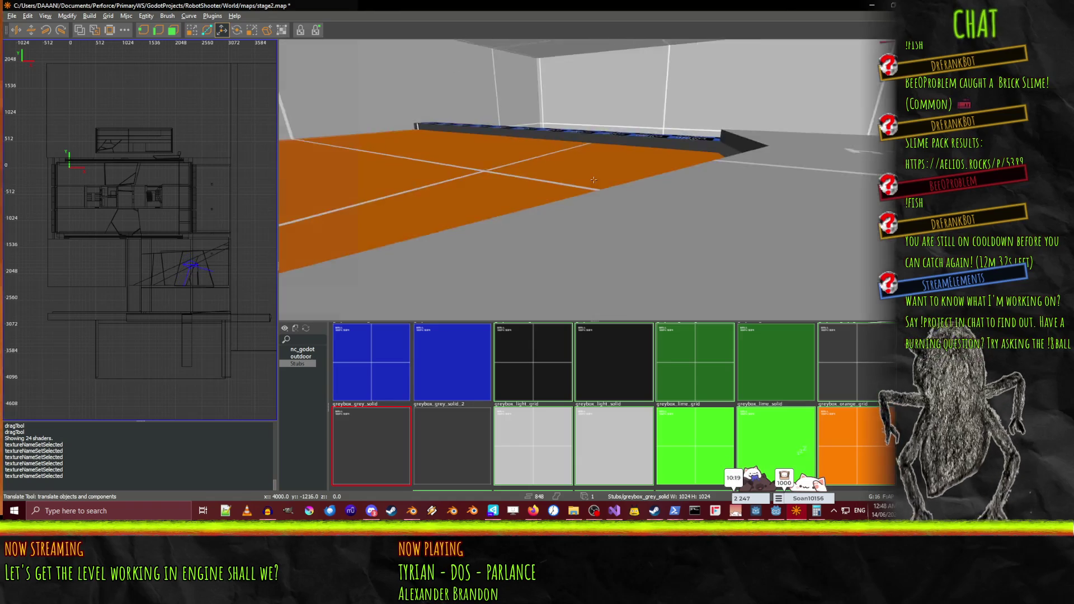
{"action": "key", "text": "s"}
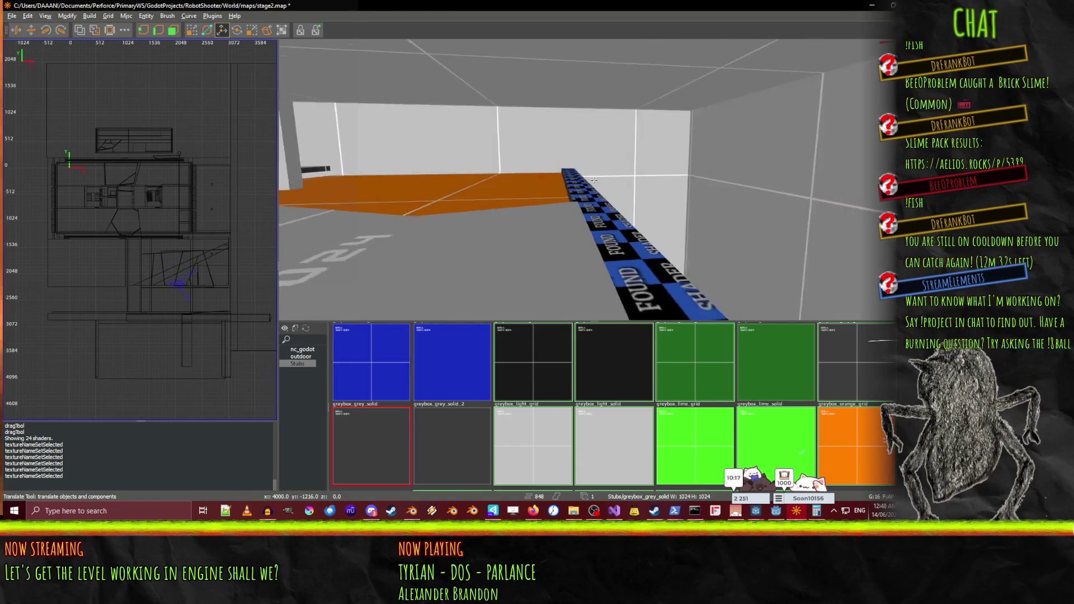
{"action": "key", "text": "a"}
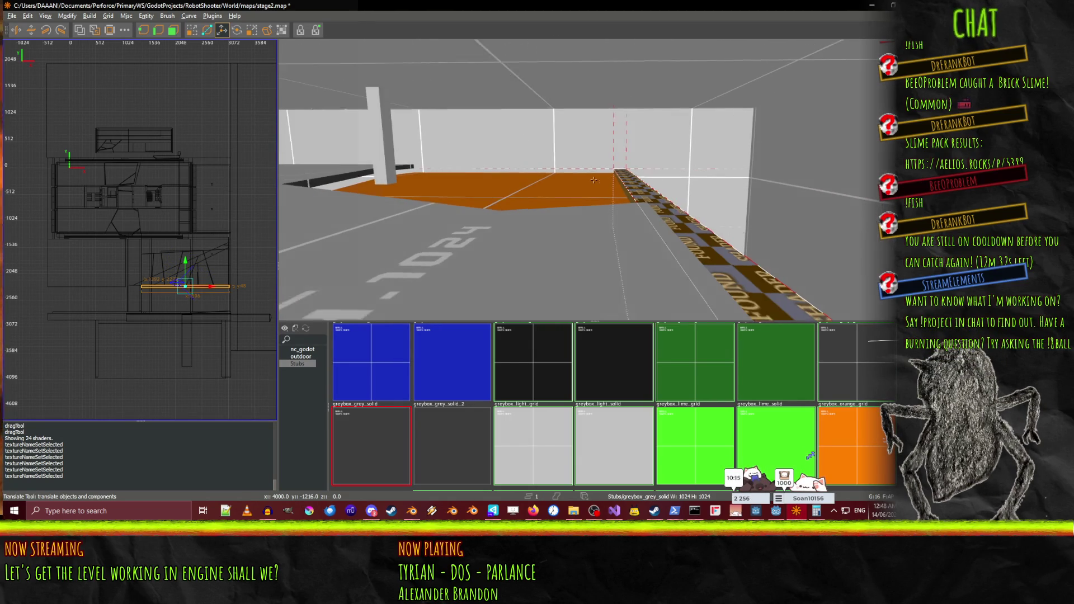
{"action": "right_click", "coordinate": [595, 183]}
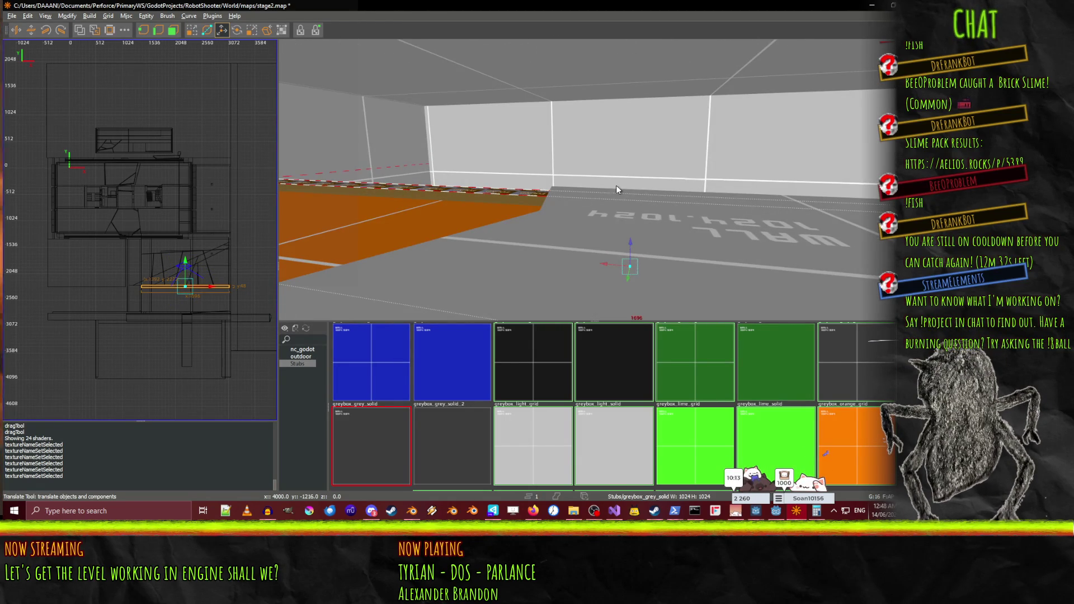
Raise the grey slab 224 units into a tall wall and paste a copy of it
{"action": "left_click_drag", "start_coordinate": [625, 234], "coordinate": [642, 130]}
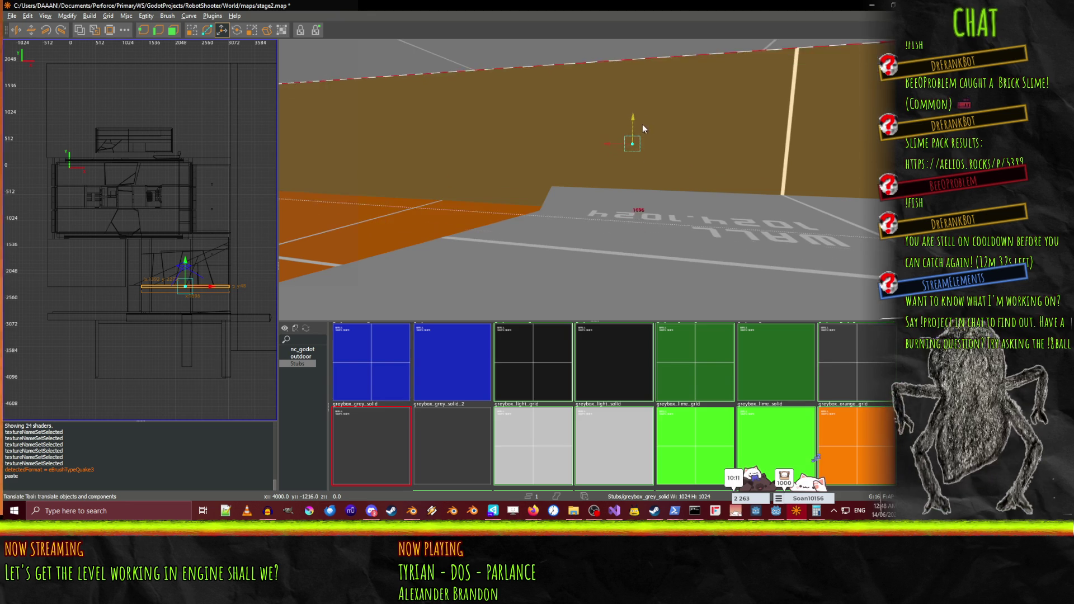
{"action": "right_click", "coordinate": [643, 91]}
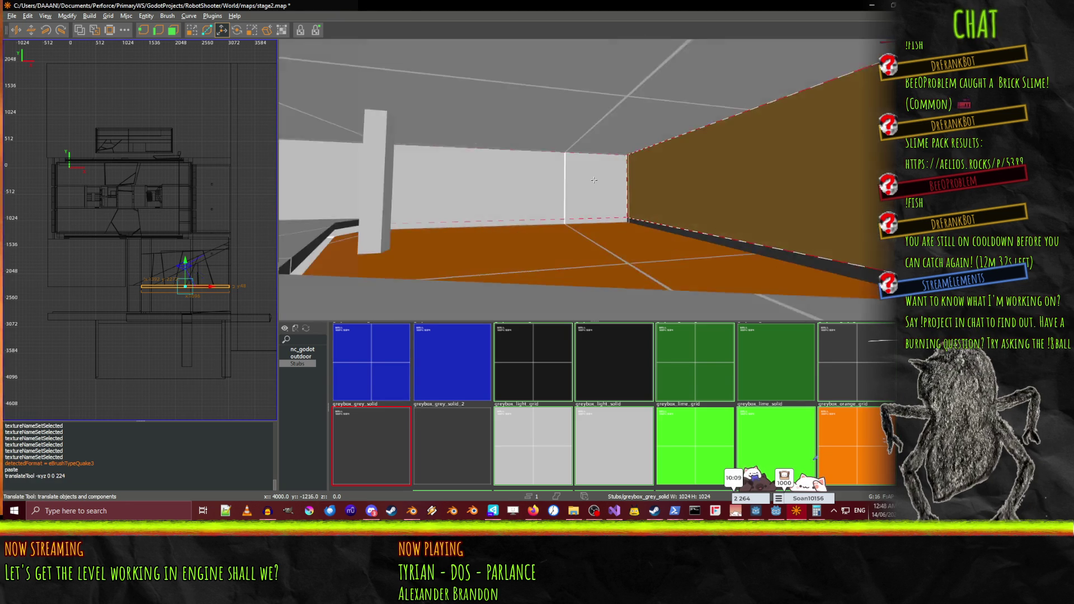
{"action": "mouse_move", "coordinate": [593, 180]}
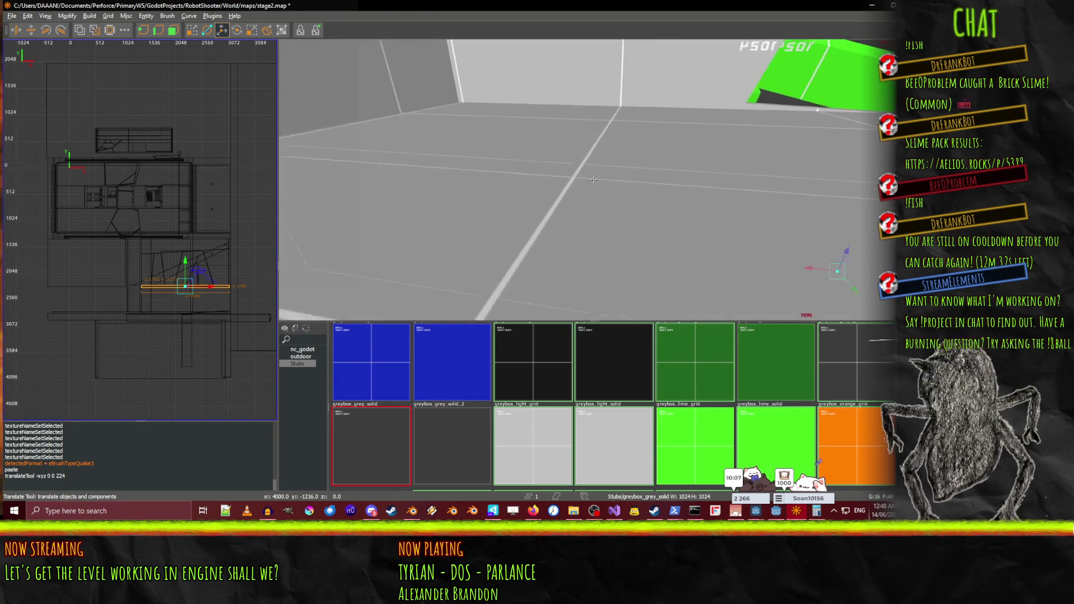
{"action": "right_click", "coordinate": [593, 180]}
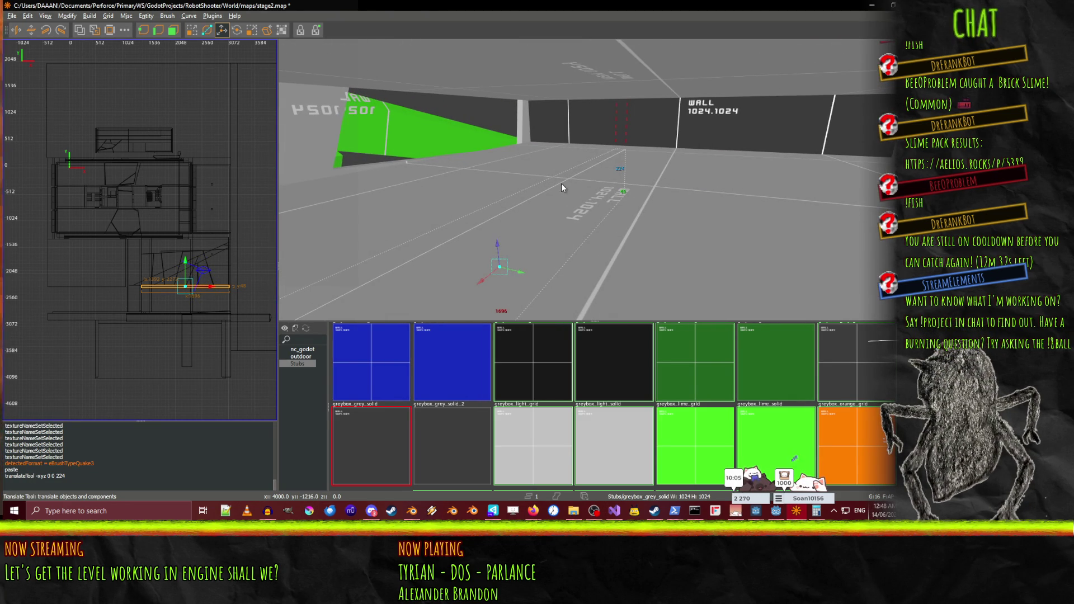
{"action": "key", "text": "ctrl+v"}
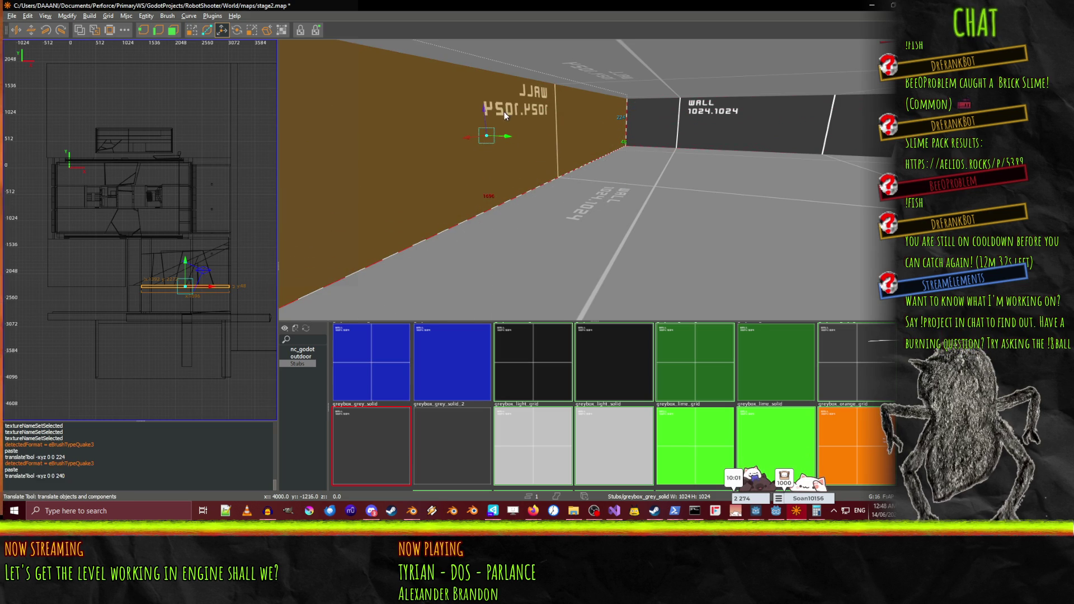
Fly down the corridor to inspect the new walls and select the corridor wall brush
{"action": "key", "text": "q"}
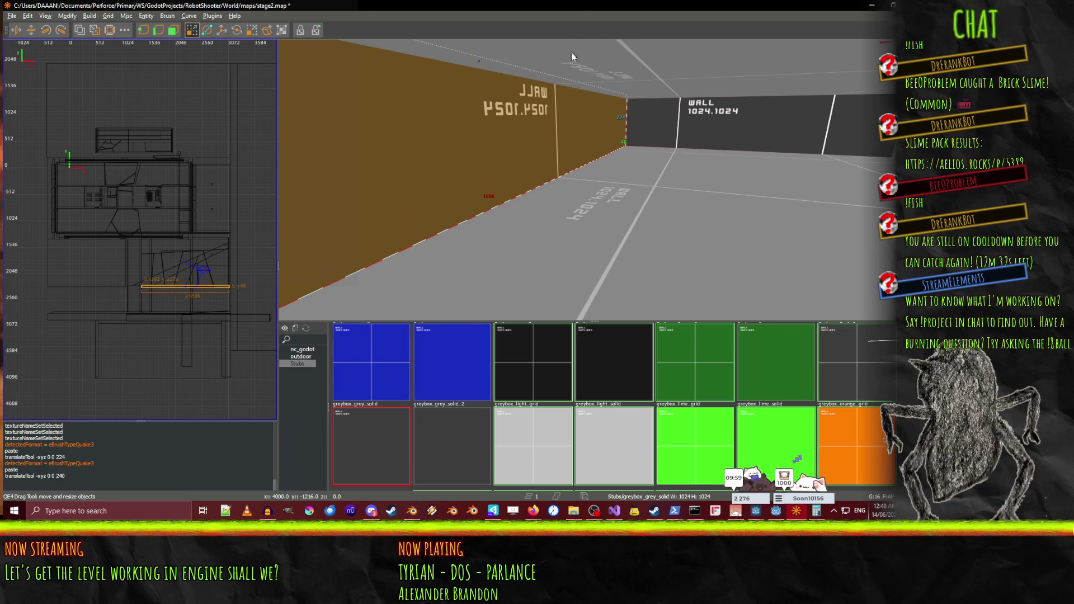
{"action": "right_click", "coordinate": [571, 58]}
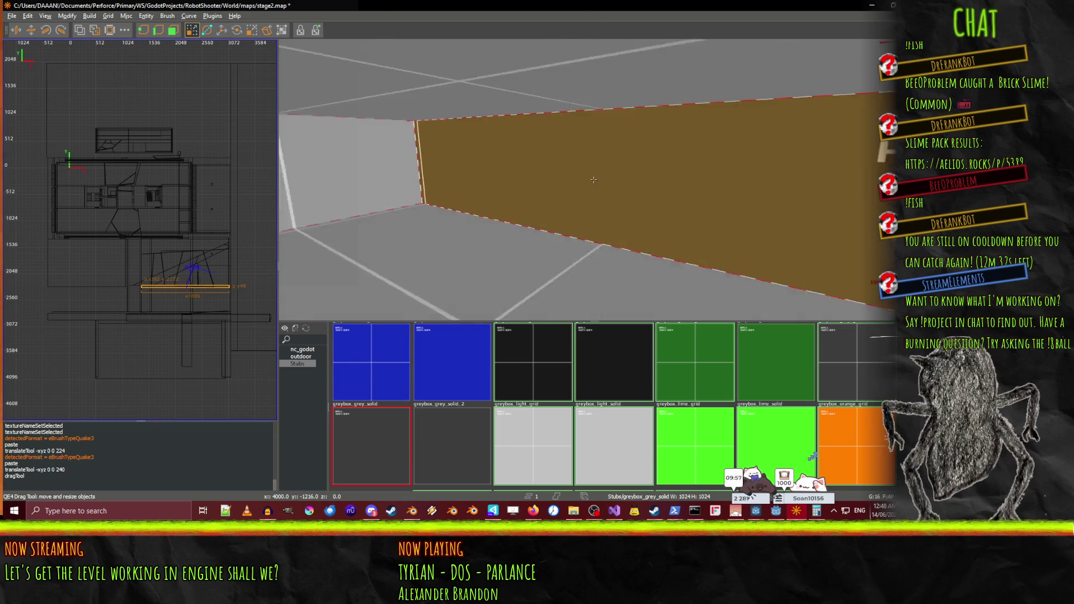
{"action": "key", "text": "Down"}
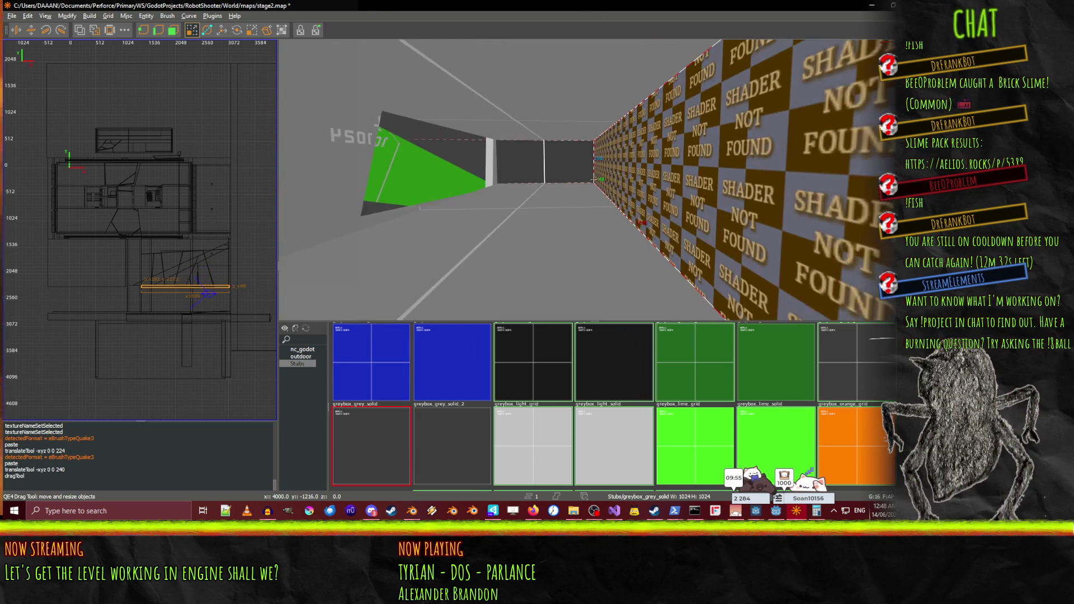
{"action": "right_click", "coordinate": [600, 218]}
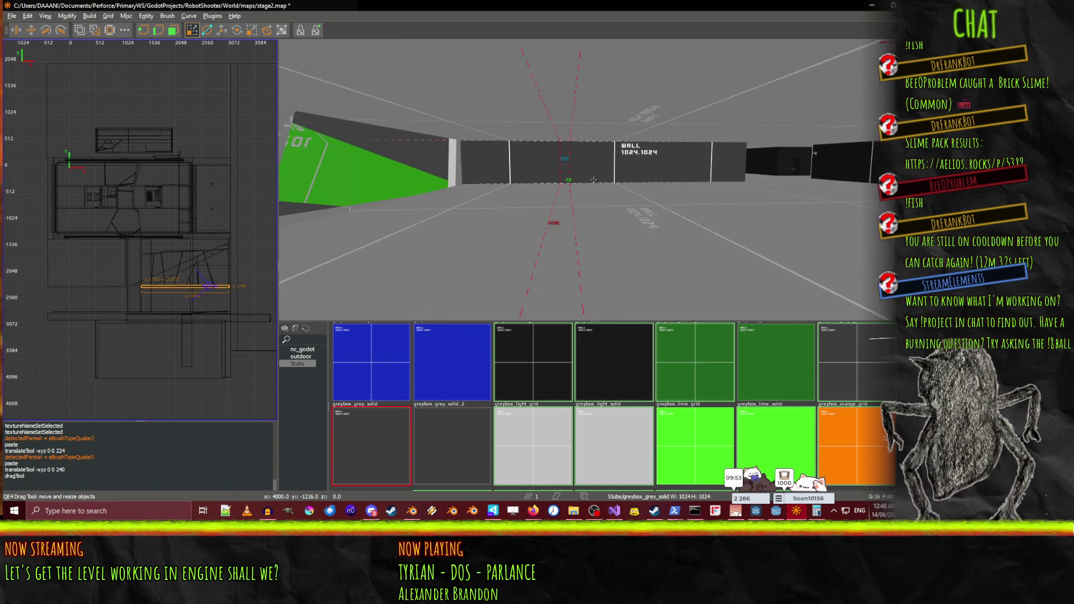
{"action": "key", "text": "Right"}
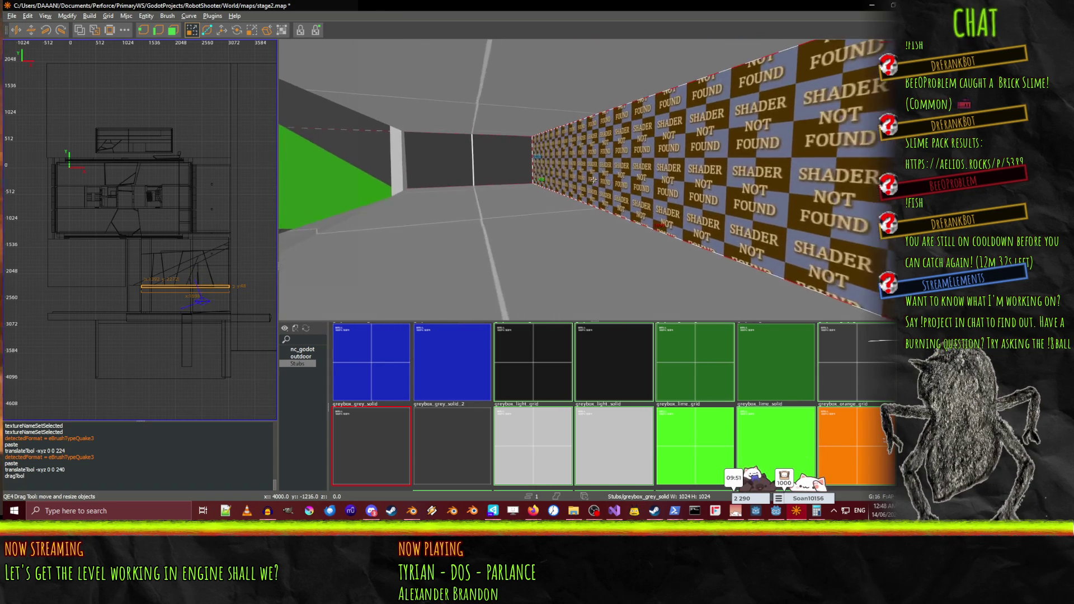
{"action": "key", "text": "Left"}
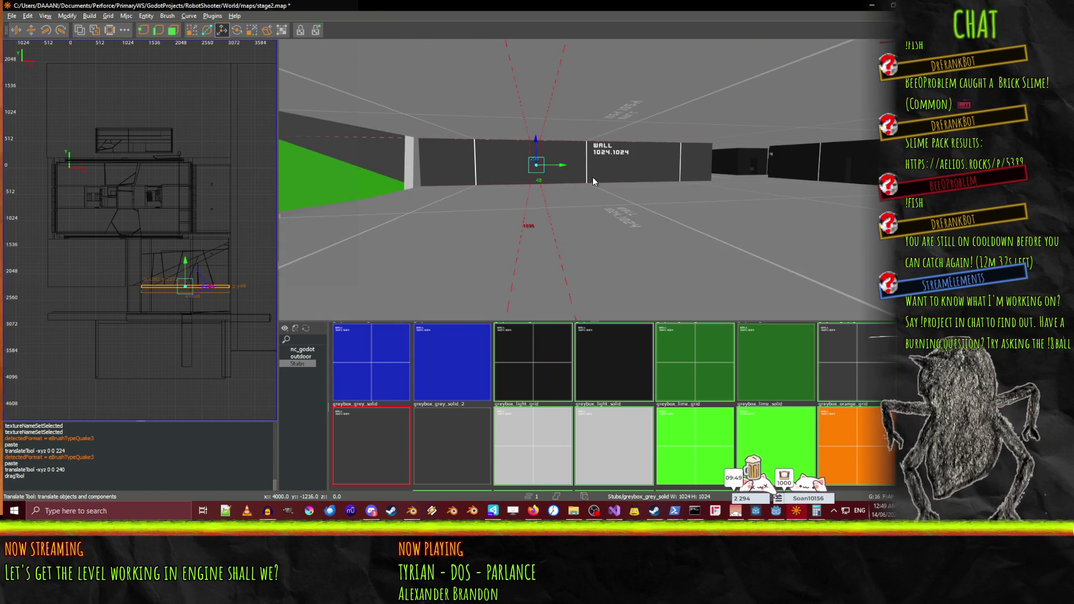
{"action": "key", "text": "q"}
{"action": "right_click", "coordinate": [414, 189]}
{"action": "right_click", "coordinate": [543, 193]}
{"action": "key", "text": "Up"}
{"action": "left_click", "coordinate": [593, 179], "text": "shift"}
{"action": "key", "text": "Left"}
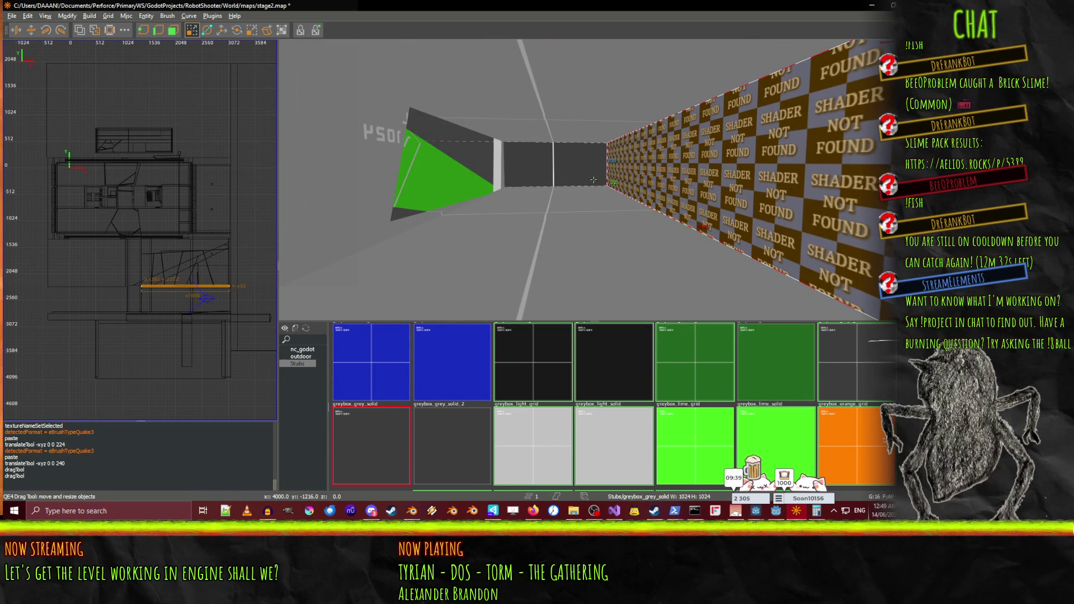
Fly past the brown wall toward the green brush and deselect the missing-shader wall
{"action": "key", "text": "Up"}
{"action": "key", "text": "Down"}
{"action": "key", "text": "Left"}
{"action": "key", "text": "Up"}
{"action": "key", "text": "Right"}
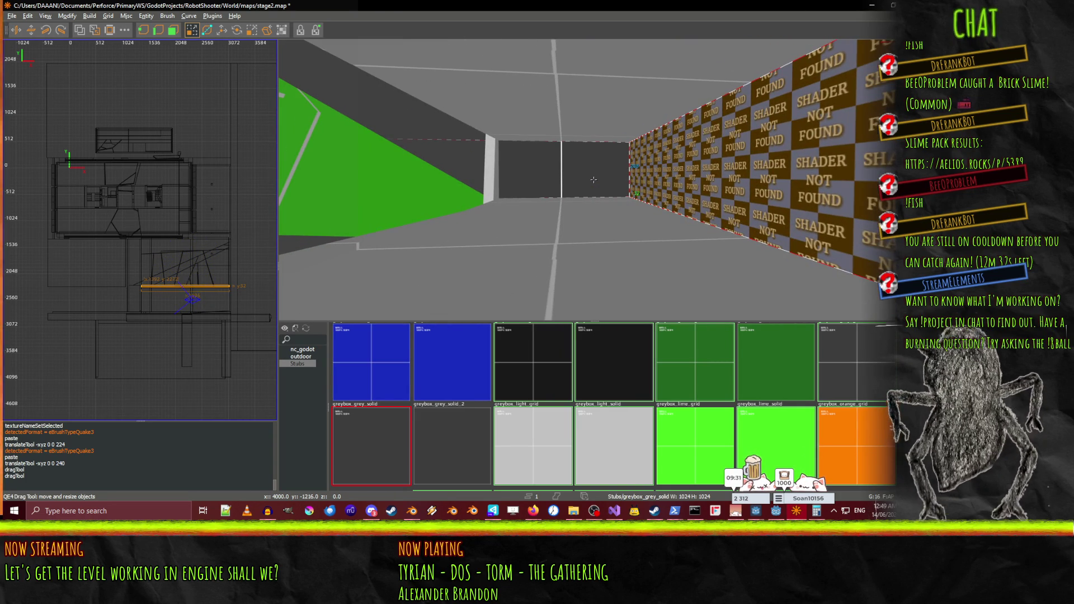
{"action": "key", "text": "Escape"}
Swing the camera around to the corridor's end and fly forward down it
{"action": "right_click", "coordinate": [664, 186]}
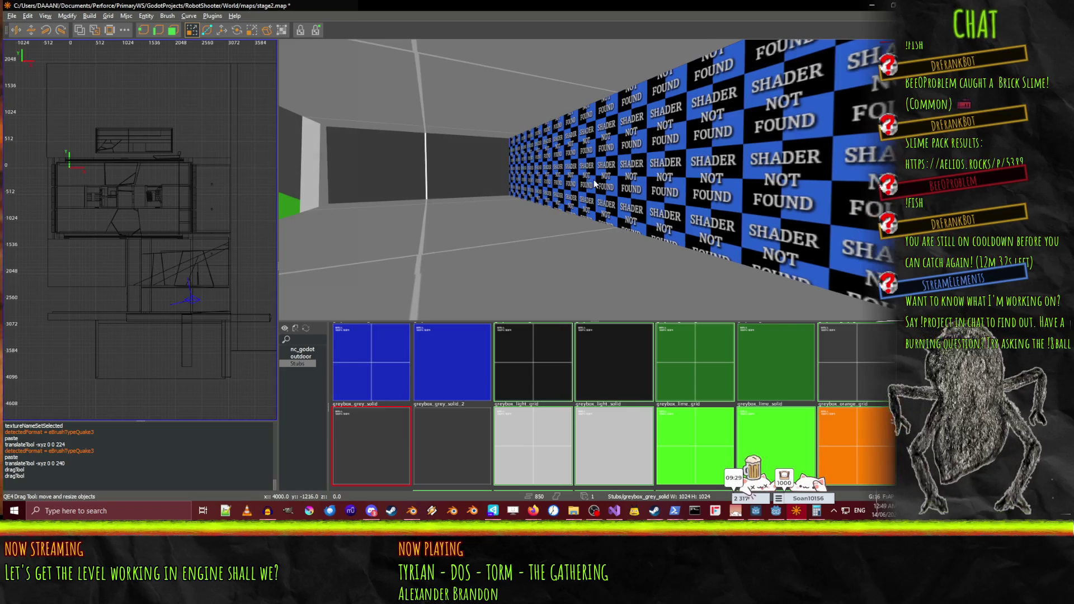
{"action": "key", "text": "Right"}
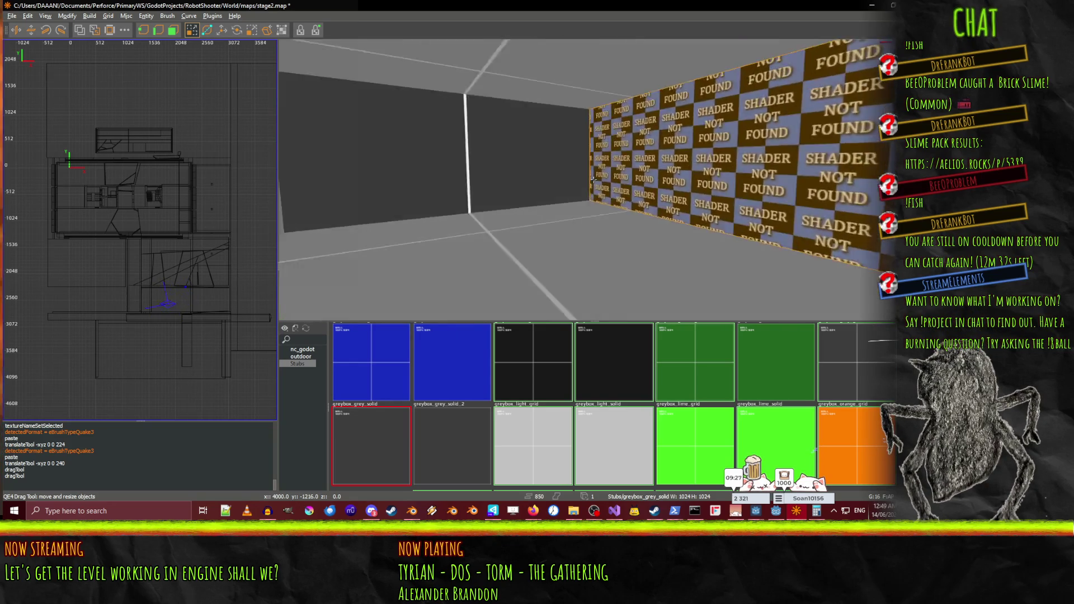
{"action": "key", "text": "Right"}
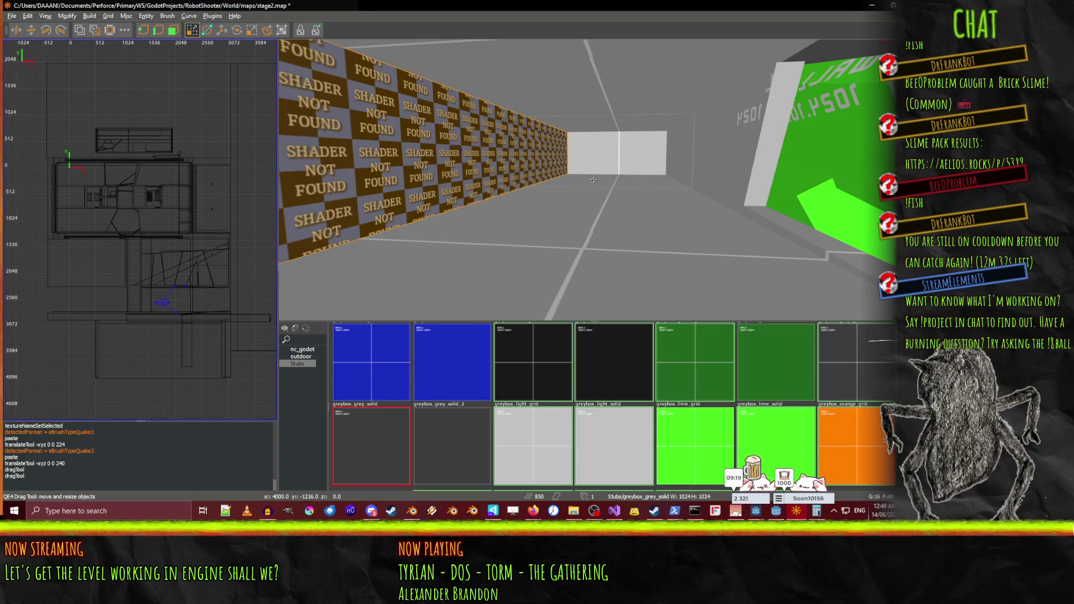
{"action": "key", "text": "Up"}
{"action": "key", "text": "Left"}
{"action": "key", "text": "Up"}
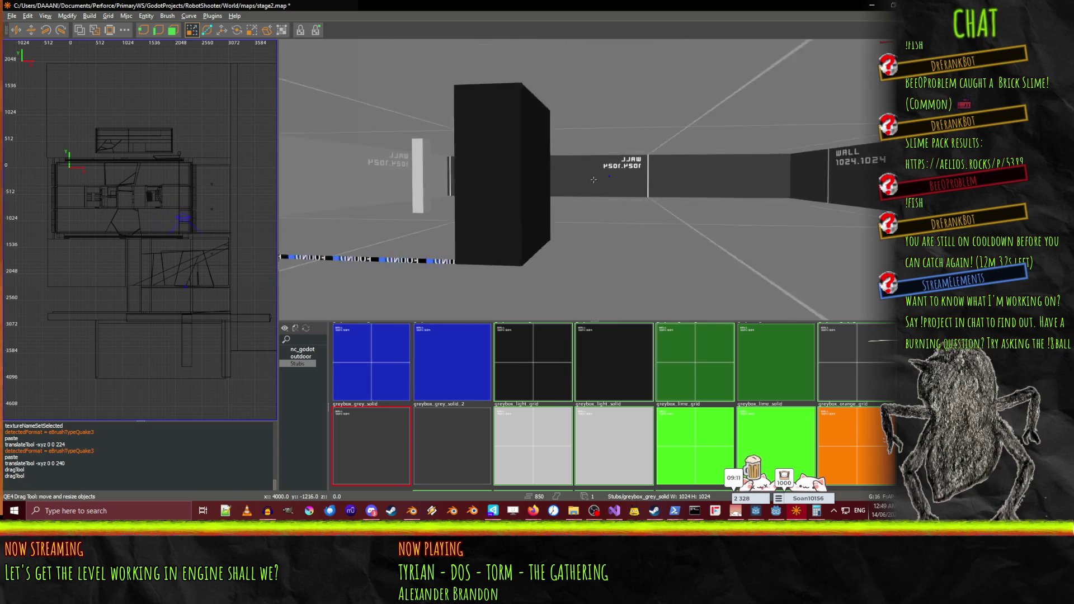
Back off to view the orange floor, pillar, grey step and green ledge
{"action": "key", "text": "Down"}
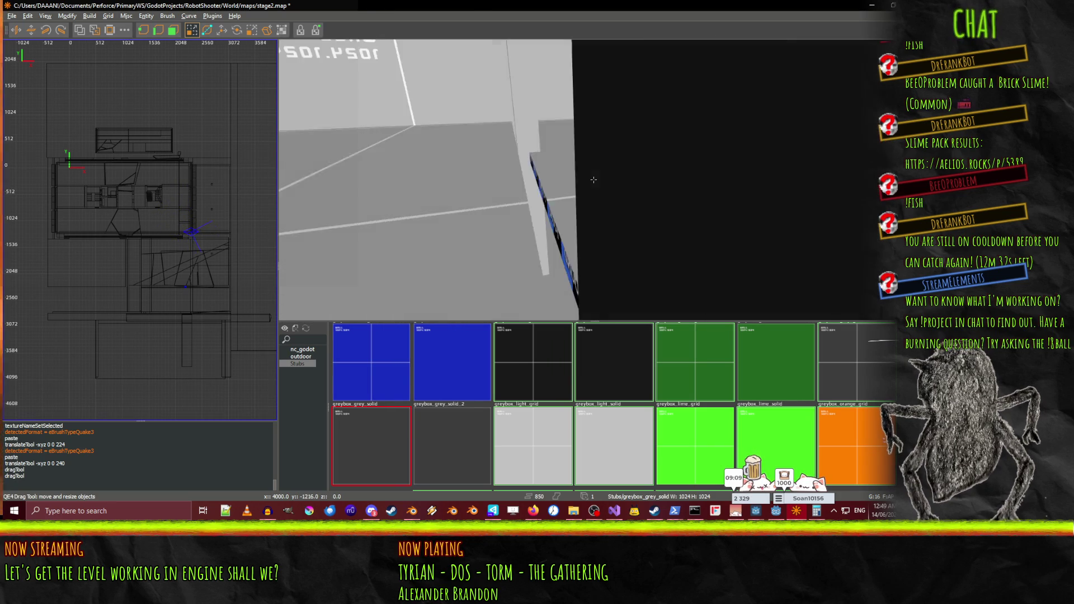
{"action": "key", "text": "Down"}
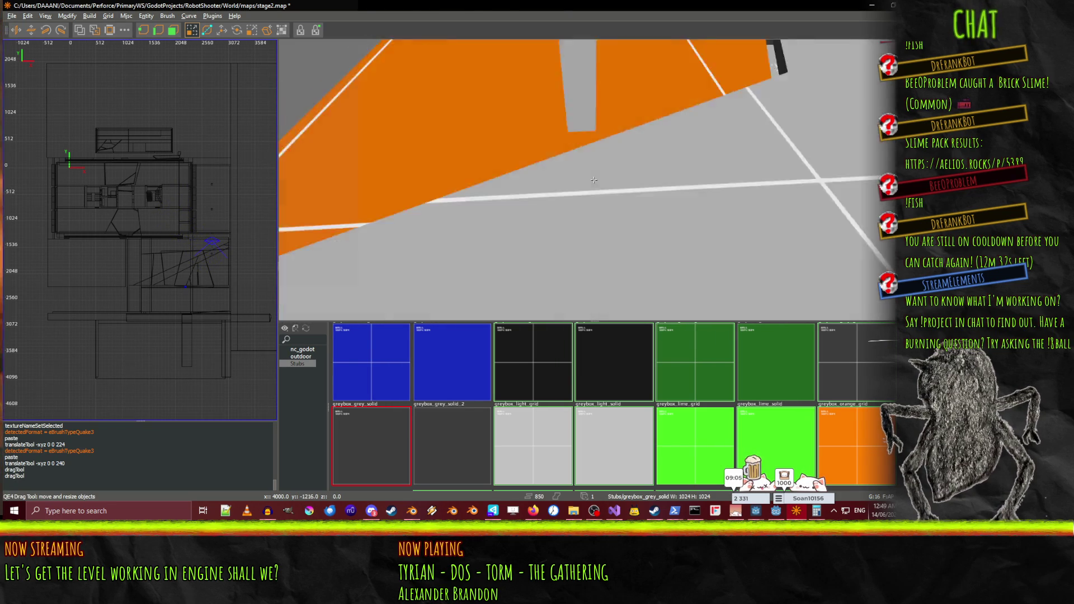
{"action": "key", "text": "Down"}
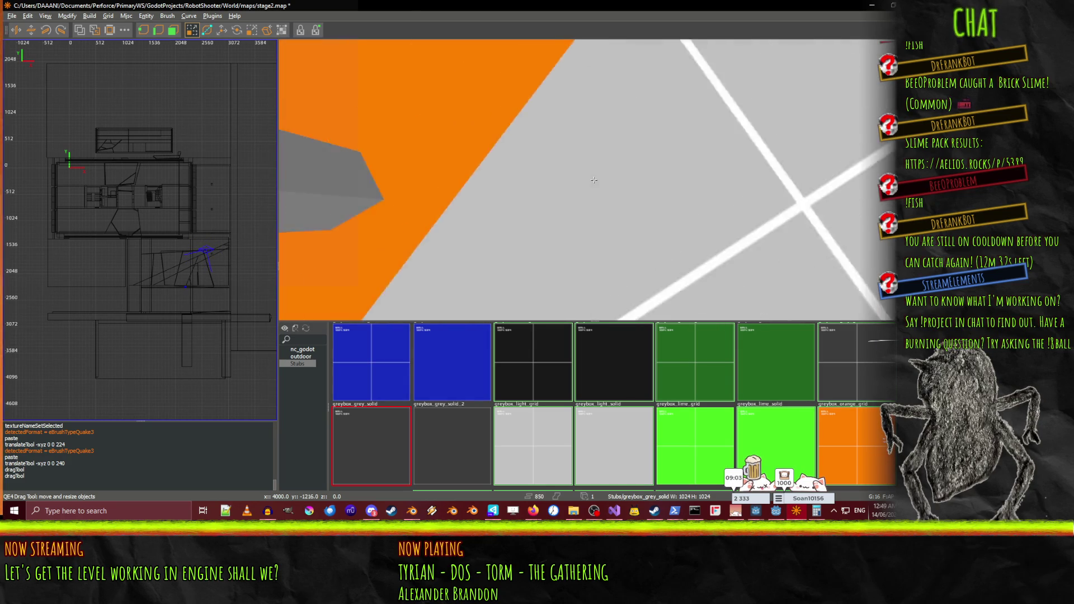
{"action": "key", "text": "Down"}
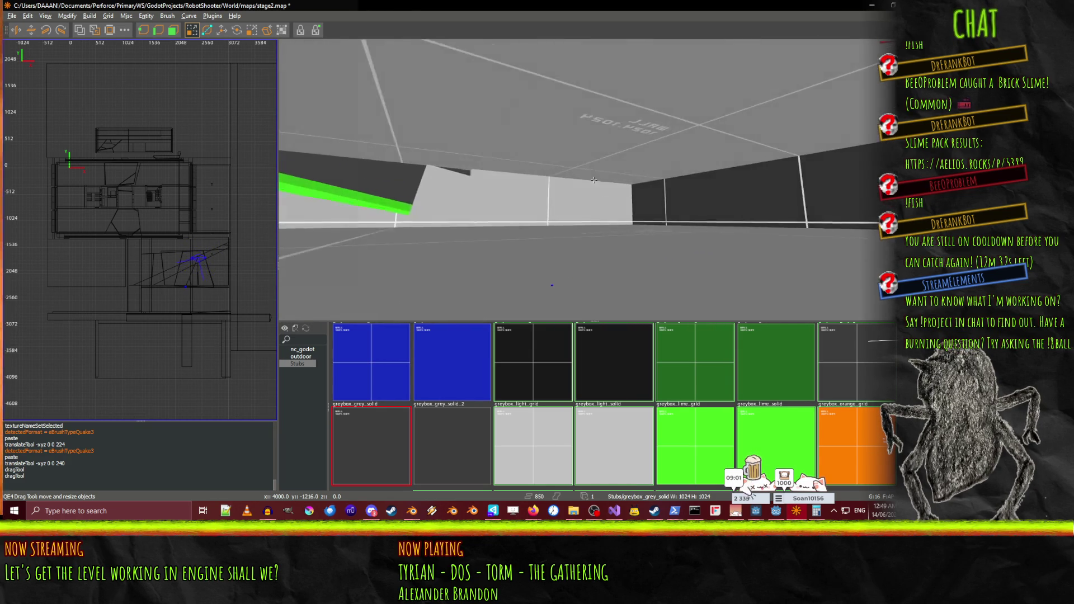
{"action": "key", "text": "Up"}
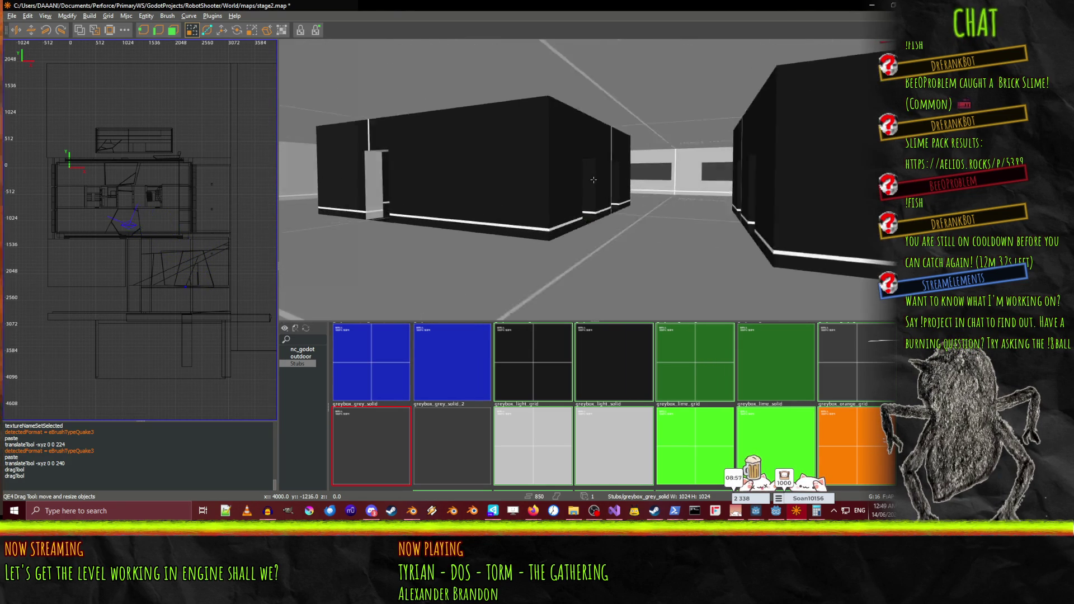
Advance down the long corridor and turn to face the SHADER NOT FOUND wall
{"action": "key", "text": "Right"}
{"action": "key", "text": "Left"}
{"action": "key", "text": "Left"}
{"action": "key", "text": "Left"}
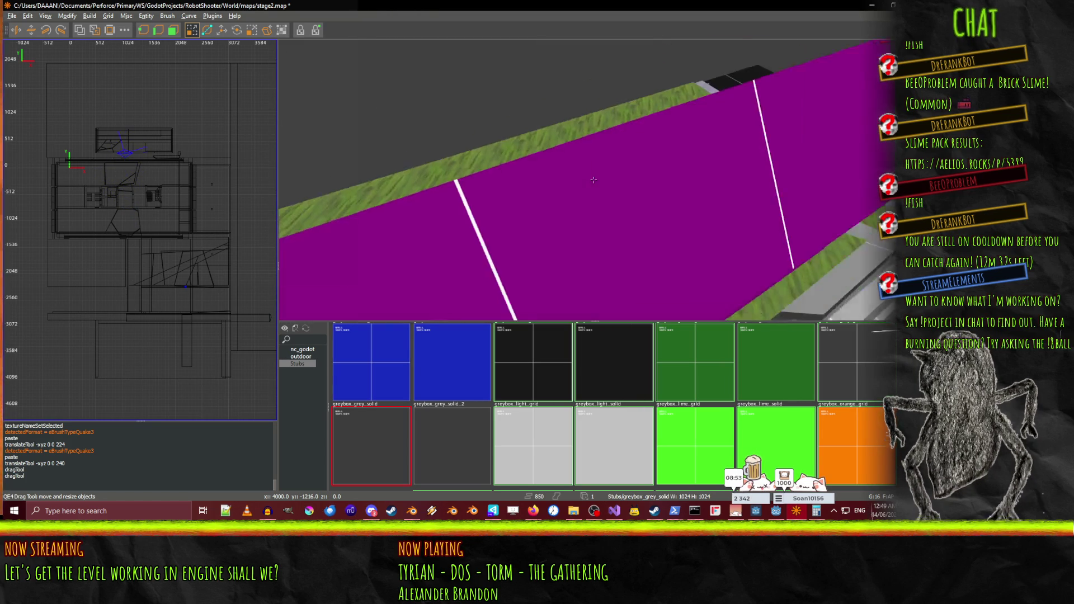
{"action": "key", "text": "Left"}
{"action": "key", "text": "Left"}
{"action": "key", "text": "Left"}
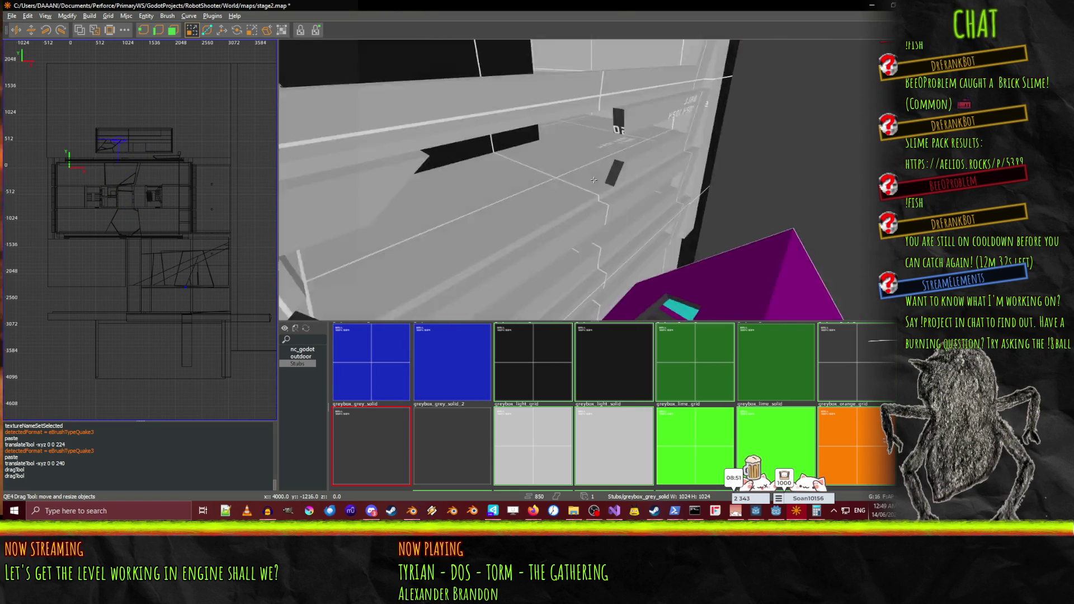
{"action": "key", "text": "Up"}
{"action": "key", "text": "Up"}
{"action": "key", "text": "Up"}
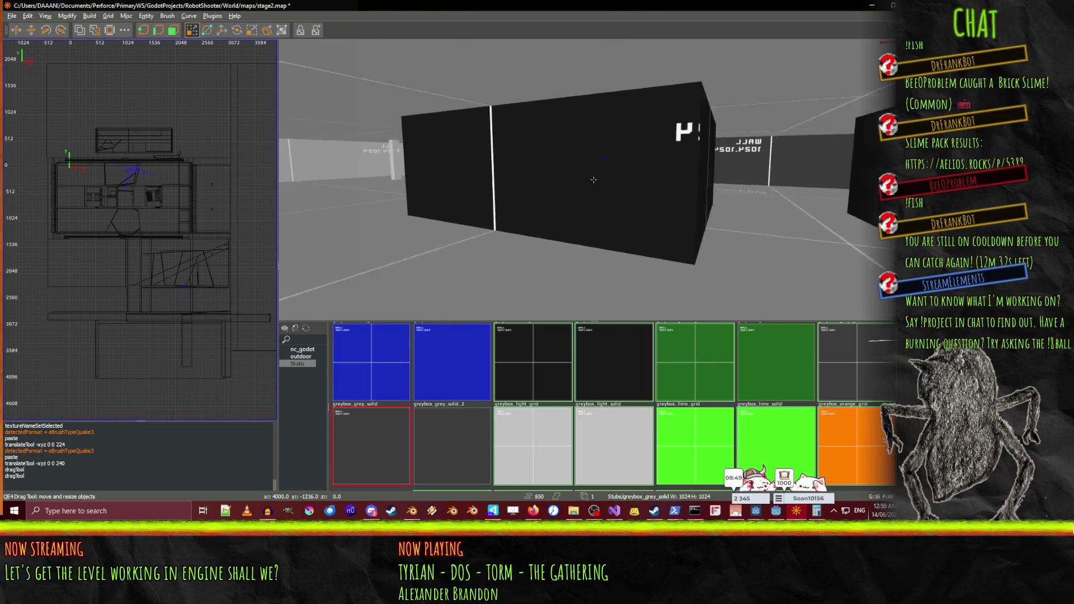
{"action": "key", "text": "Up"}
{"action": "key", "text": "Up"}
{"action": "key", "text": "Up"}
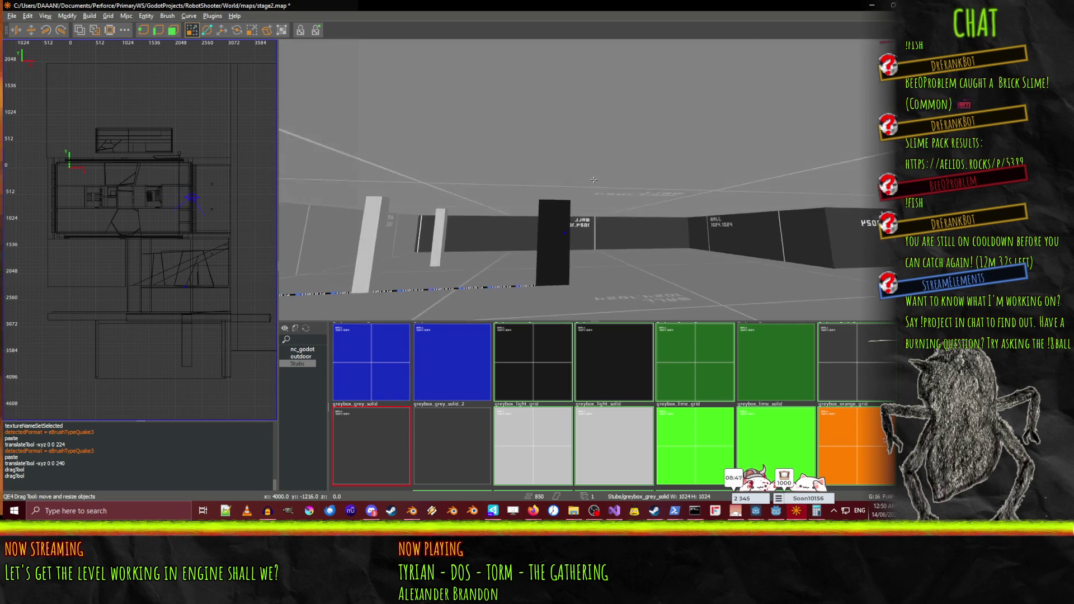
{"action": "key", "text": "Up"}
{"action": "key", "text": "Up"}
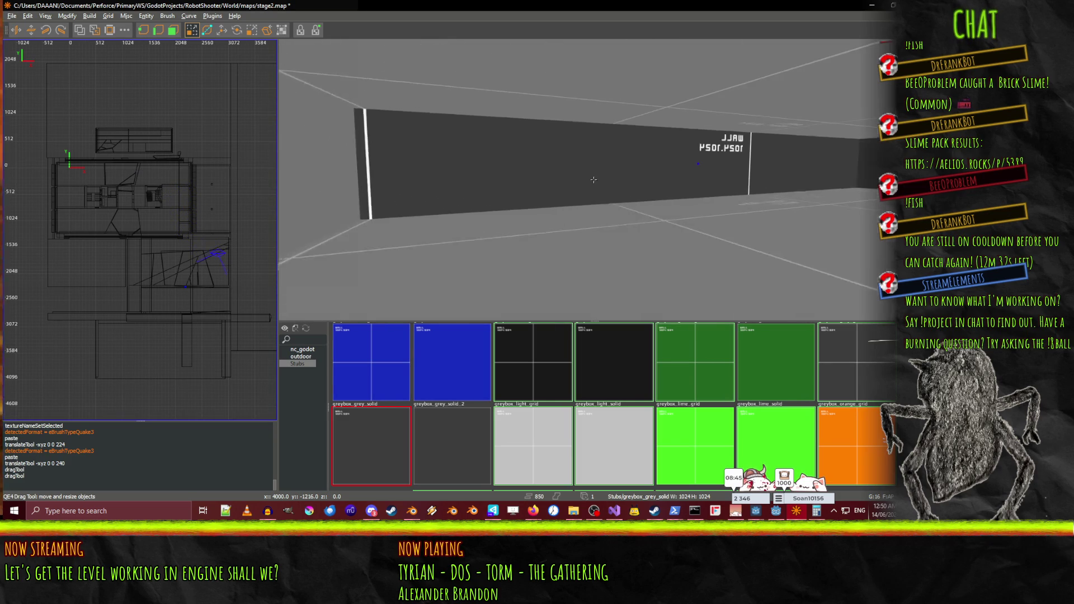
{"action": "key", "text": "Down"}
{"action": "key", "text": "Down"}
{"action": "key", "text": "Down"}
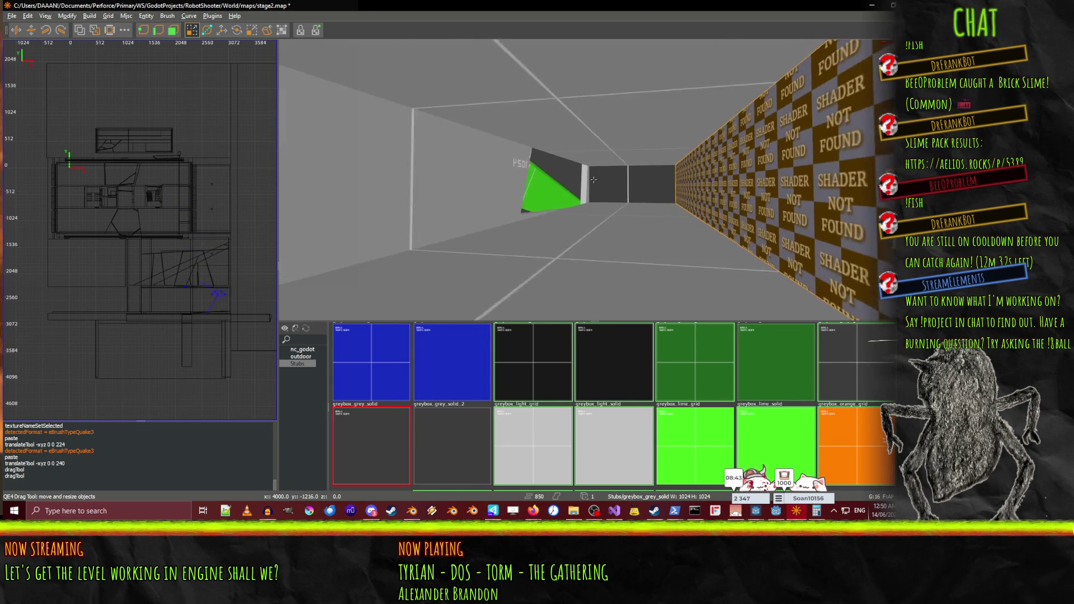
{"action": "key", "text": "Right"}
{"action": "key", "text": "Right"}
{"action": "key", "text": "Right"}
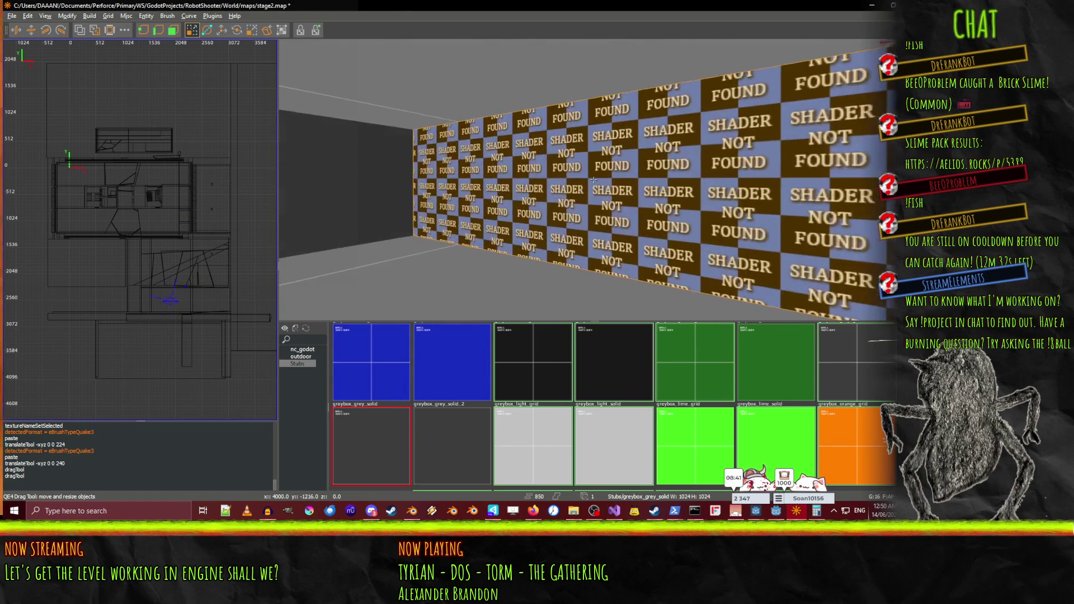
{"action": "key", "text": "Right"}
{"action": "key", "text": "Right"}
{"action": "key", "text": "Left"}
{"action": "key", "text": "Left"}
{"action": "key", "text": "Left"}
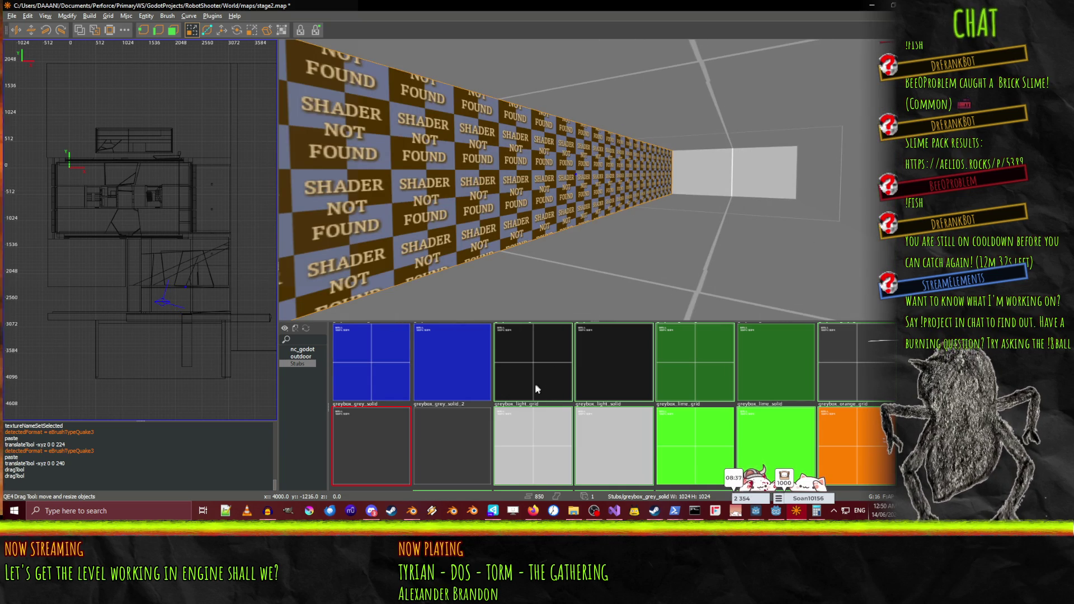
Retexture the long corridor wall with greybox_grey_grid, then clear the selection
{"action": "left_click", "coordinate": [837, 373]}
{"action": "right_click", "coordinate": [709, 195]}
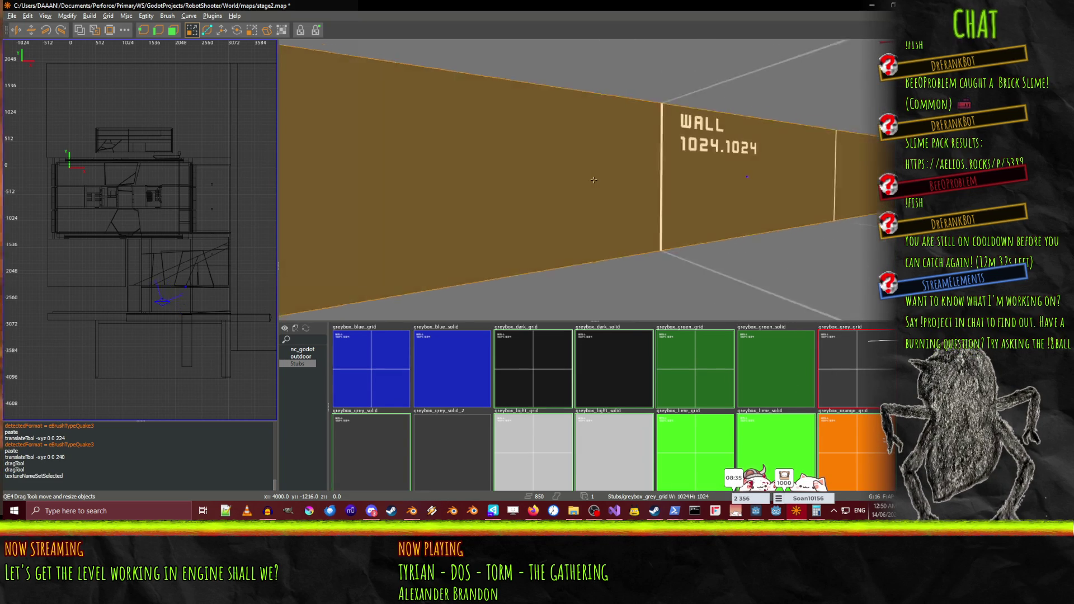
{"action": "mouse_move", "coordinate": [593, 179]}
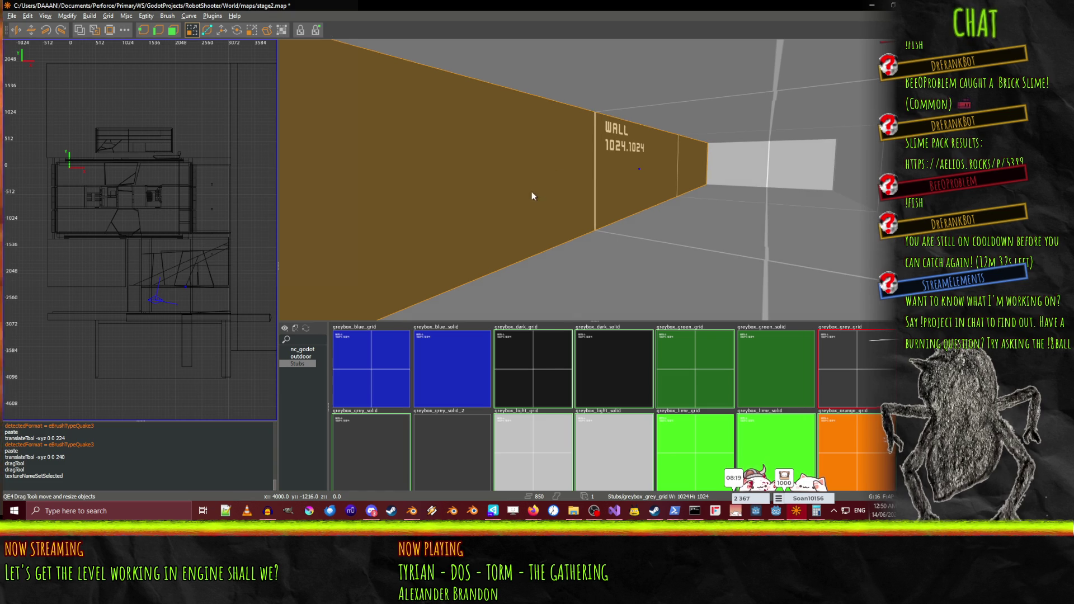
{"action": "key", "text": "Escape"}
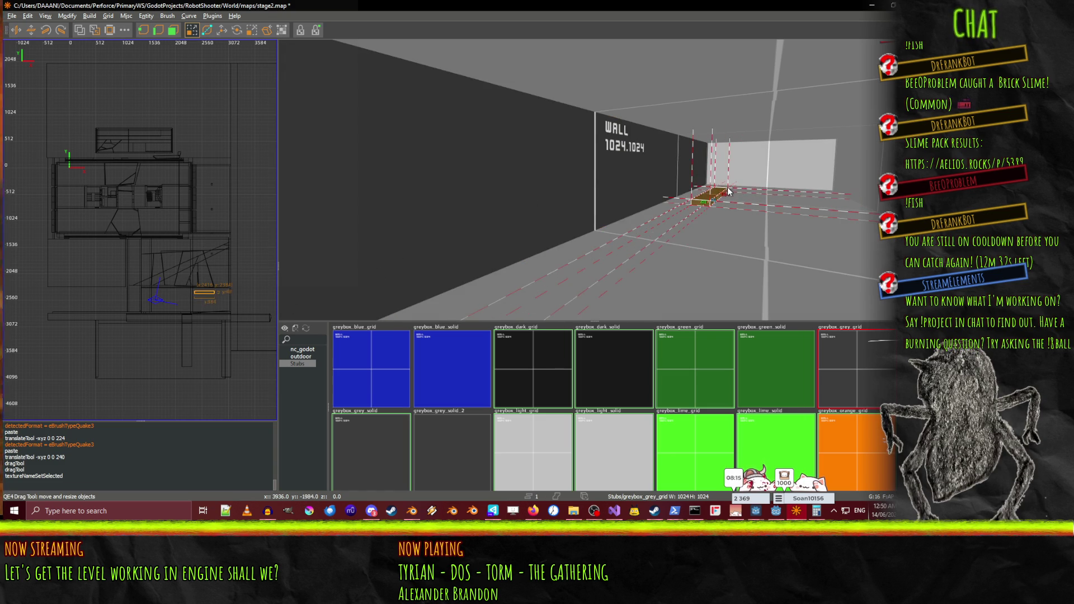
Resize the cutting brush to 144 units wide with its top raised to 128
{"action": "scroll", "coordinate": [728, 191], "scroll_direction": "up", "scroll_amount": 5}
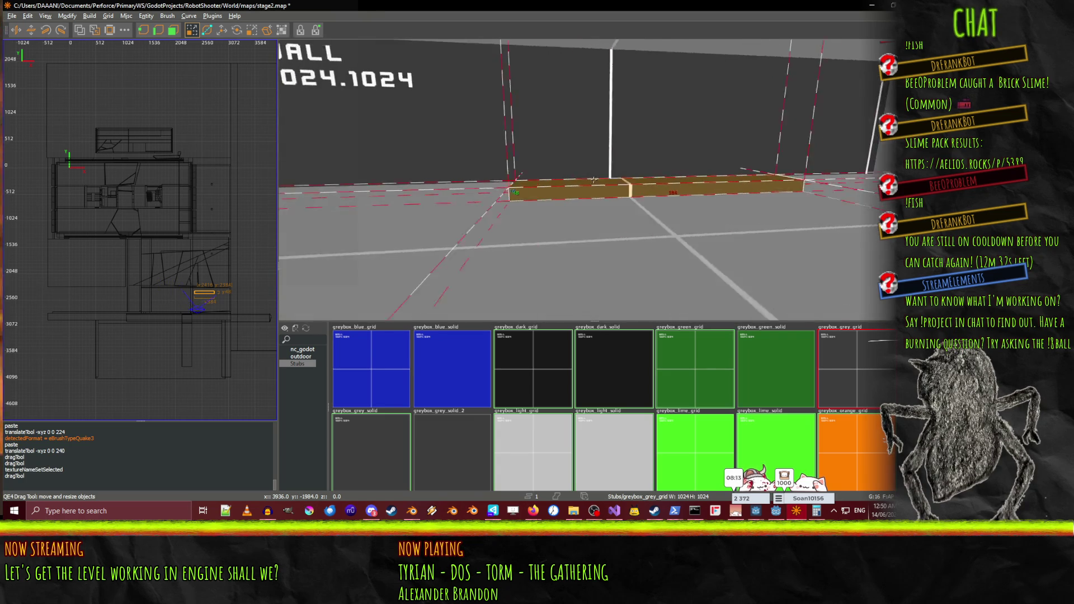
{"action": "right_click", "coordinate": [594, 179]}
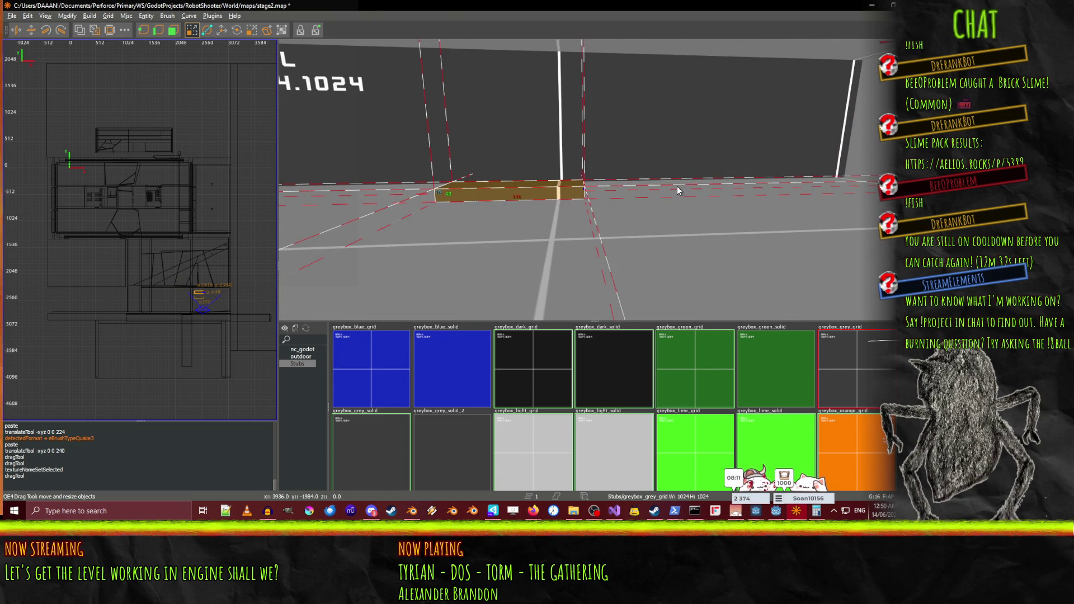
{"action": "mouse_move", "coordinate": [657, 190]}
{"action": "left_mouse_down"}
{"action": "mouse_move", "coordinate": [633, 187]}
{"action": "mouse_move", "coordinate": [650, 189]}
{"action": "left_mouse_up"}
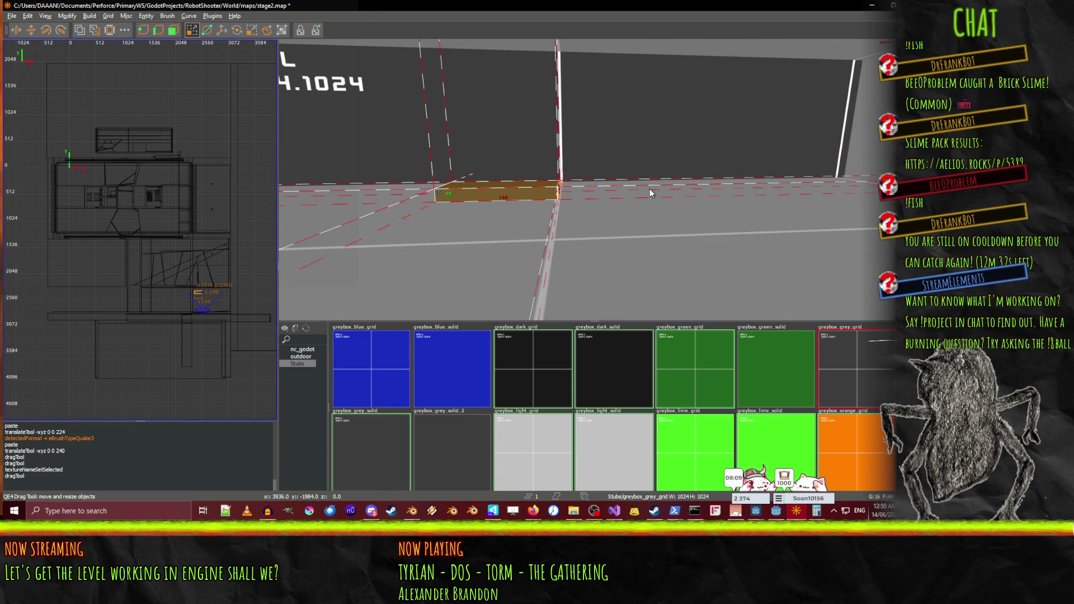
{"action": "left_click_drag", "start_coordinate": [496, 117], "coordinate": [506, 13]}
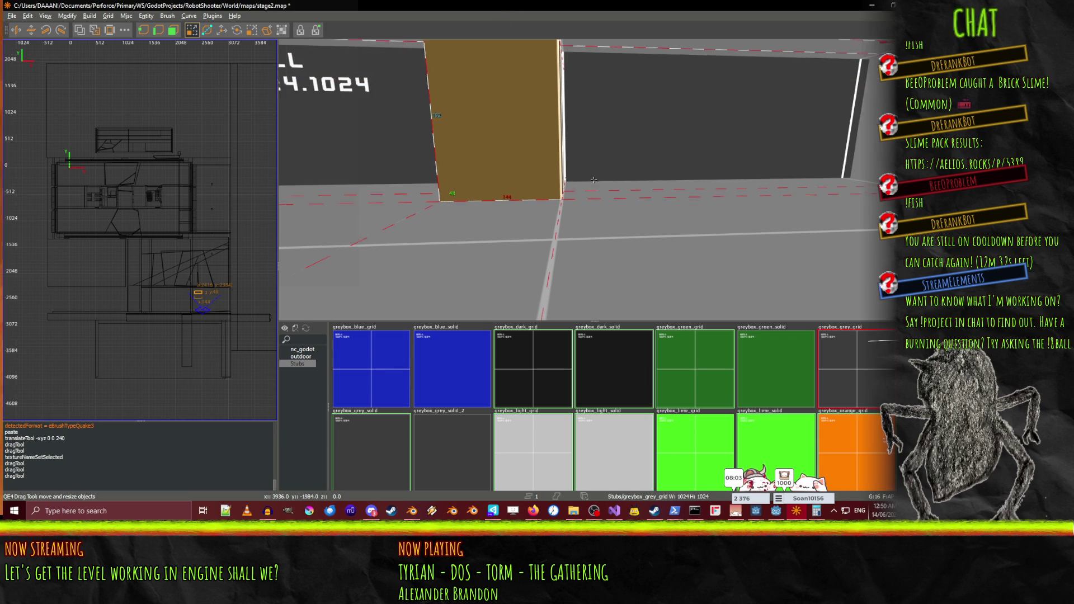
Select the small brush against the wall and lower its top from 160 to 128
{"action": "scroll", "coordinate": [593, 179], "scroll_direction": "up", "scroll_amount": 2}
{"action": "scroll", "coordinate": [594, 179], "scroll_direction": "down", "scroll_amount": 5}
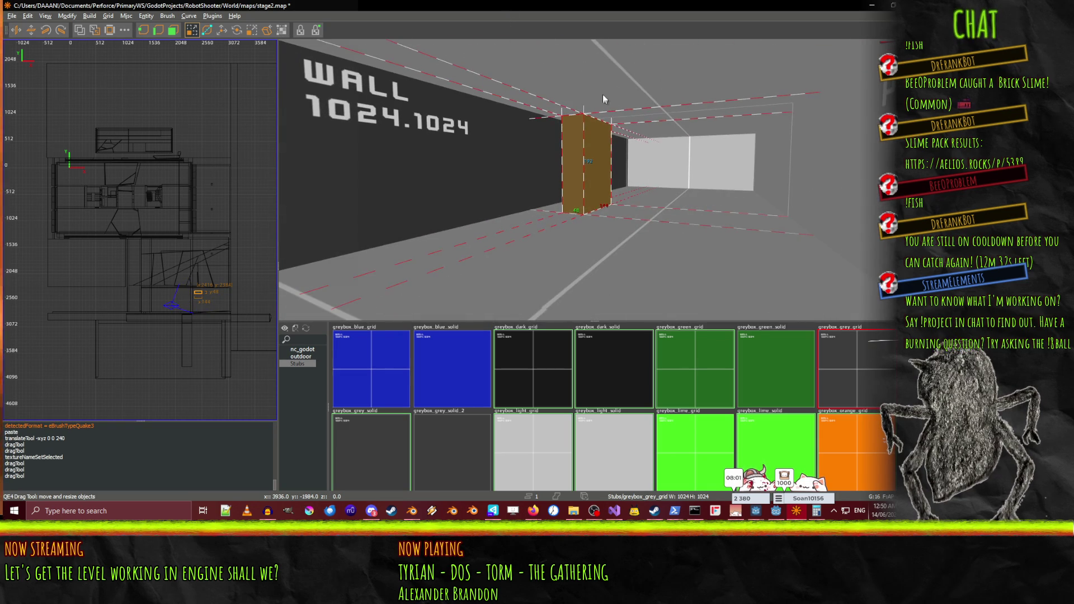
{"action": "right_click", "coordinate": [596, 101]}
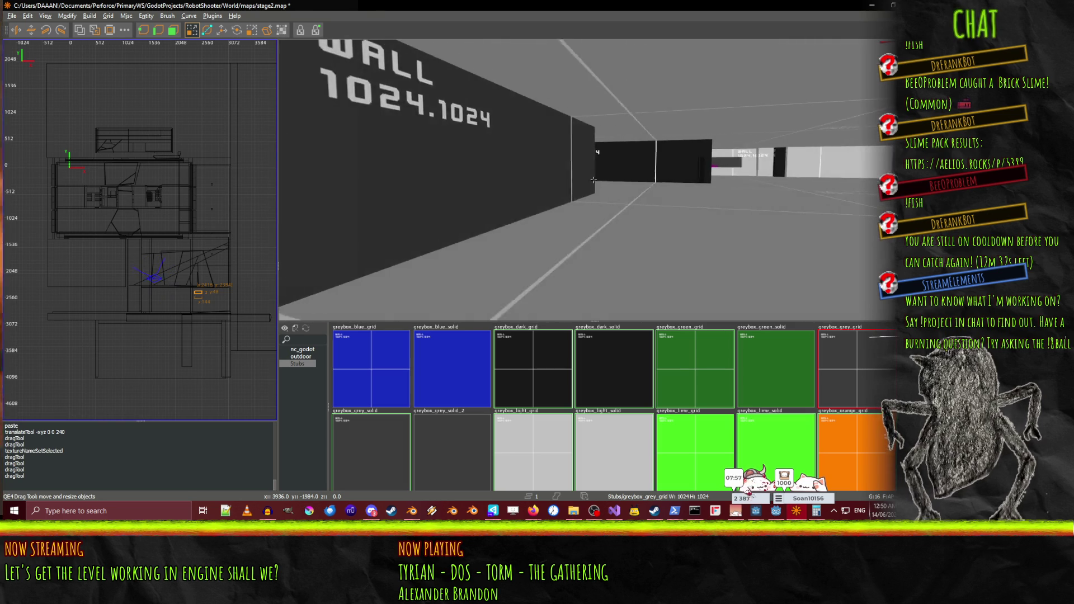
{"action": "key", "text": "w"}
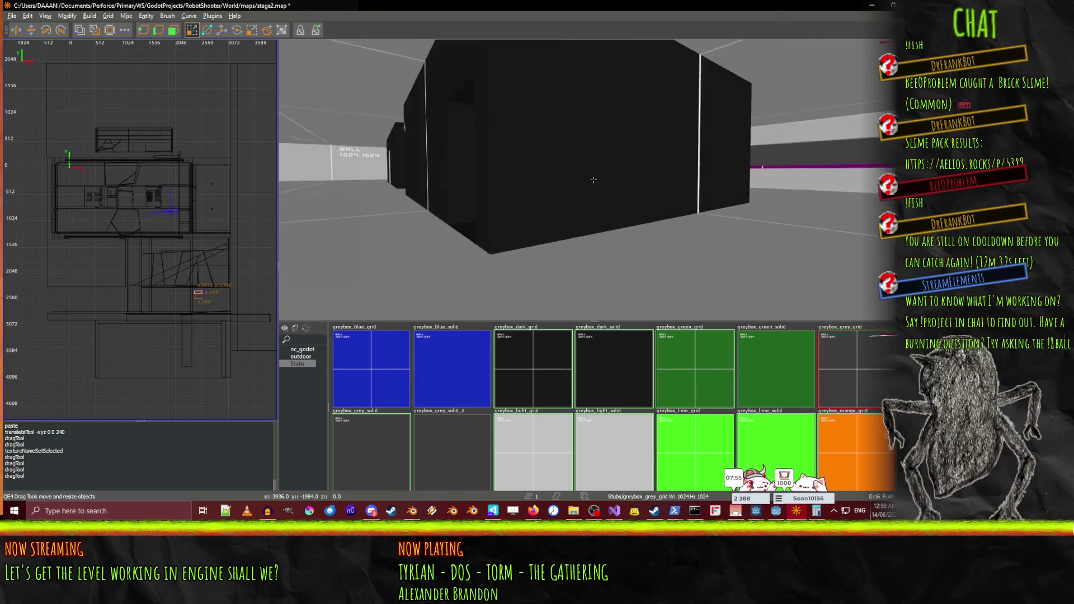
{"action": "key", "text": "s"}
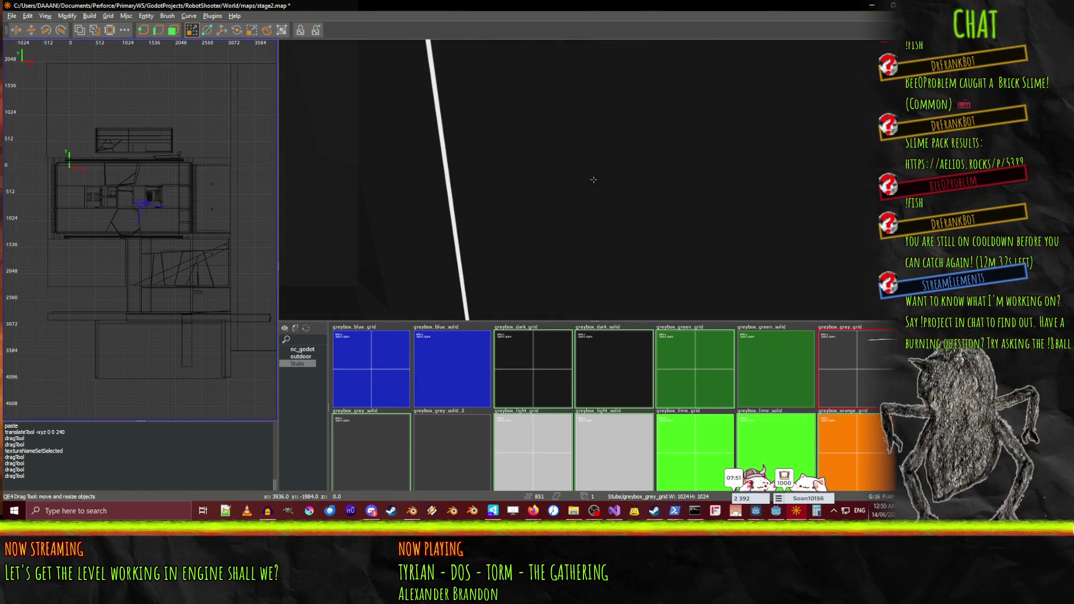
{"action": "key", "text": "s"}
{"action": "key", "text": "w"}
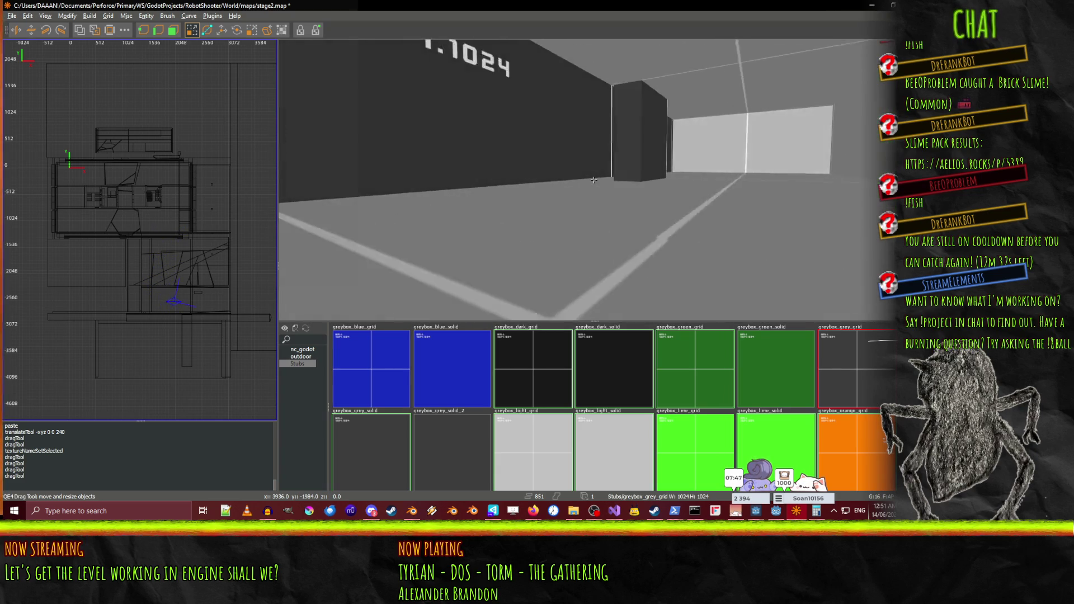
{"action": "right_click", "coordinate": [594, 179]}
{"action": "left_click", "coordinate": [614, 185], "text": "shift"}
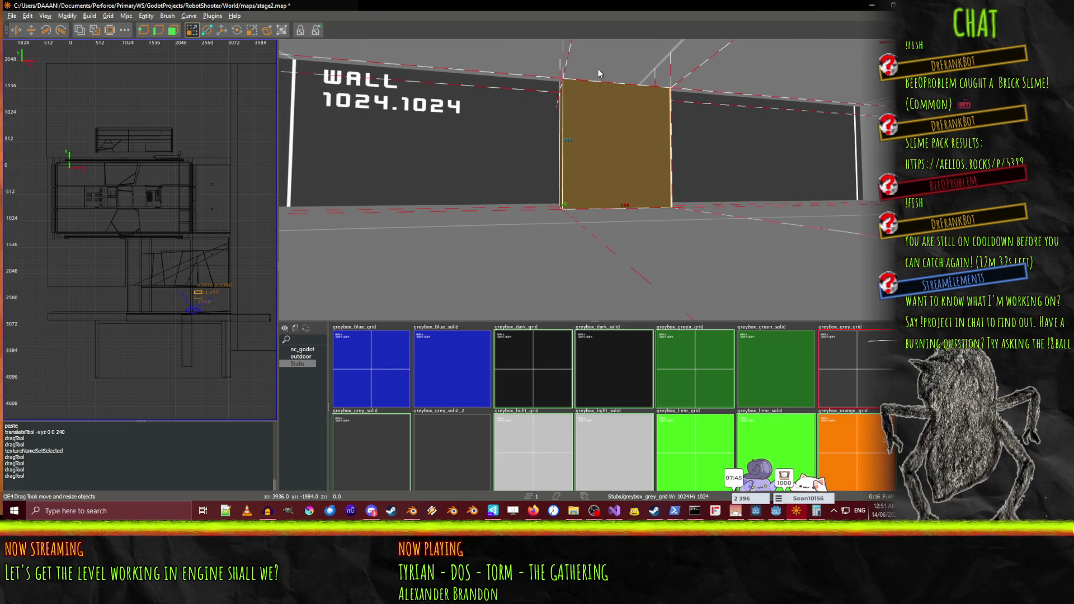
{"action": "left_click_drag", "start_coordinate": [608, 49], "coordinate": [598, 67]}
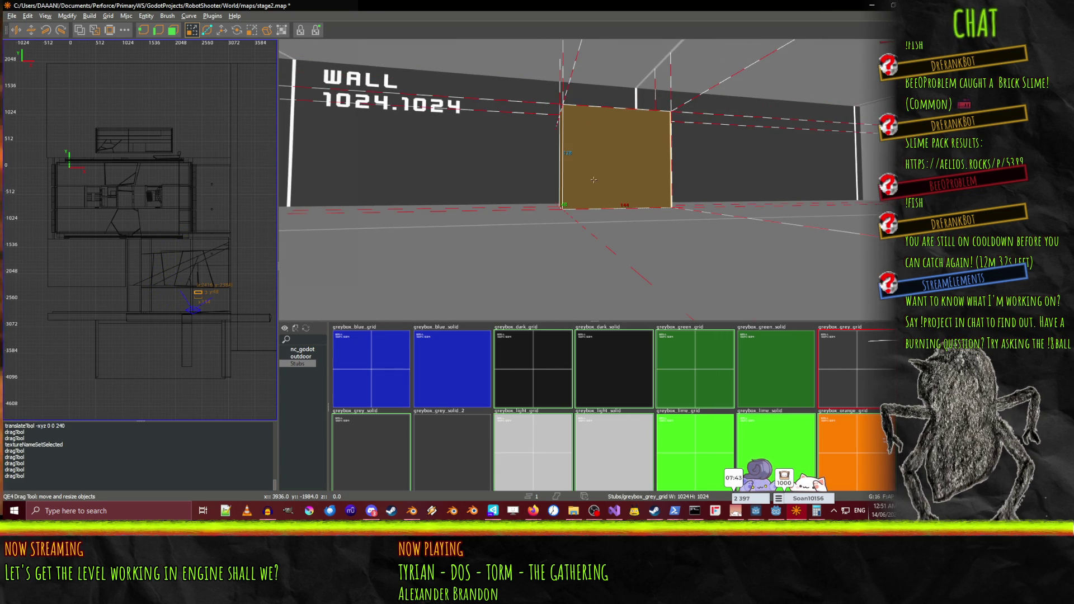
Narrow the small brush from 80 to 64 units wide
{"action": "right_click", "coordinate": [598, 68]}
{"action": "key", "text": "w"}
{"action": "right_click", "coordinate": [594, 183]}
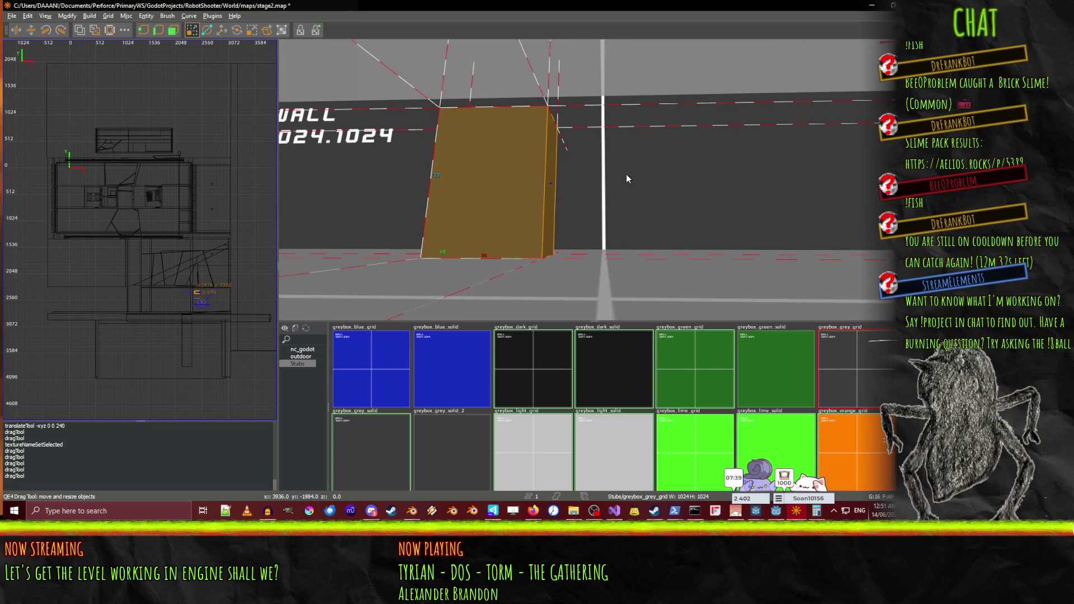
{"action": "left_click_drag", "start_coordinate": [617, 179], "coordinate": [591, 176]}
{"action": "right_click", "coordinate": [590, 176]}
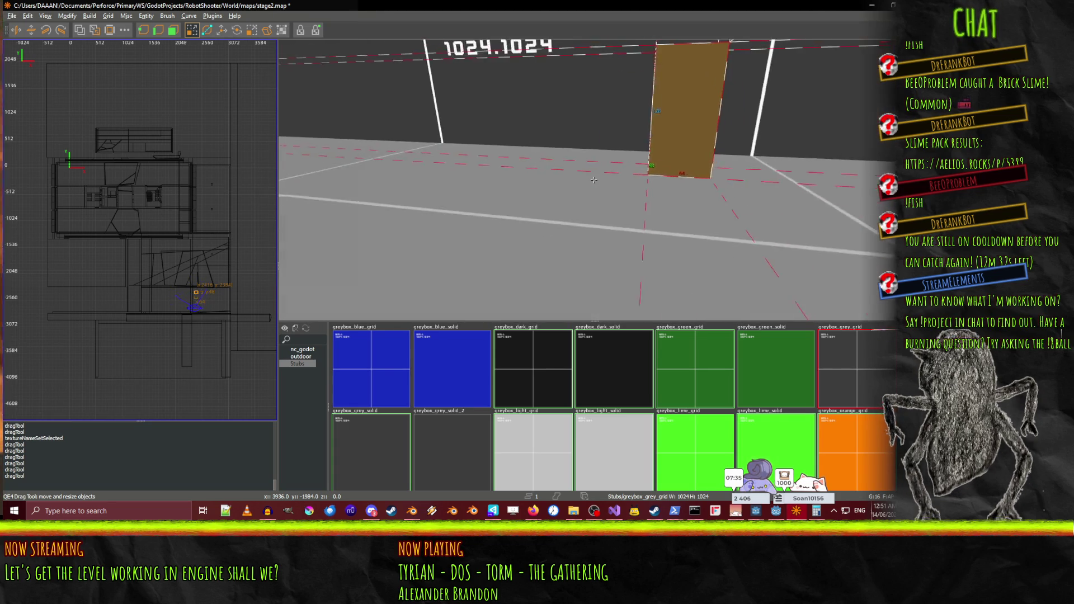
{"action": "right_click", "coordinate": [694, 169]}
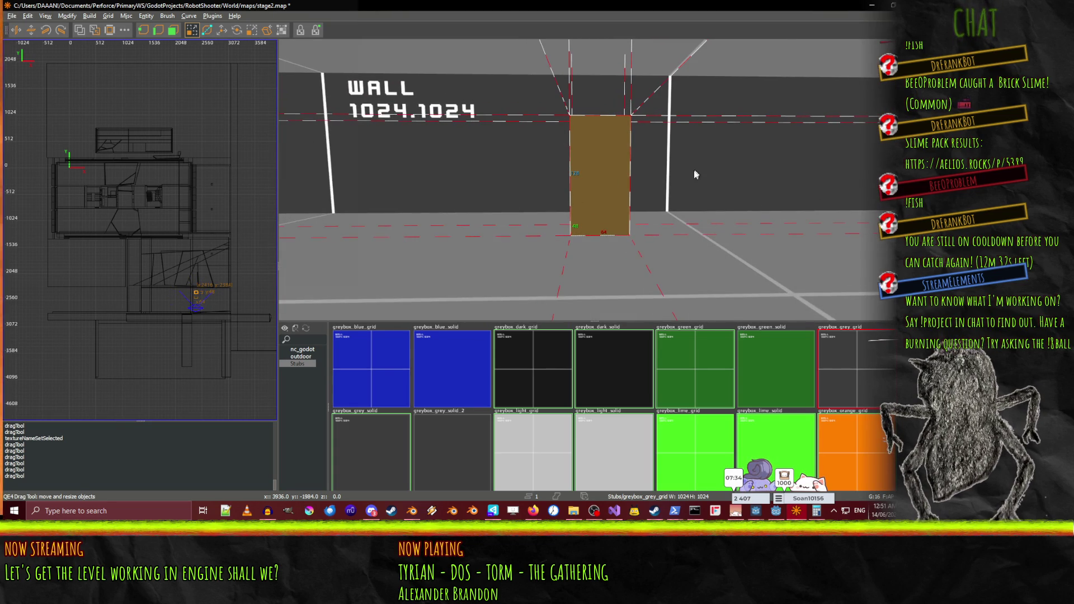
{"action": "right_click", "coordinate": [726, 176]}
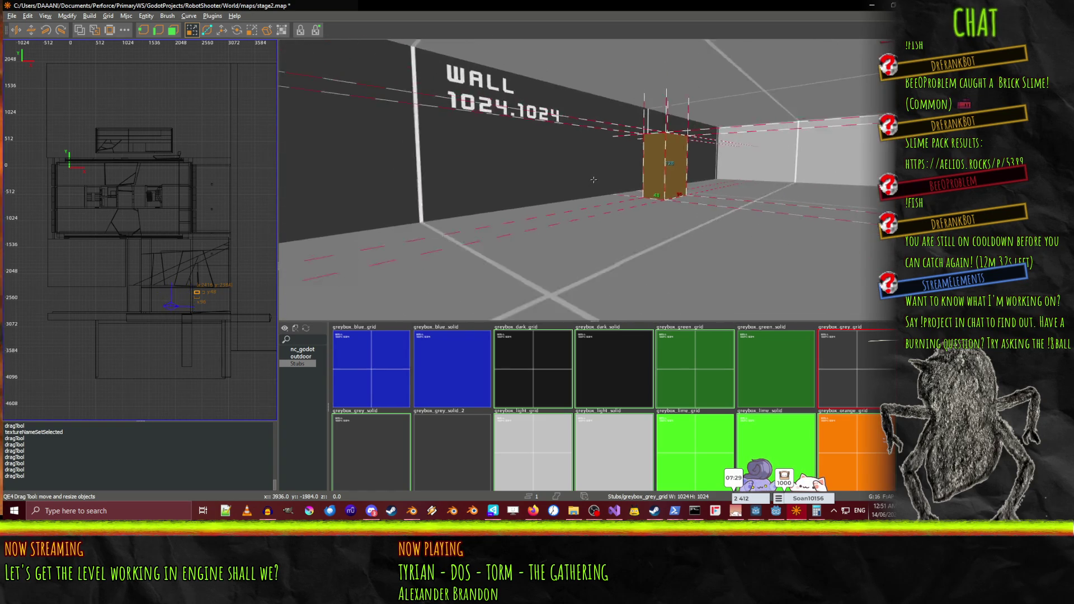
{"action": "right_click", "coordinate": [609, 190]}
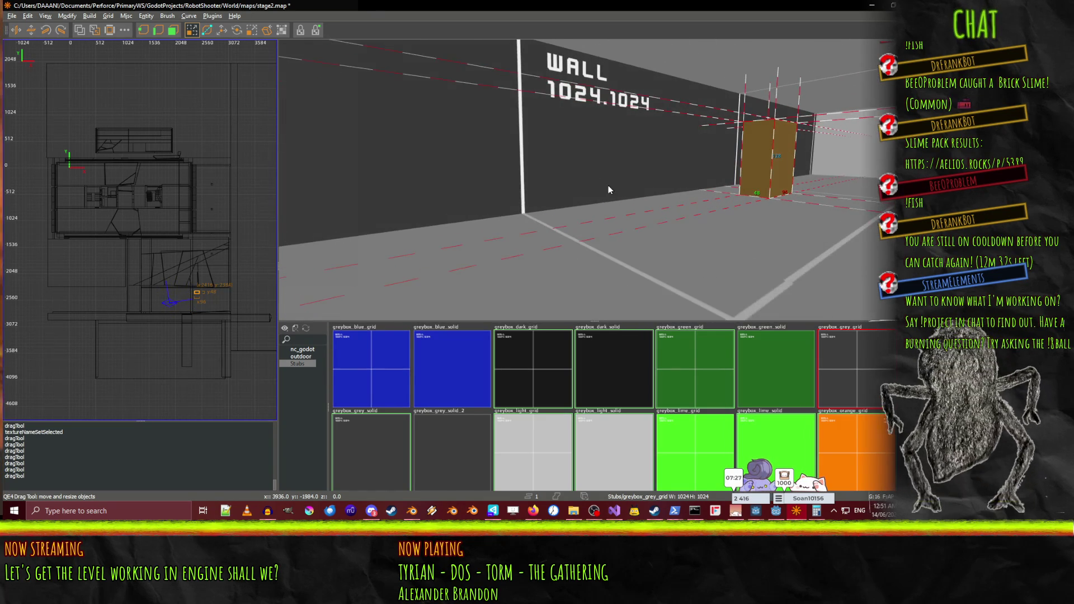
Move the brush 528 units along X into the black wall
{"action": "key", "text": "w"}
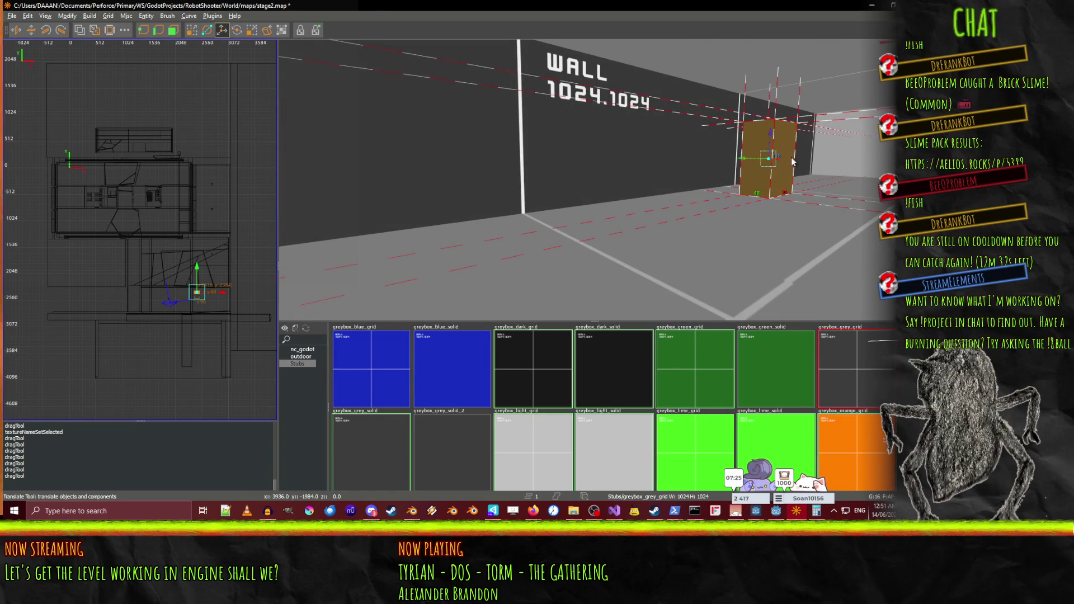
{"action": "mouse_move", "coordinate": [726, 170]}
{"action": "left_mouse_down"}
{"action": "mouse_move", "coordinate": [431, 180]}
{"action": "mouse_move", "coordinate": [790, 169]}
{"action": "left_mouse_up"}
{"action": "right_click", "coordinate": [791, 169]}
{"action": "key", "text": "s"}
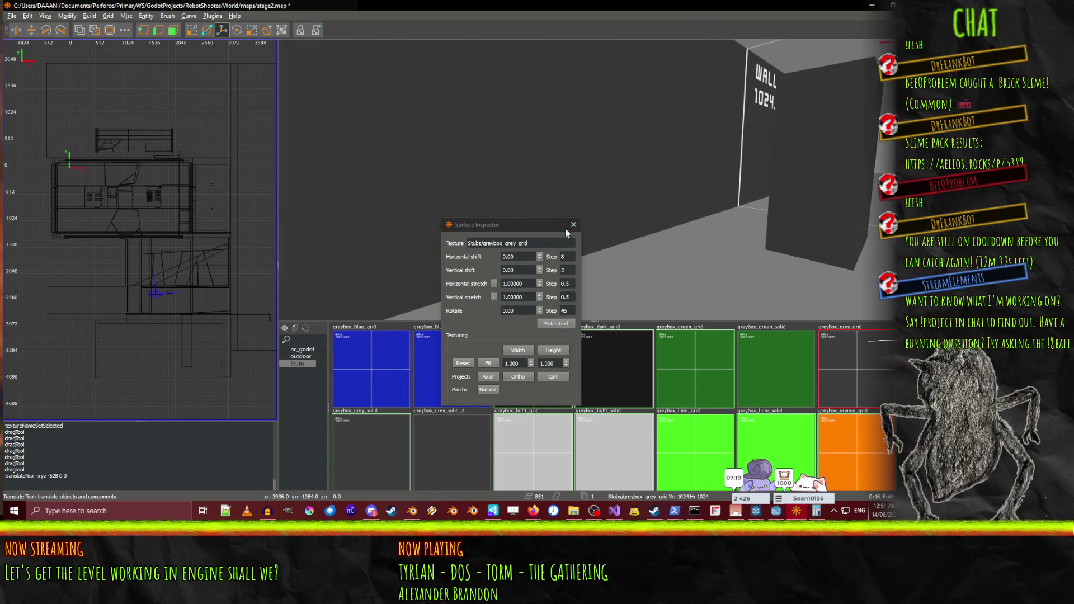
{"action": "key", "text": "s"}
{"action": "key", "text": "s"}
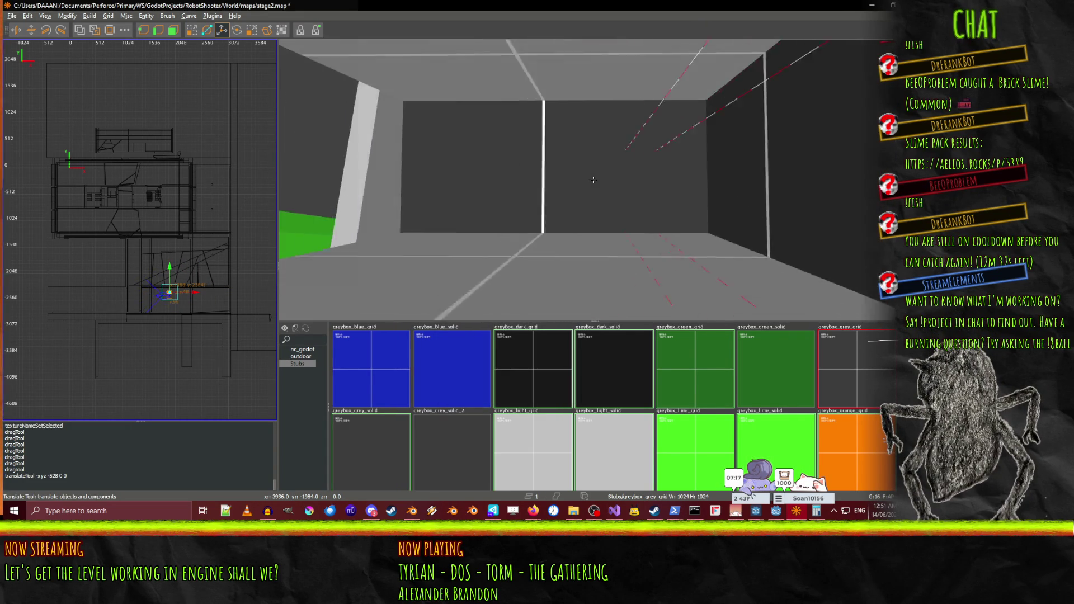
{"action": "key", "text": "w"}
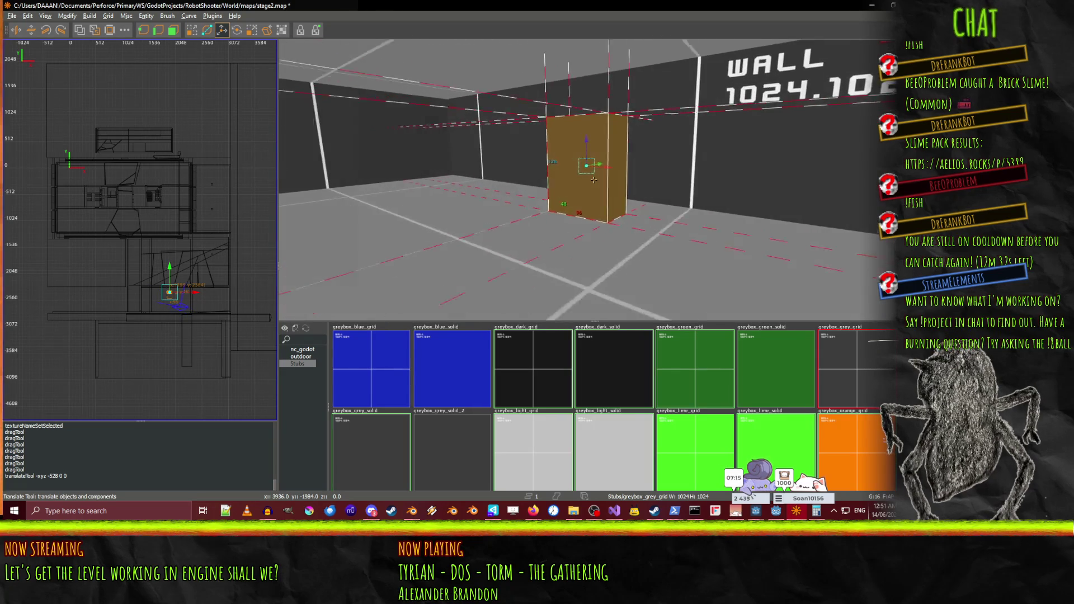
{"action": "right_click", "coordinate": [622, 182]}
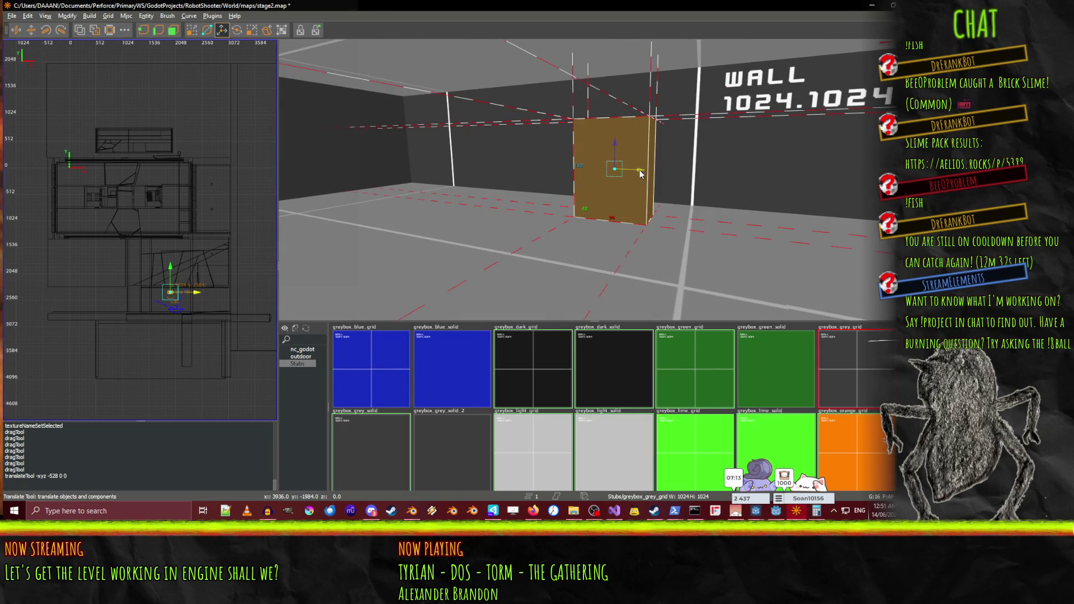
{"action": "key", "text": "s"}
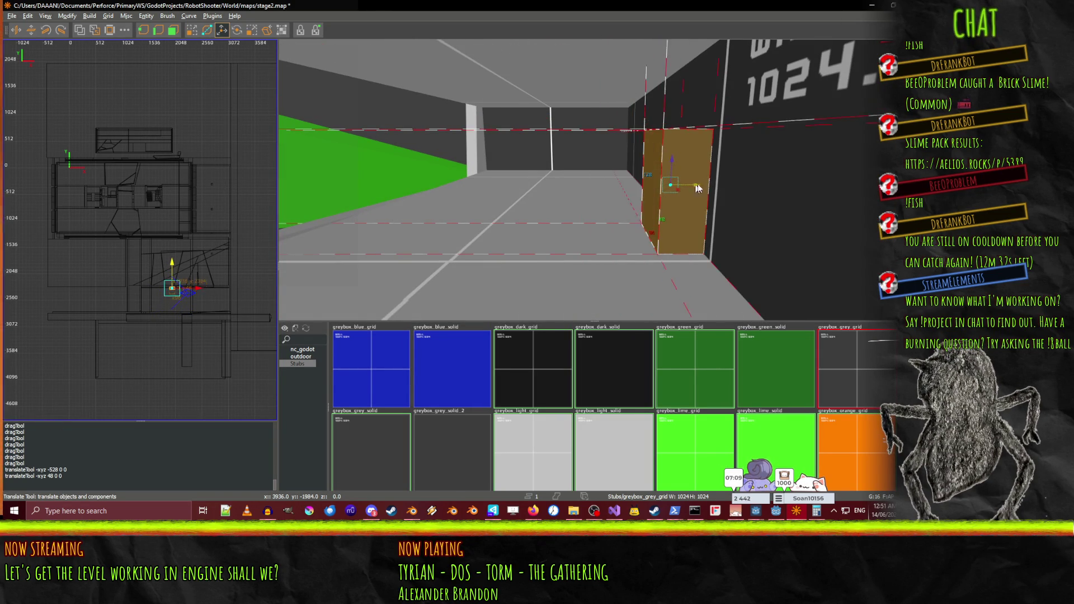
Delete the cutting block, leaving the carved doorway in the wall
{"action": "right_click", "coordinate": [729, 186]}
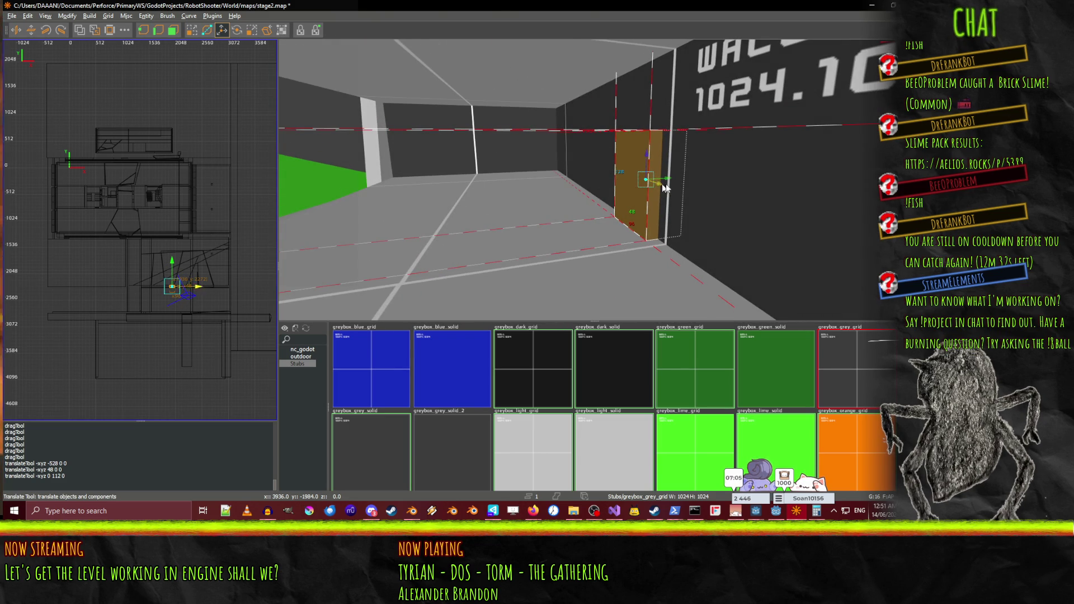
{"action": "mouse_move", "coordinate": [593, 180]}
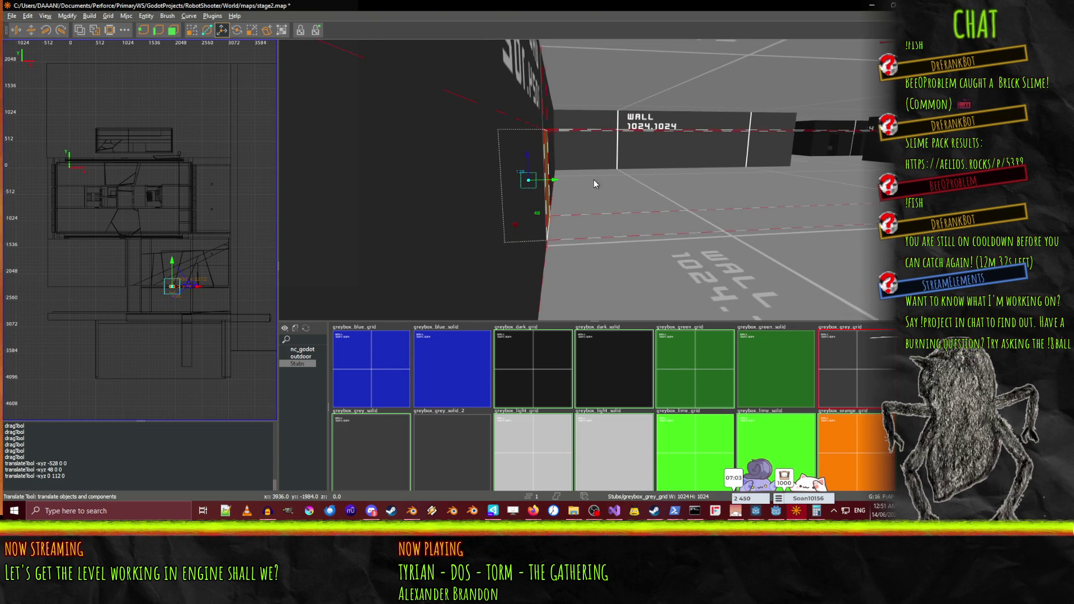
{"action": "key", "text": "q"}
{"action": "right_click", "coordinate": [600, 209]}
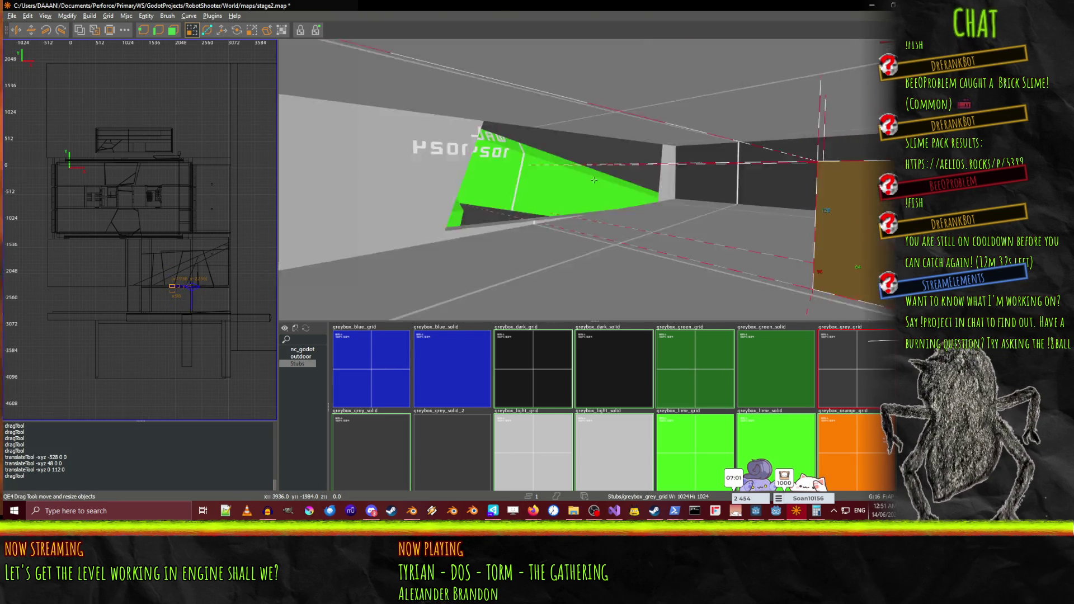
{"action": "mouse_move", "coordinate": [594, 180]}
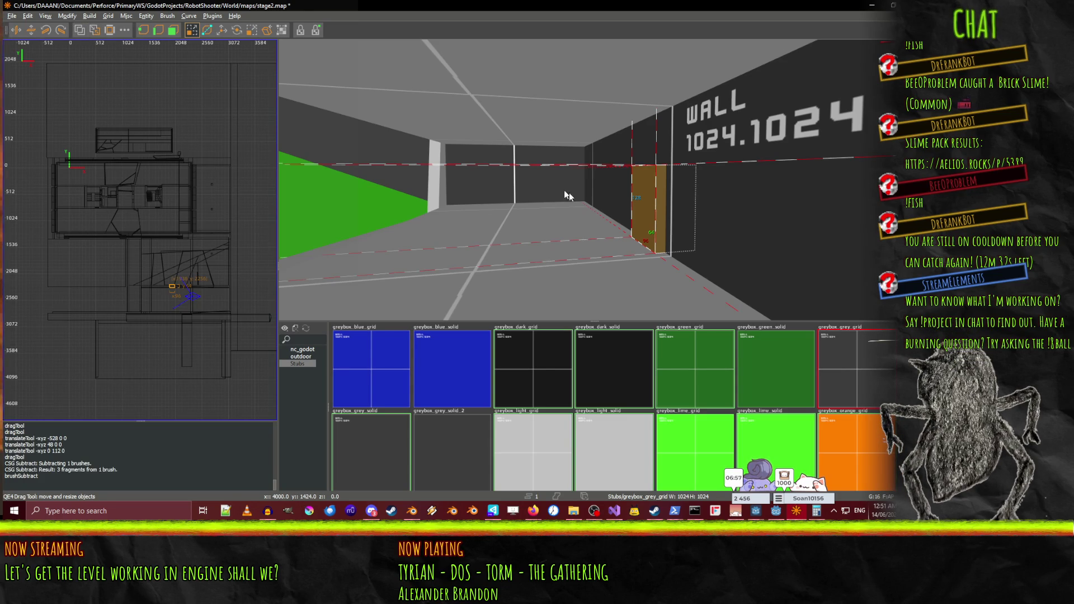
{"action": "key", "text": "Delete"}
{"action": "right_click", "coordinate": [636, 221]}
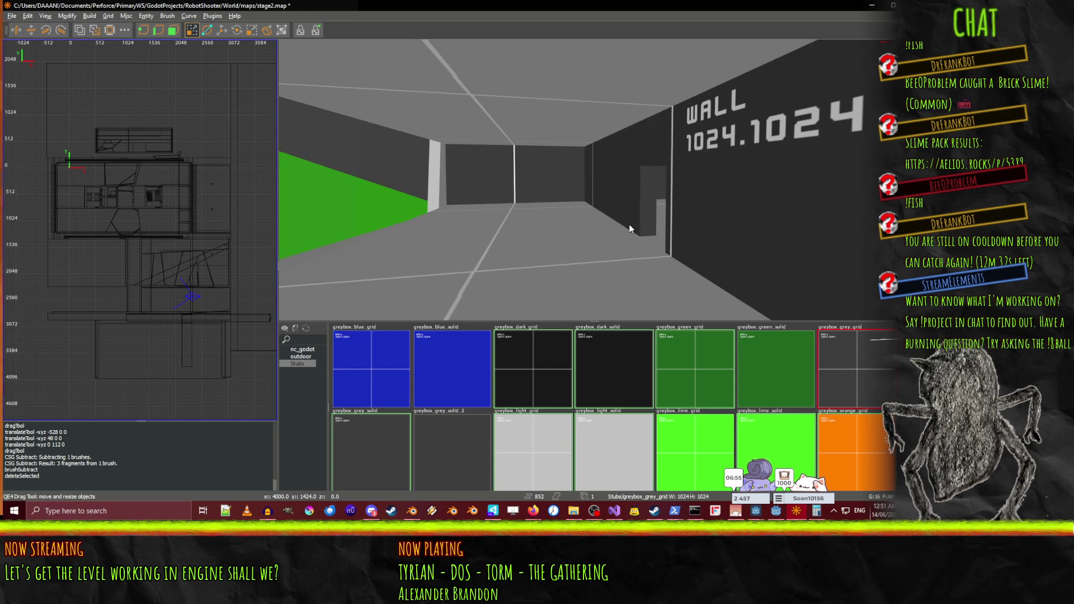
{"action": "key", "text": "w"}
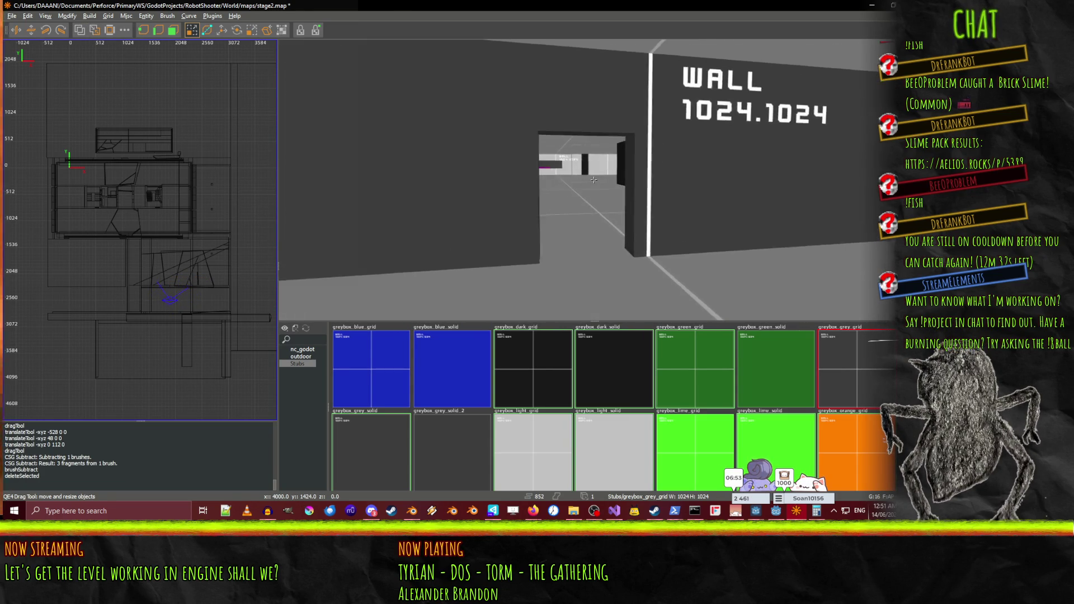
{"action": "key", "text": "w"}
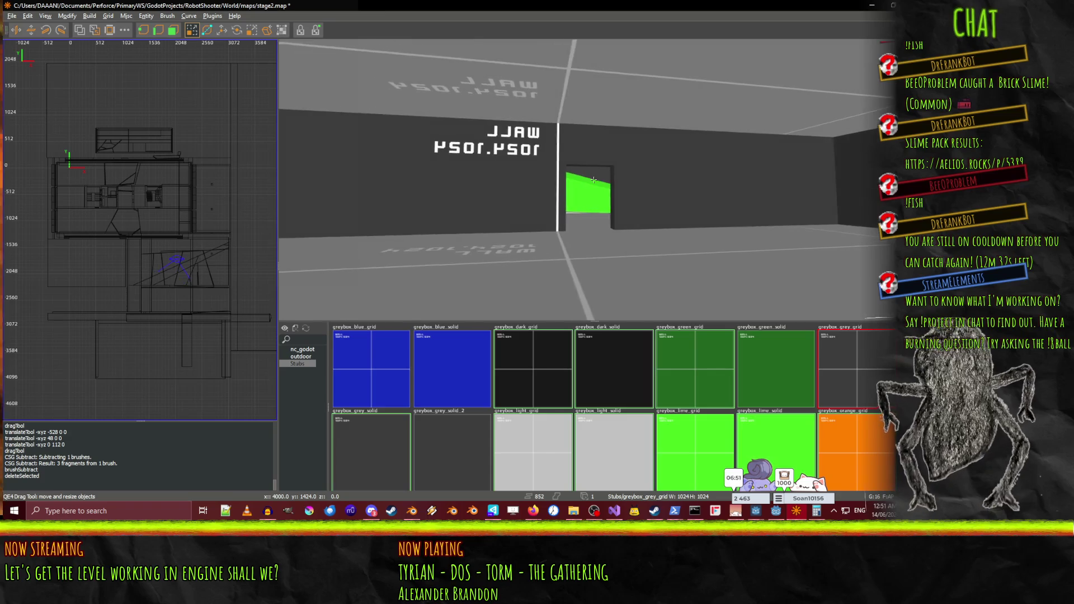
{"action": "key", "text": "w"}
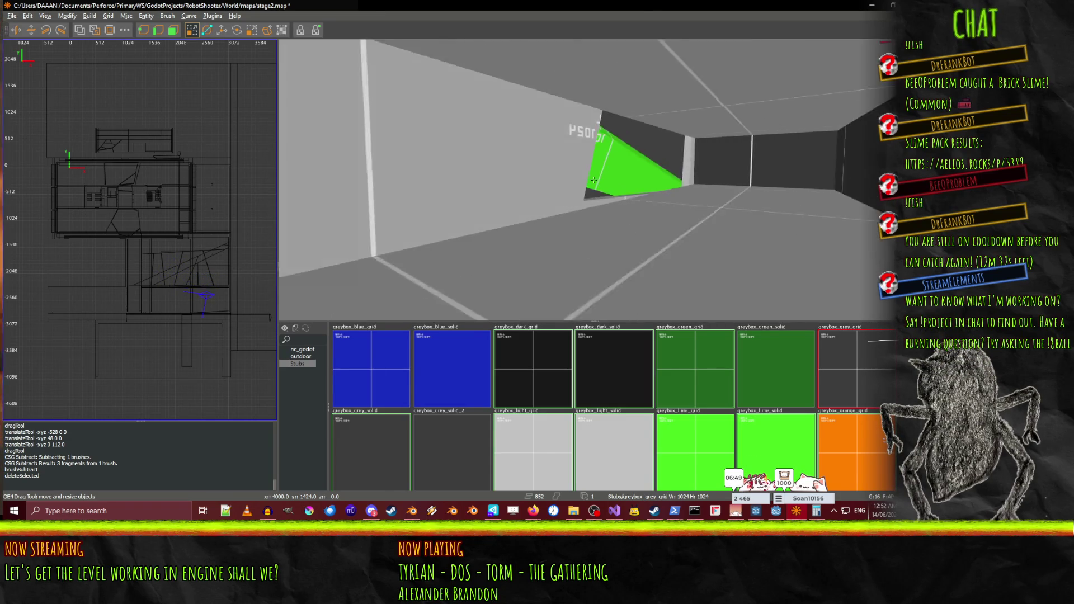
{"action": "key", "text": "w"}
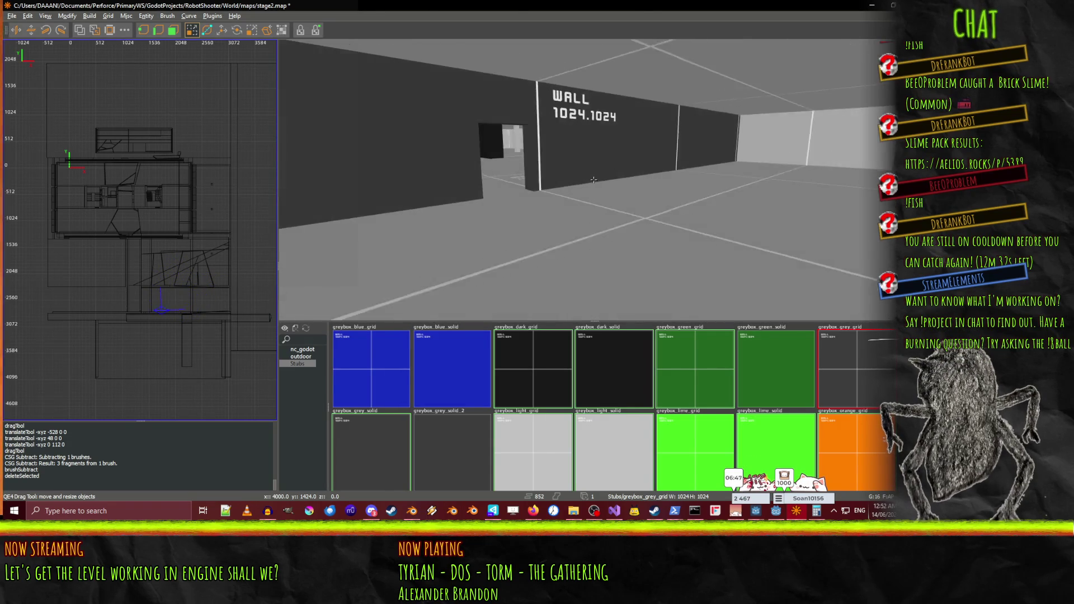
{"action": "key", "text": "w"}
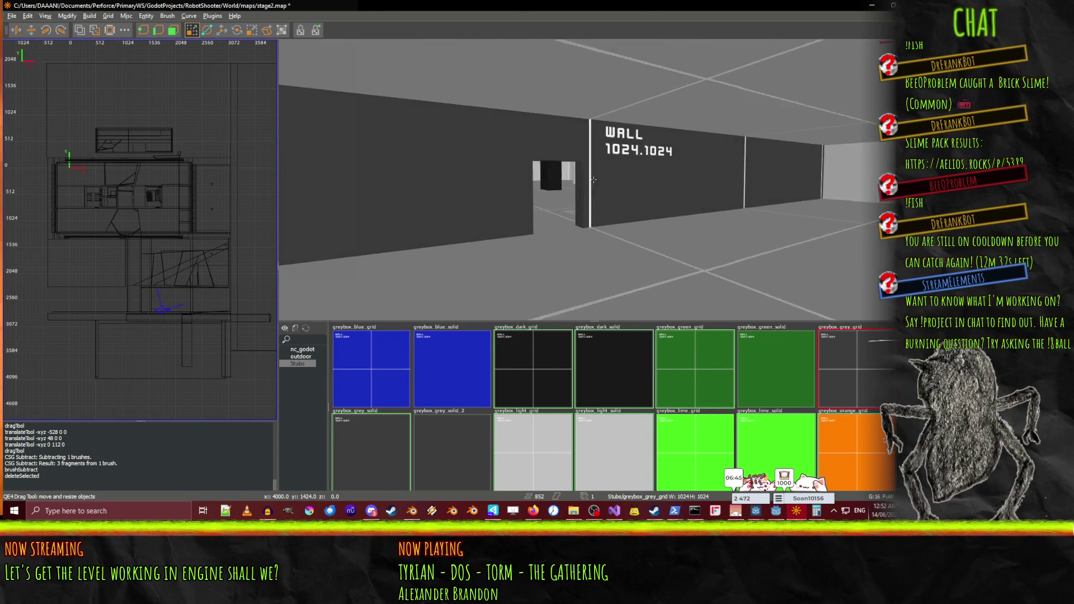
{"action": "key", "text": "w"}
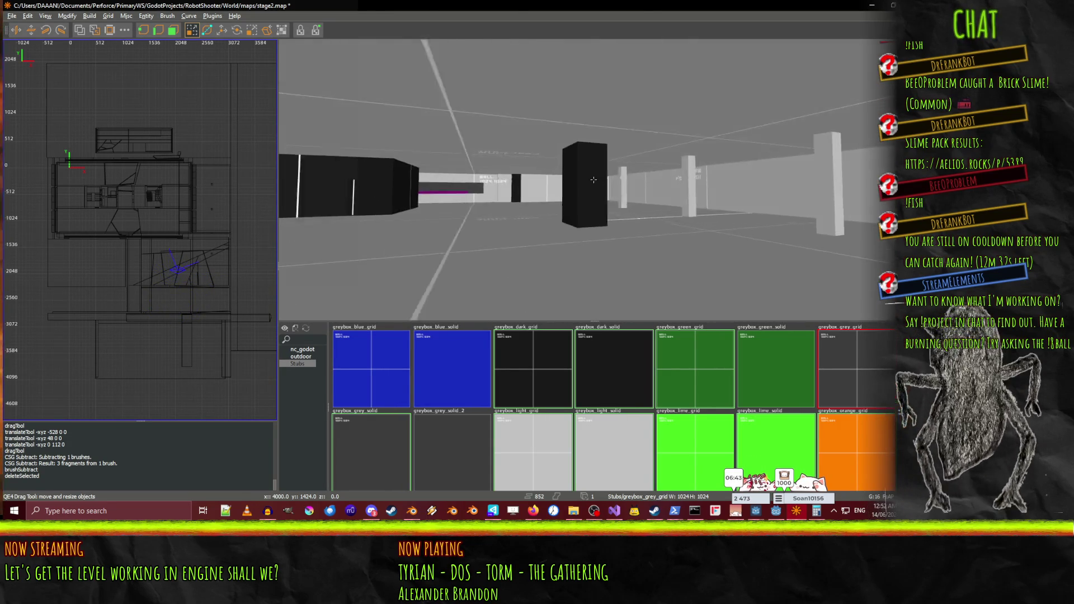
{"action": "key", "text": "w"}
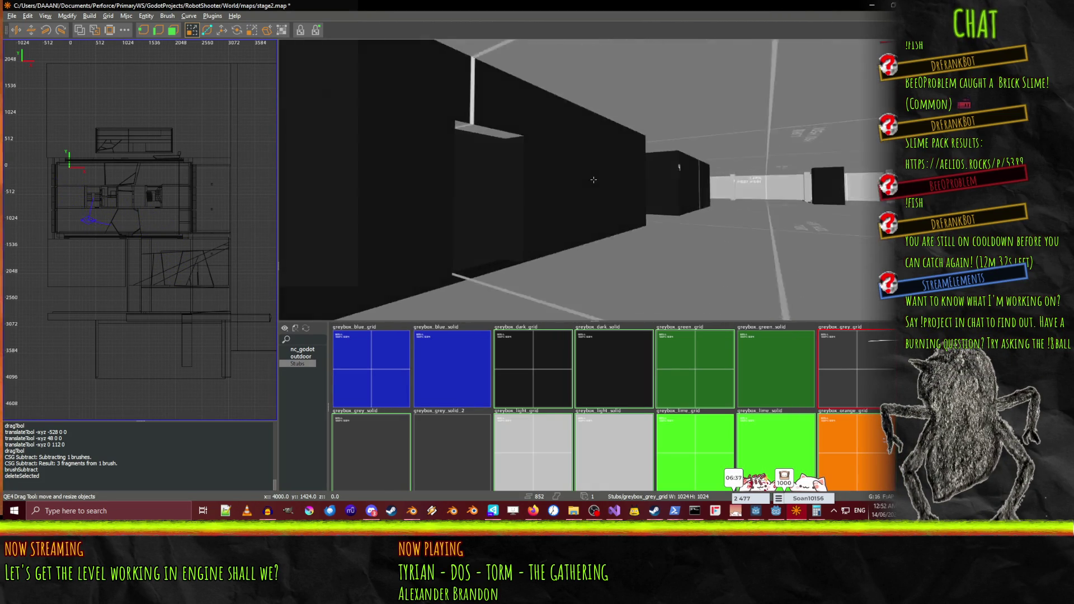
{"action": "key", "text": "w"}
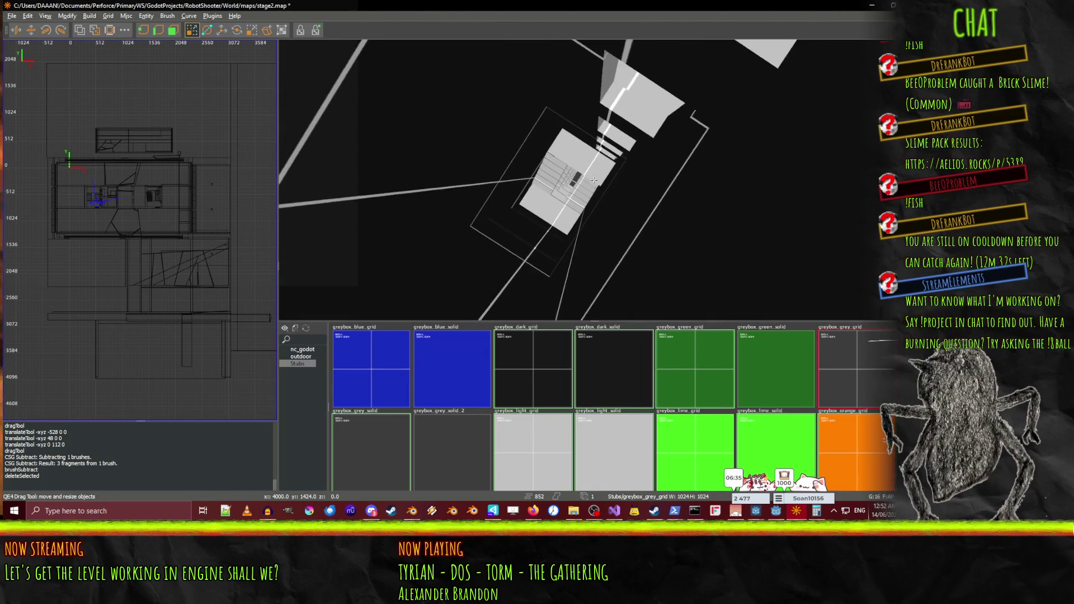
{"action": "key", "text": "w"}
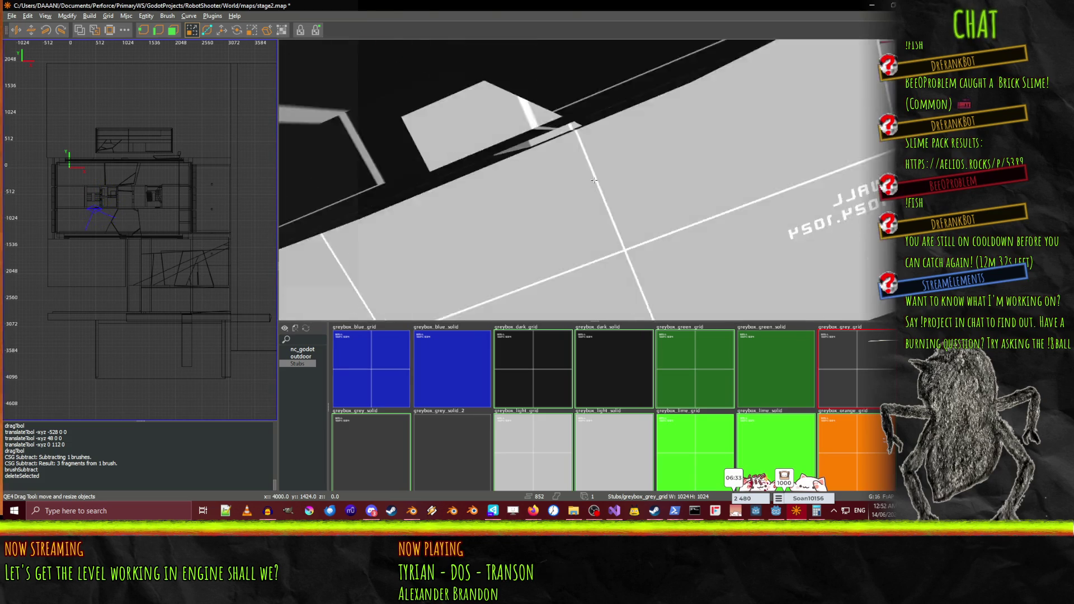
{"action": "key", "text": "w"}
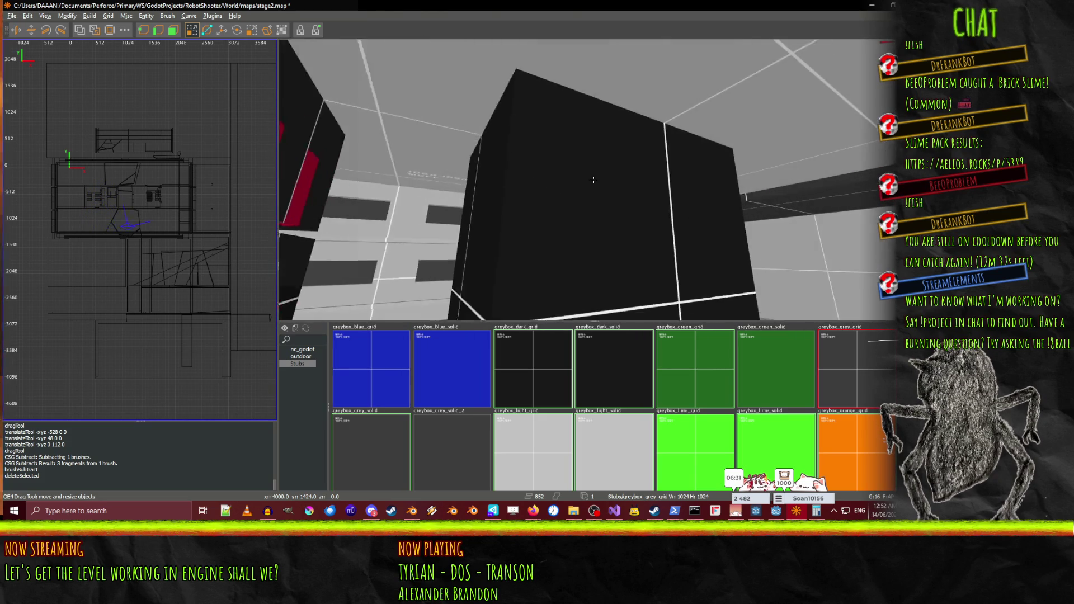
{"action": "key", "text": "w"}
{"action": "key", "text": "w"}
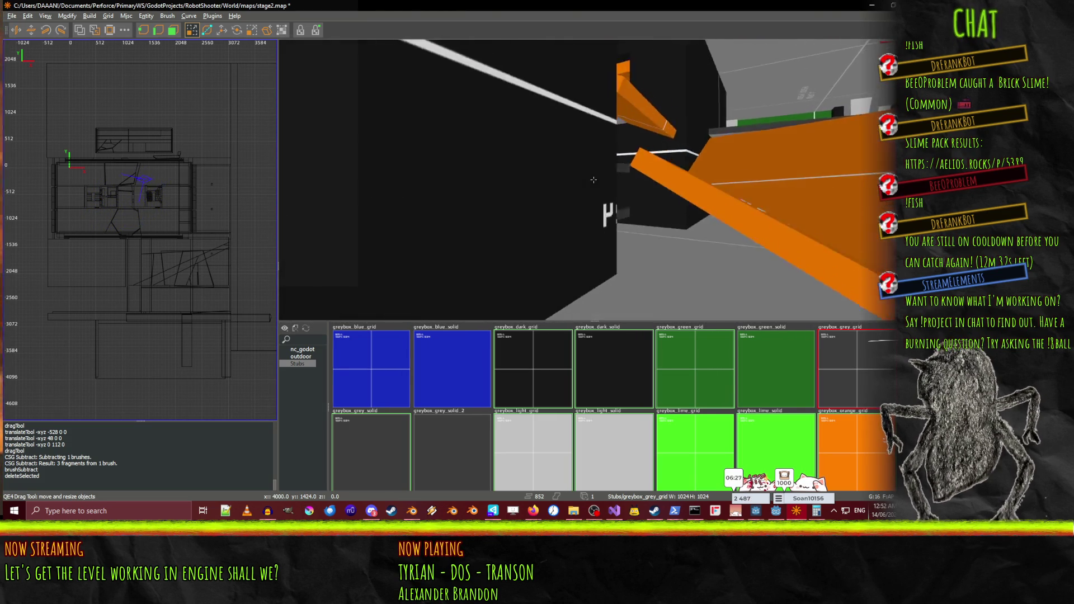
{"action": "key", "text": "w"}
{"action": "key", "text": "w"}
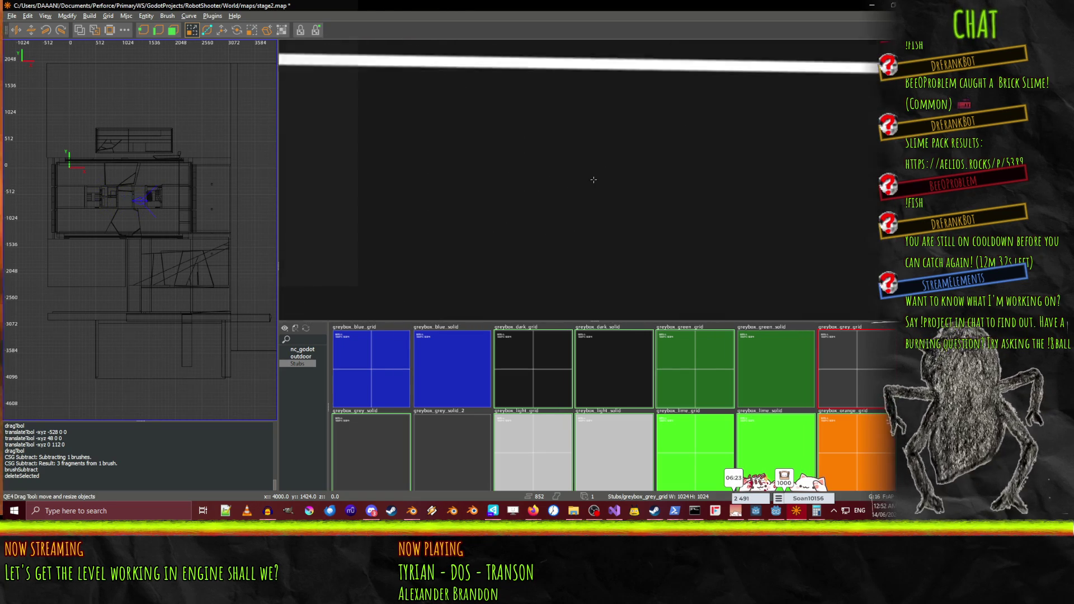
{"action": "key", "text": "w"}
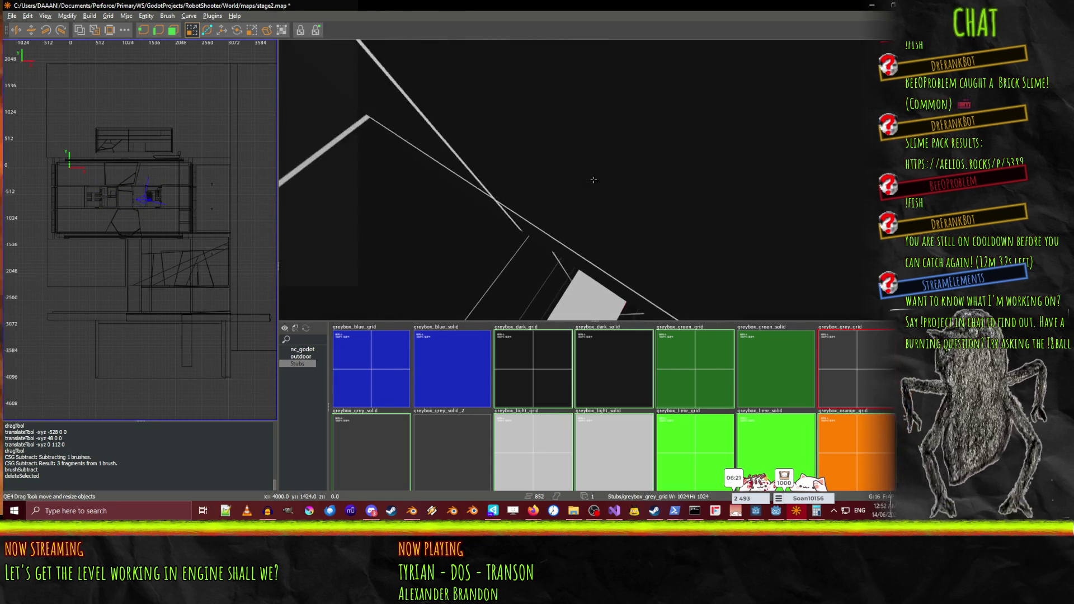
{"action": "key", "text": "w"}
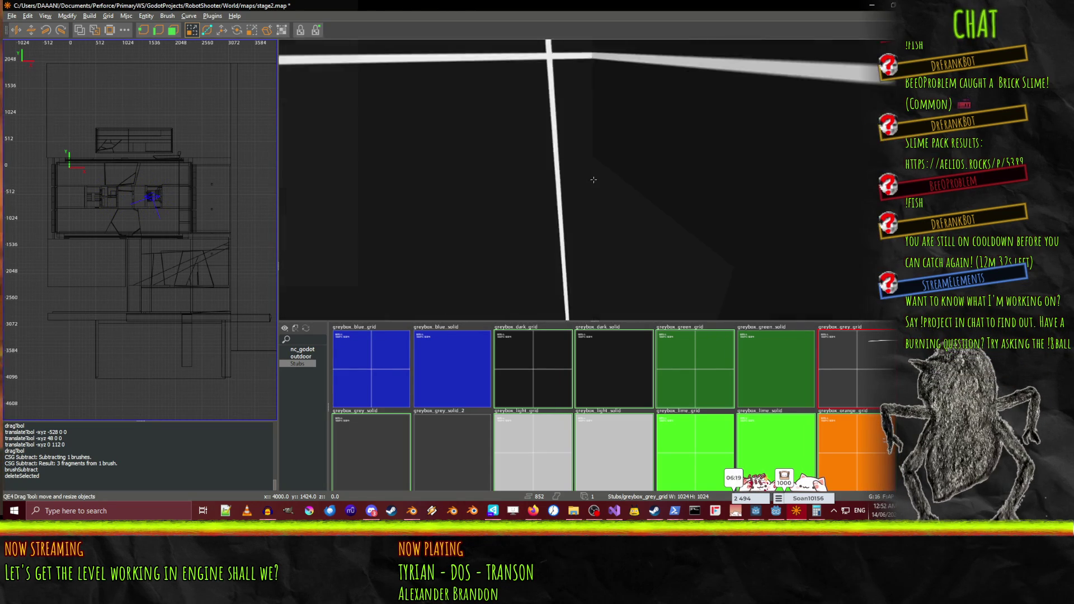
{"action": "key", "text": "w"}
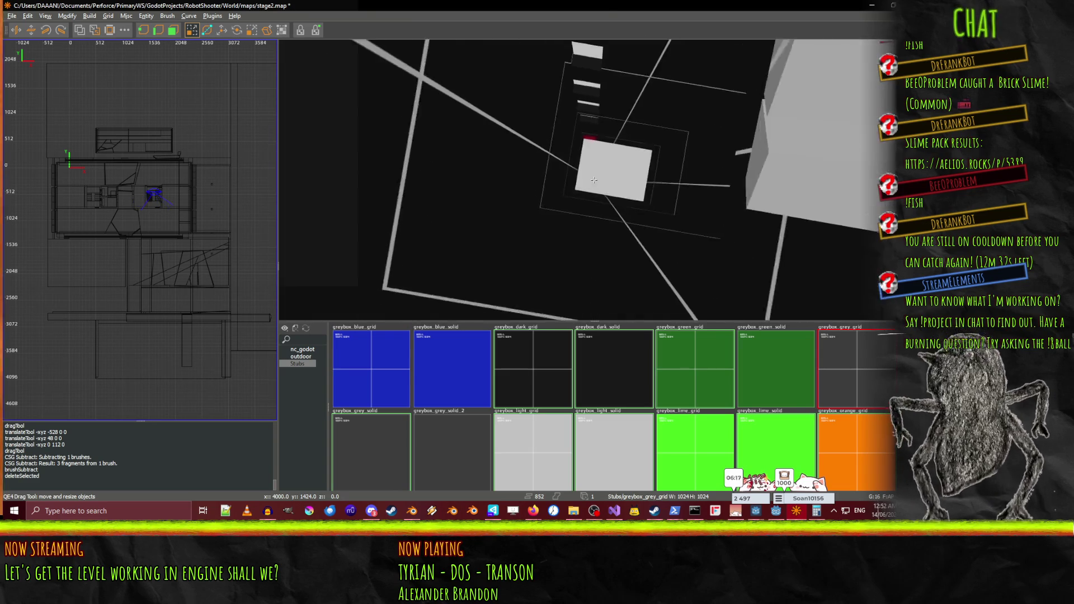
{"action": "key", "text": "w"}
{"action": "key", "text": "w"}
{"action": "key", "text": "w"}
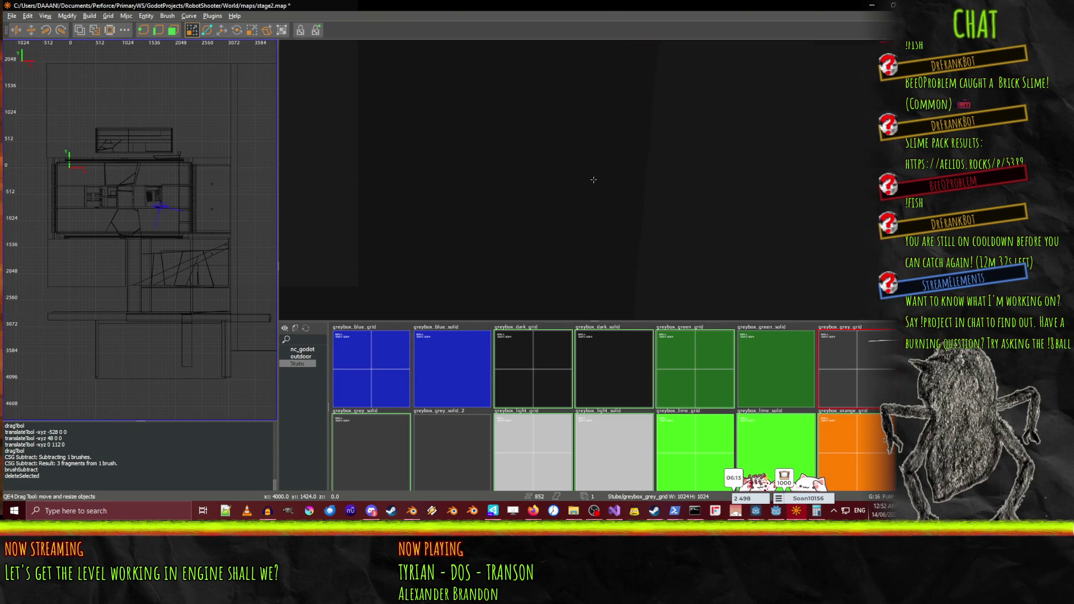
{"action": "key", "text": "s"}
{"action": "right_click", "coordinate": [594, 179]}
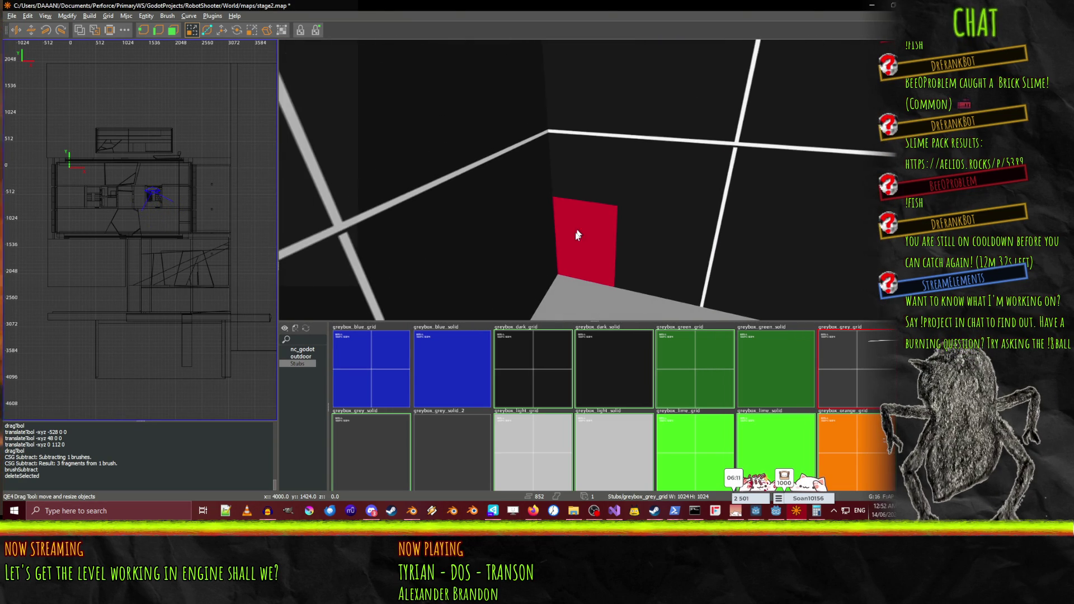
Paste copies of the red door brush and drag them up the wall
{"action": "right_click", "coordinate": [579, 232]}
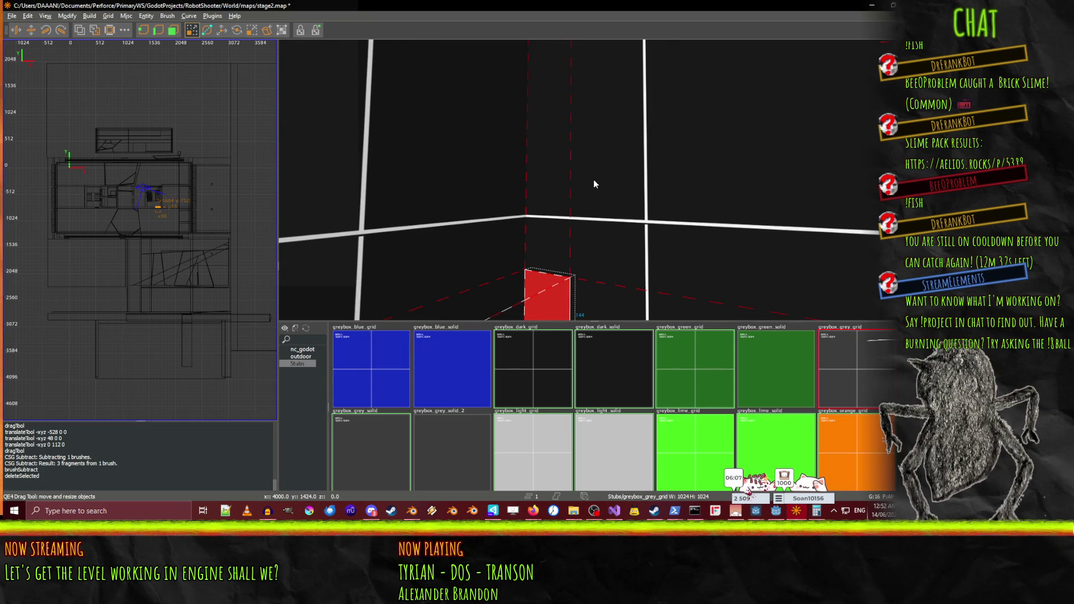
{"action": "key", "text": "ctrl+v"}
{"action": "key", "text": "w"}
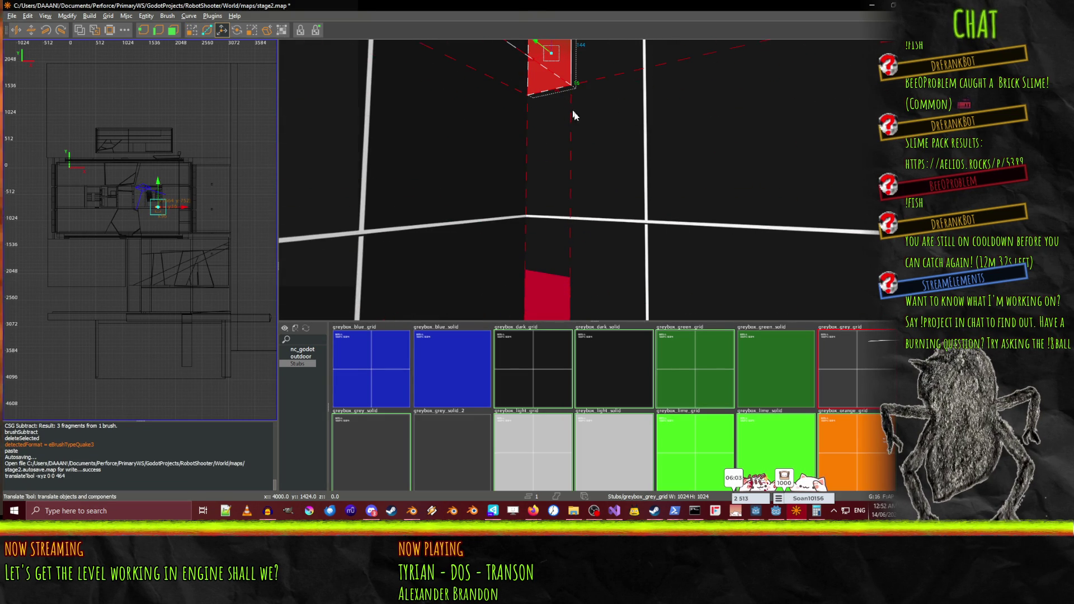
{"action": "mouse_move", "coordinate": [594, 179]}
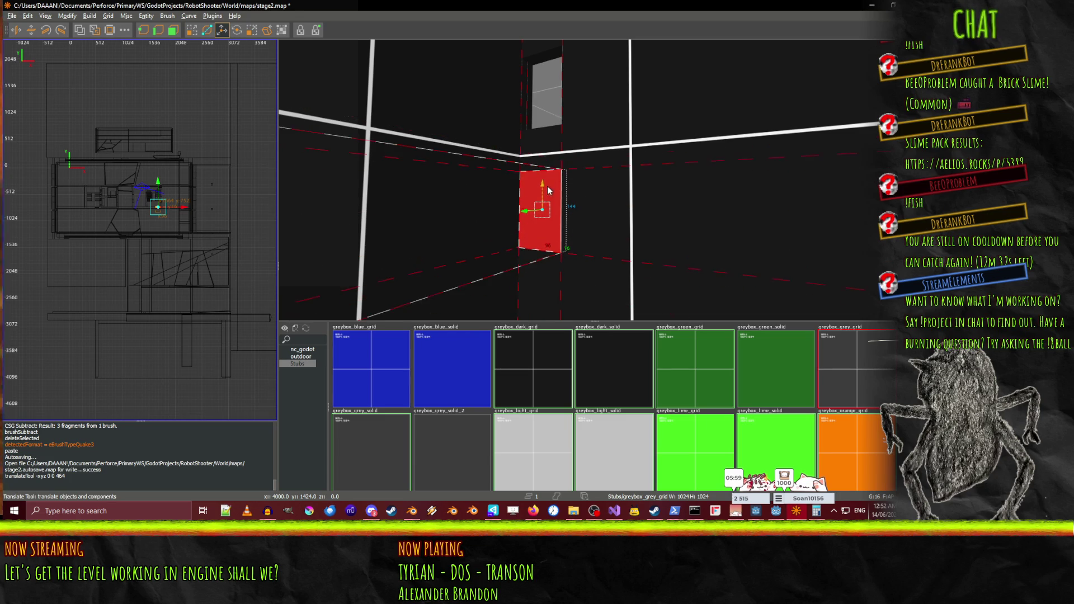
{"action": "mouse_move", "coordinate": [586, 208]}
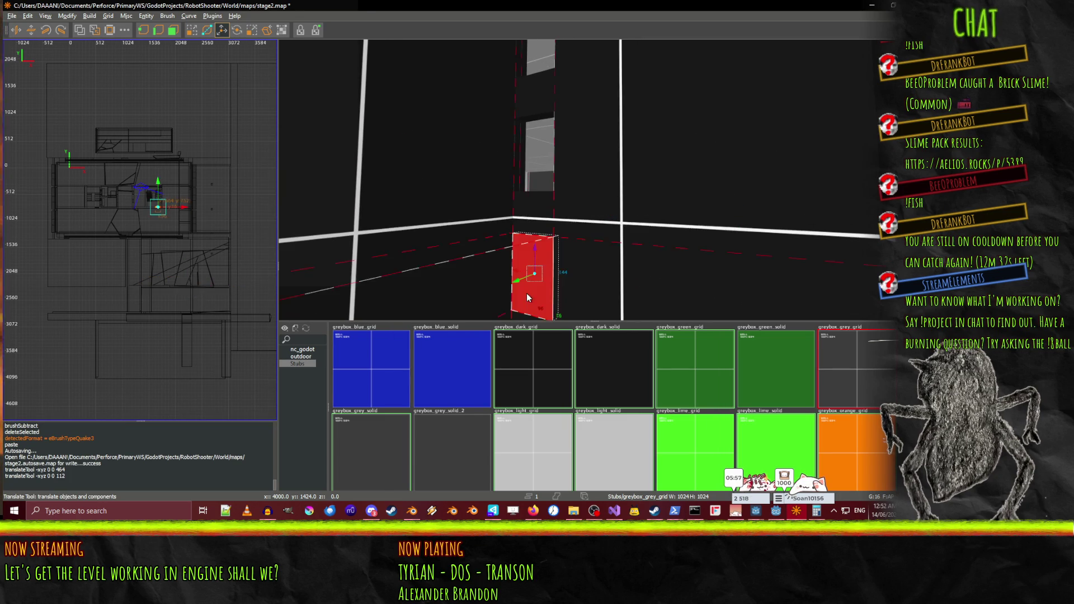
{"action": "key", "text": "ctrl+v"}
{"action": "left_click_drag", "start_coordinate": [533, 245], "coordinate": [544, 162]}
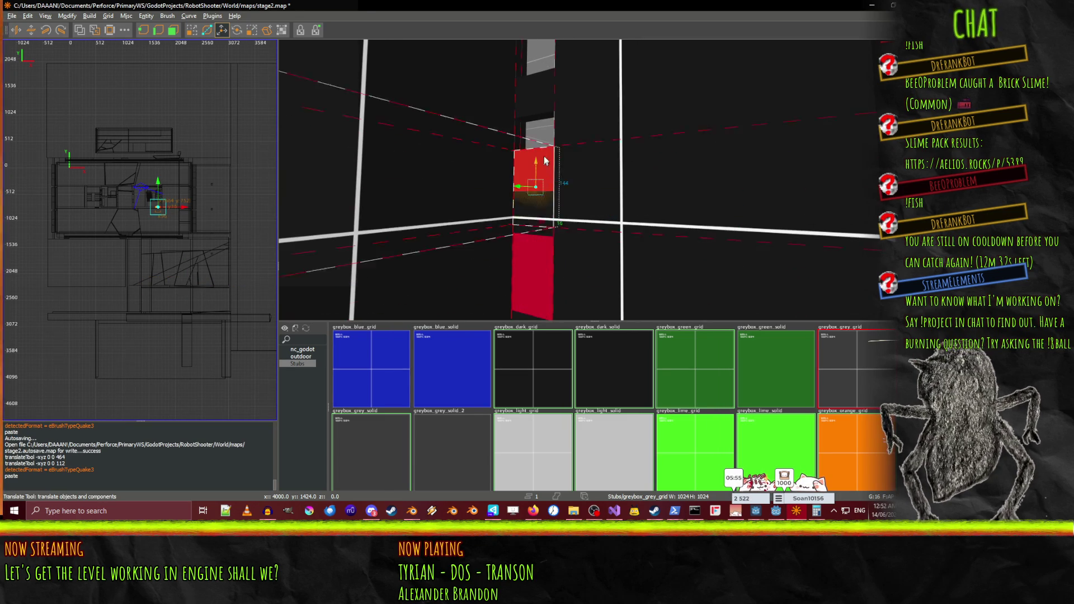
{"action": "key", "text": "shift+space"}
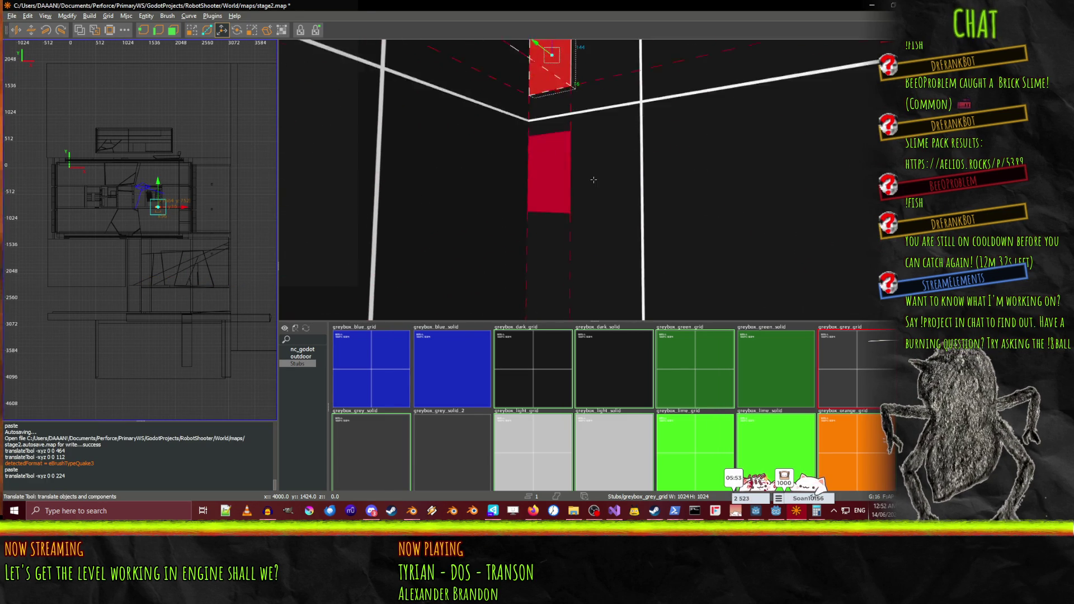
{"action": "left_click_drag", "start_coordinate": [551, 287], "coordinate": [546, 175]}
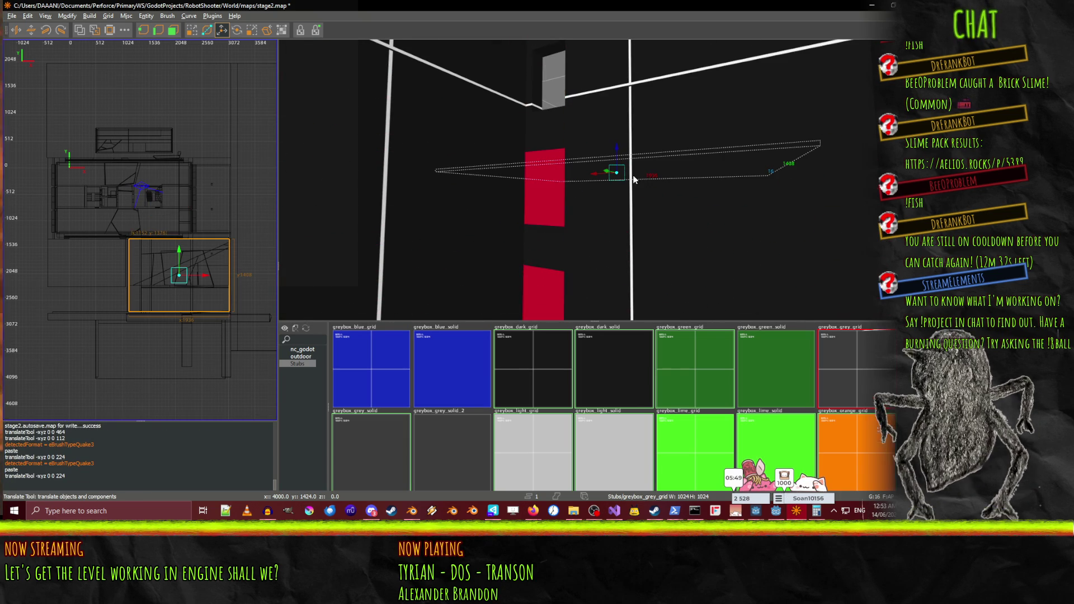
Raise the copied red door further and nudge it 16 units higher
{"action": "right_click", "coordinate": [549, 200]}
{"action": "key", "text": "Up"}
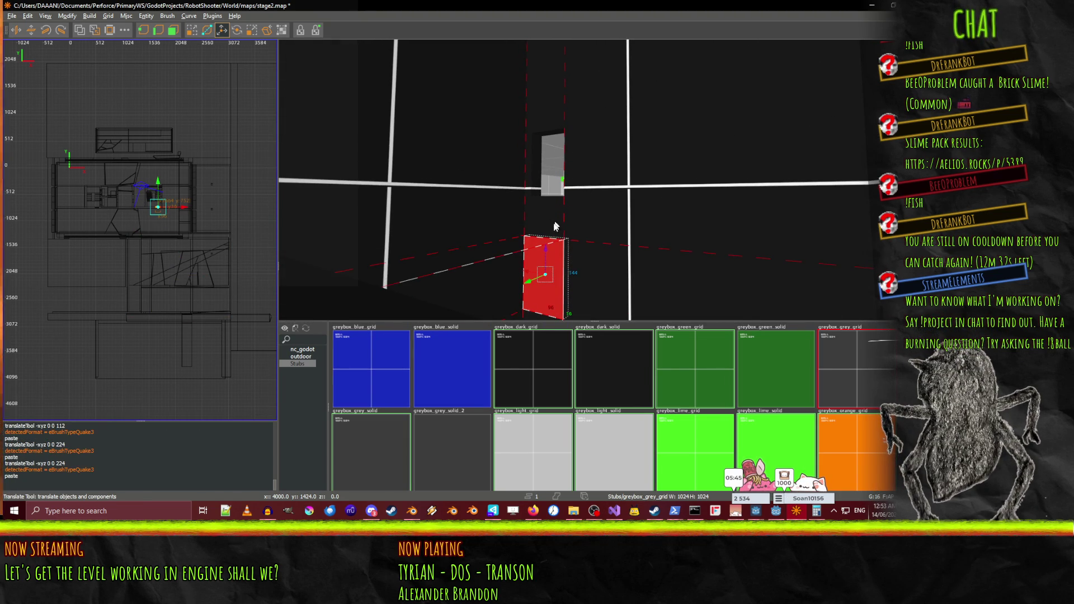
{"action": "left_click_drag", "start_coordinate": [546, 257], "coordinate": [562, 190]}
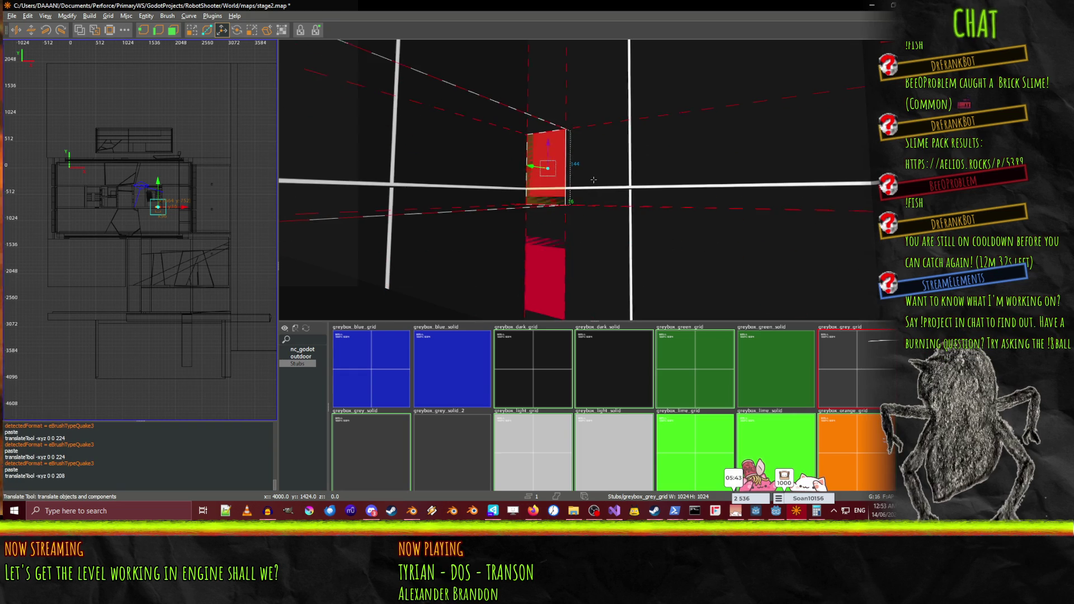
{"action": "key", "text": "Up"}
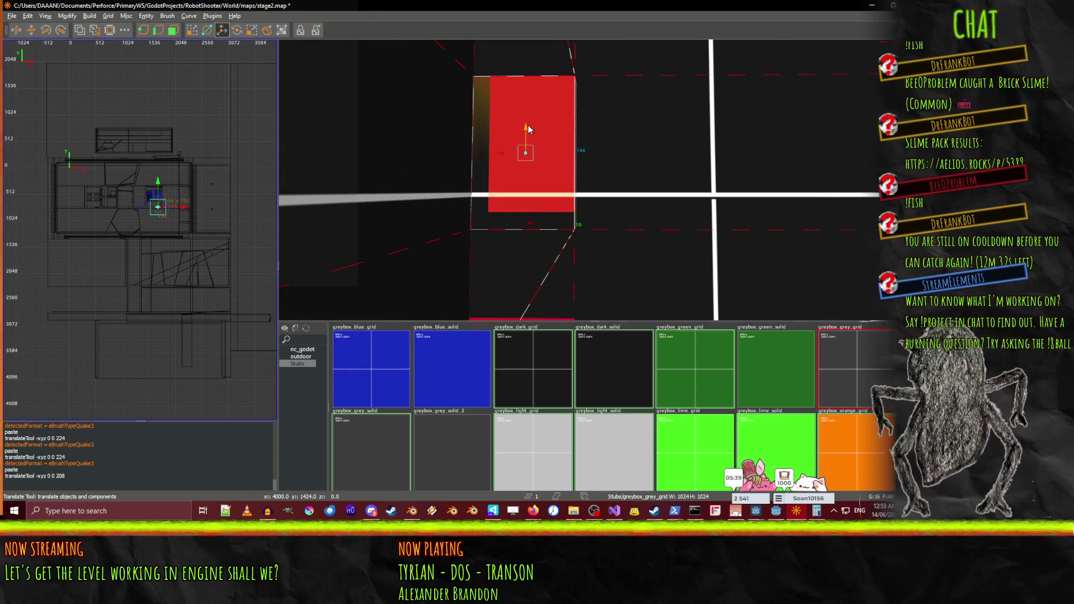
{"action": "left_click_drag", "start_coordinate": [527, 103], "coordinate": [523, 132]}
{"action": "key", "text": "Up"}
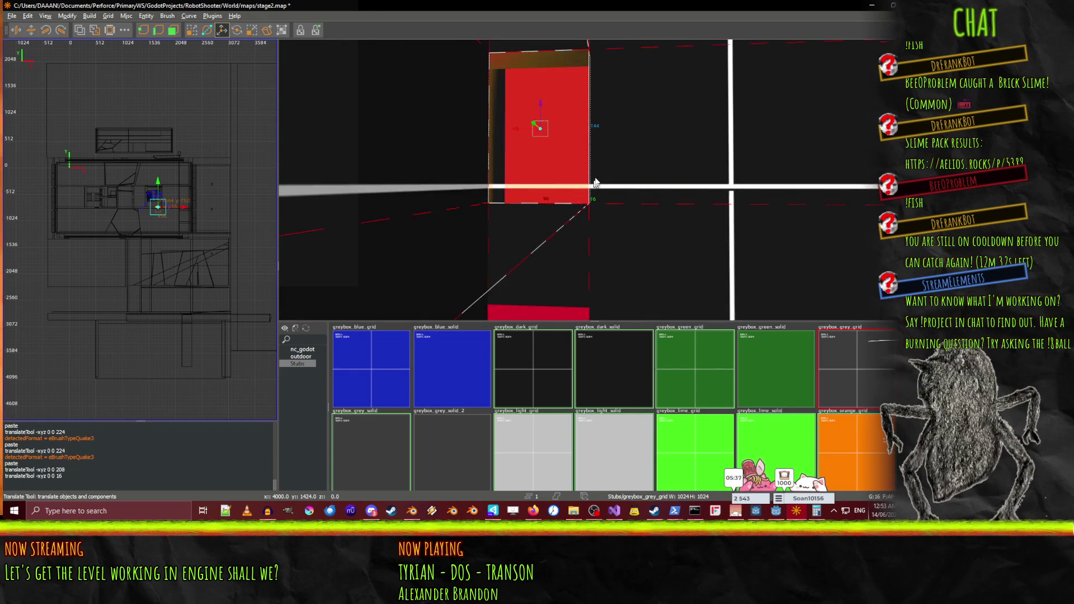
{"action": "key", "text": "Up"}
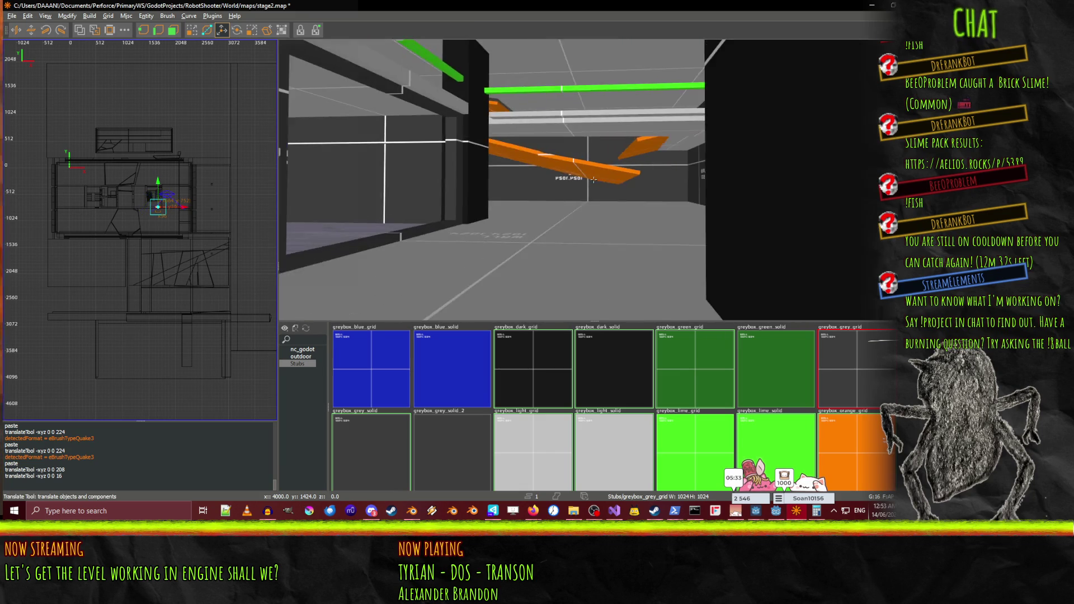
Face the red door brush on the black wall and duplicate it with Space
{"action": "key", "text": "Down"}
{"action": "key", "text": "Left"}
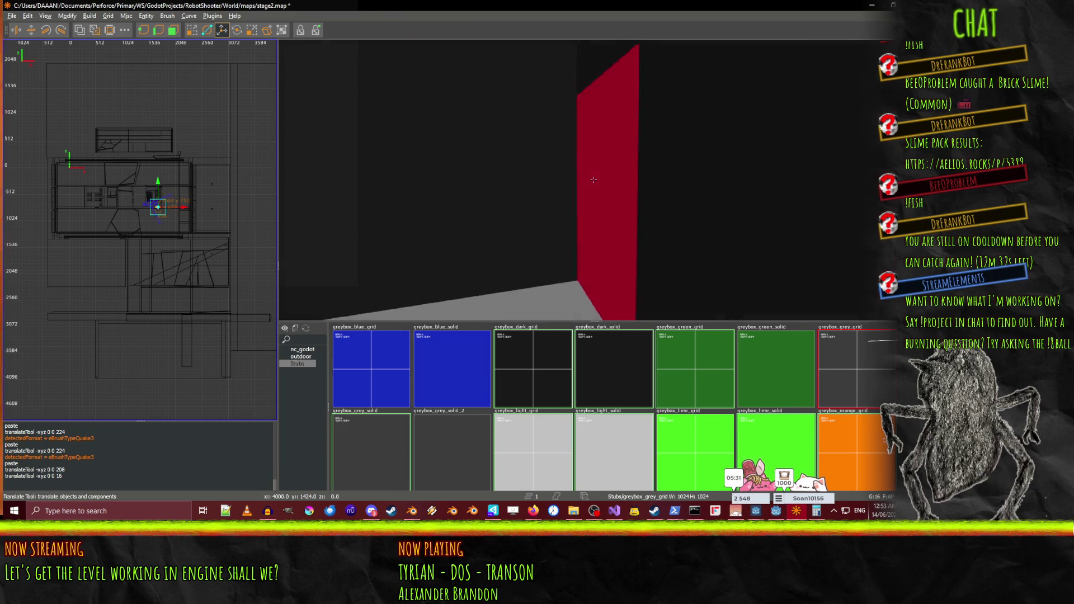
{"action": "key", "text": "Down"}
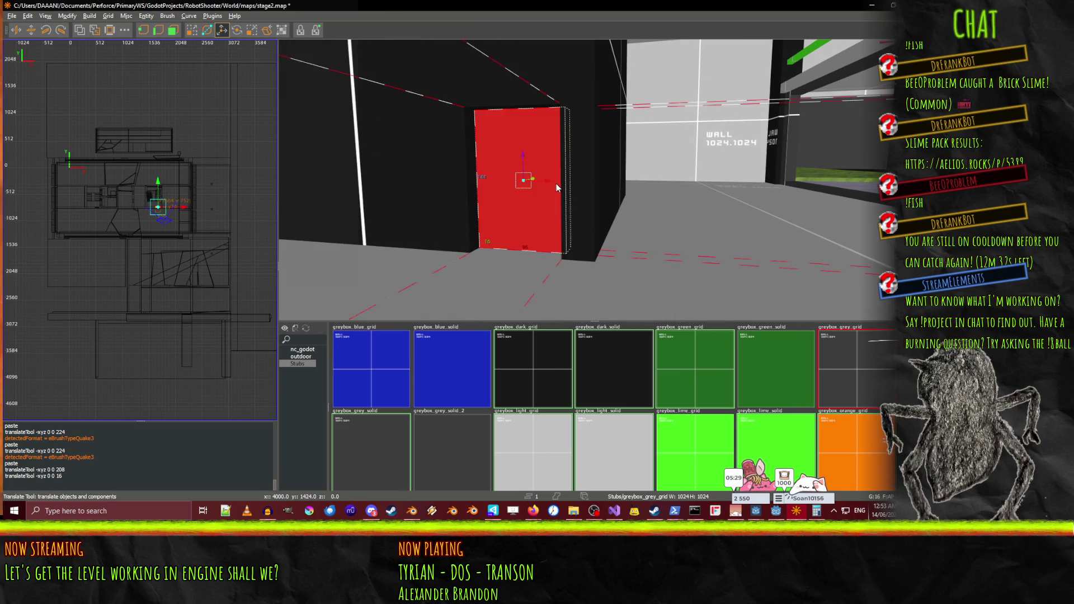
{"action": "right_click", "coordinate": [556, 187]}
{"action": "key", "text": "Up"}
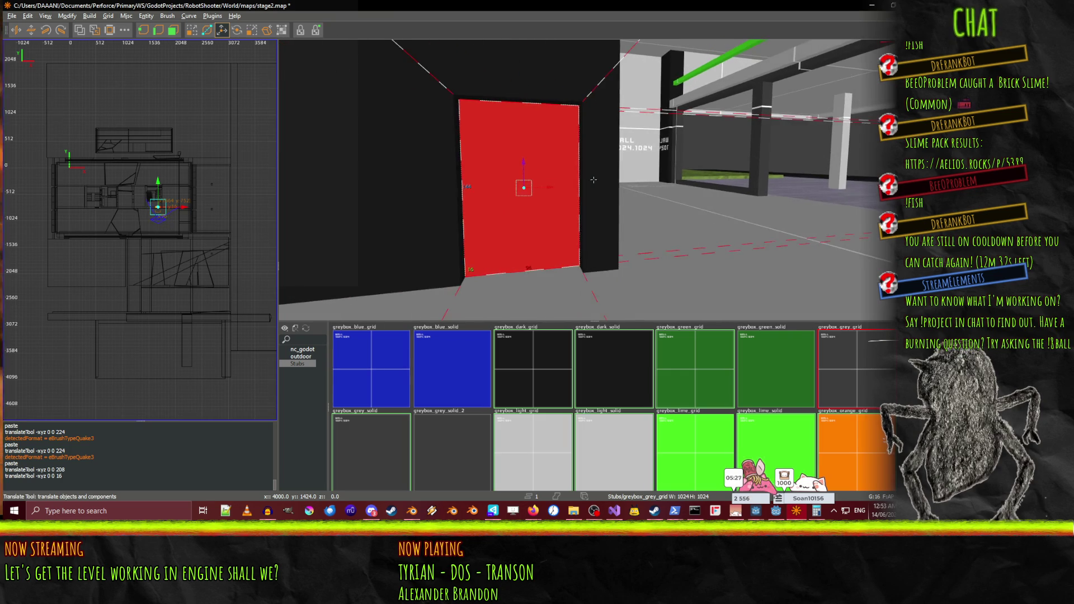
{"action": "right_click", "coordinate": [593, 180]}
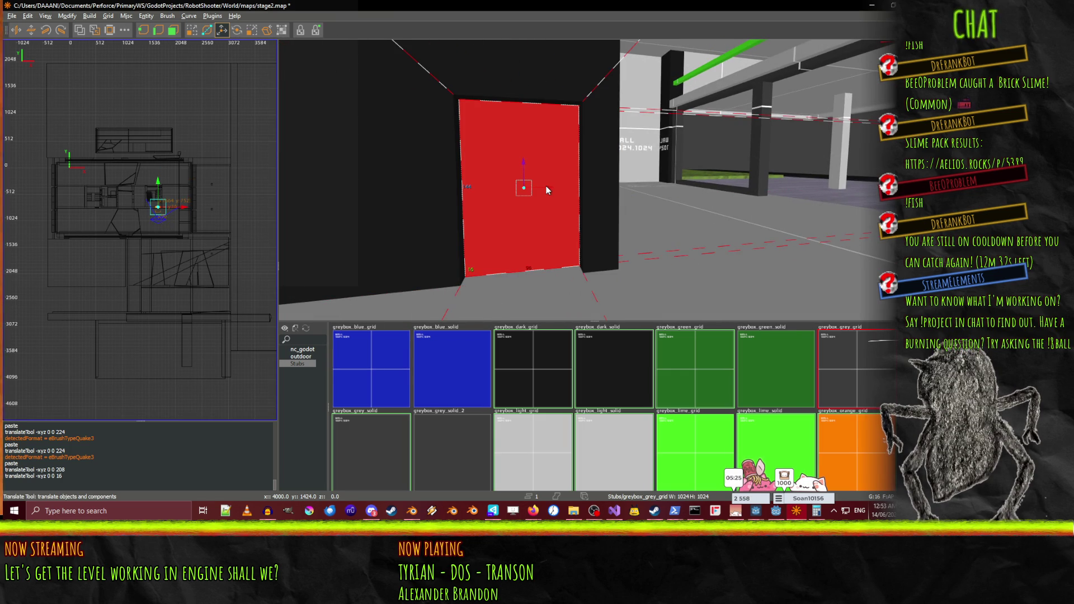
{"action": "right_click", "coordinate": [519, 207]}
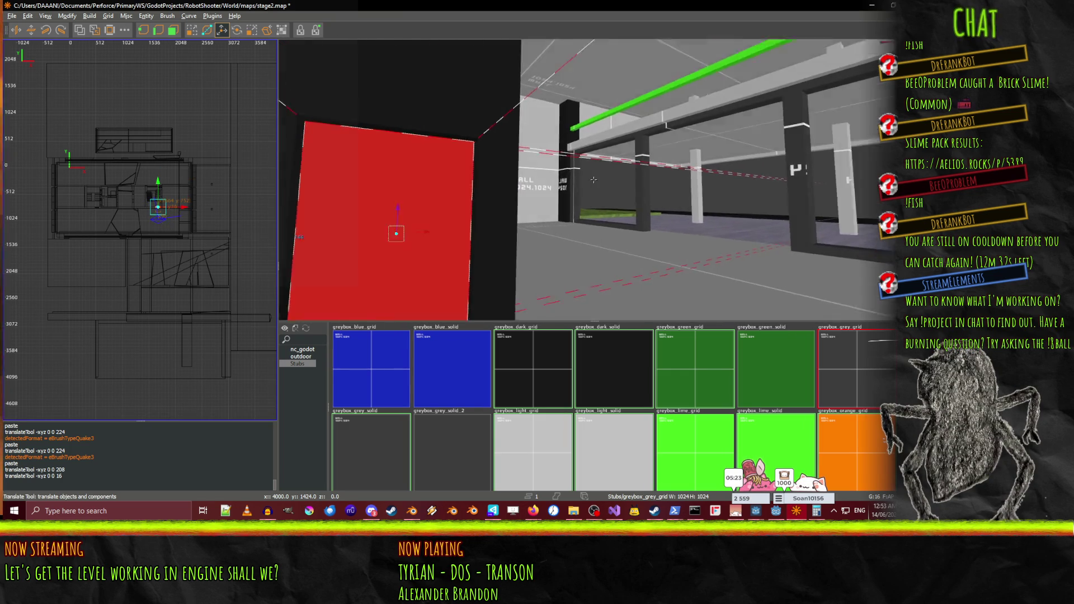
{"action": "key", "text": "Down"}
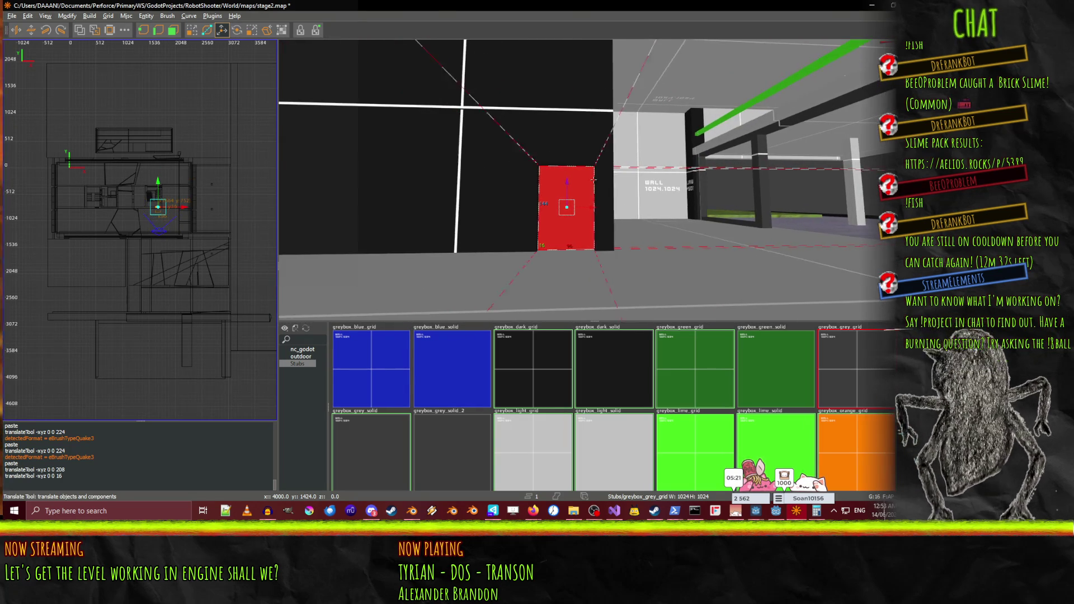
{"action": "right_click", "coordinate": [594, 184]}
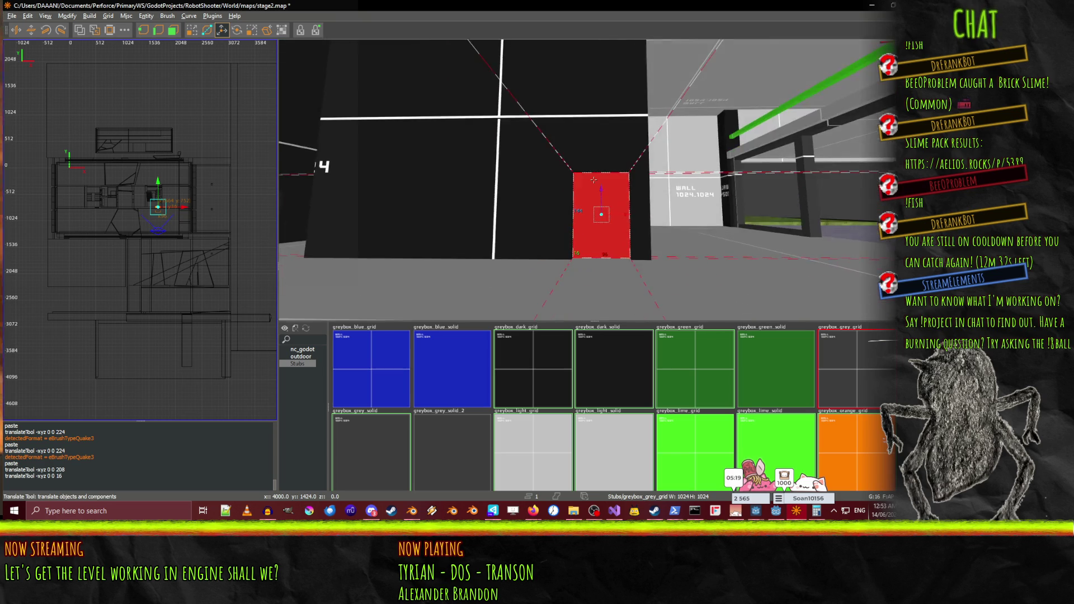
{"action": "key", "text": "space"}
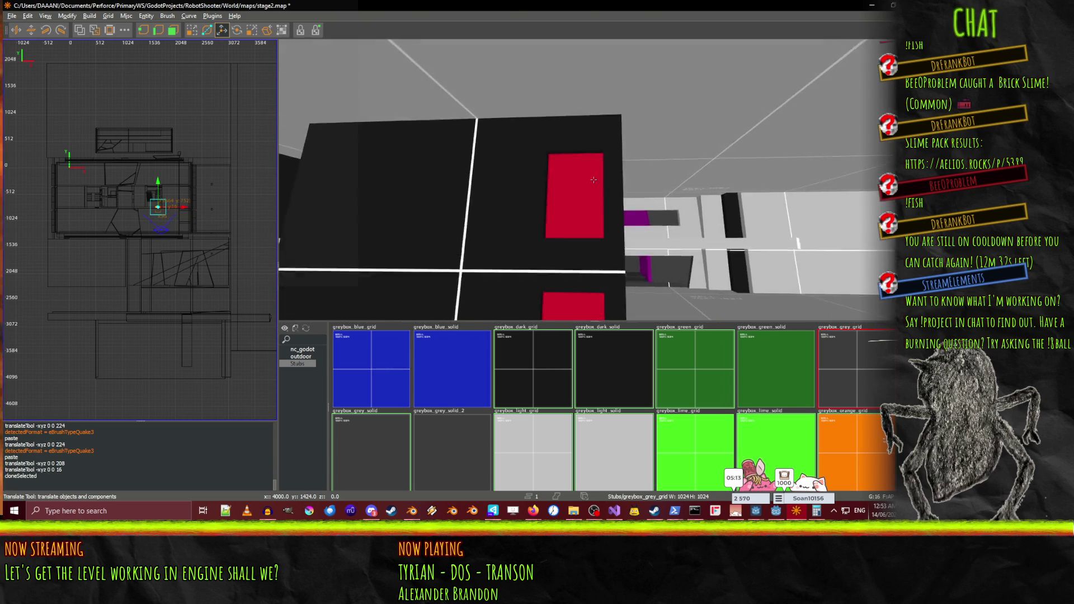
{"action": "left_click", "coordinate": [594, 180]}
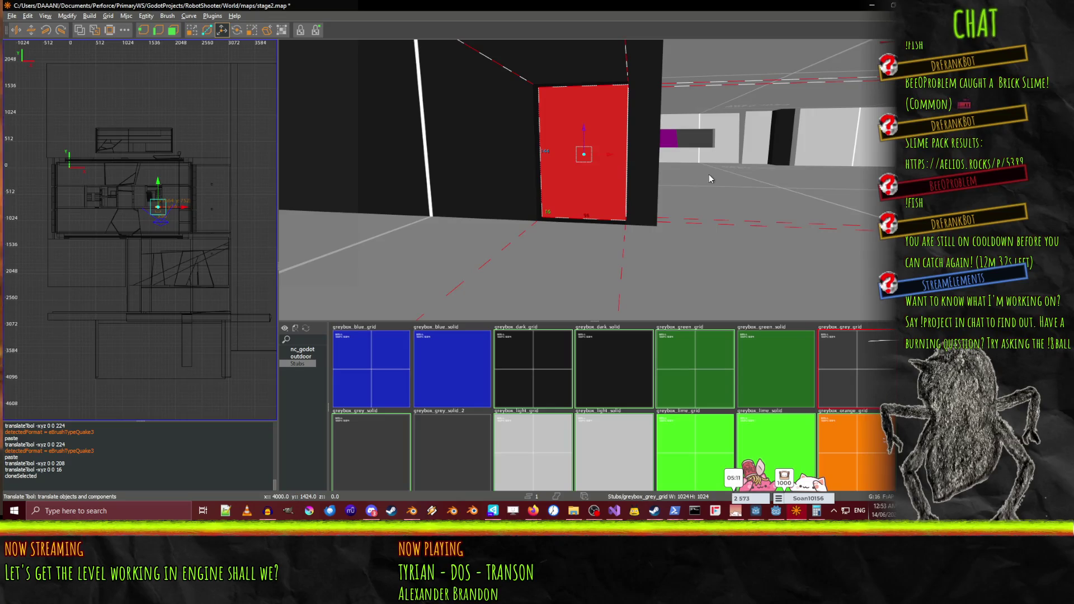
Zoom in on the wall and centre the view on the selected red brush
{"action": "scroll", "coordinate": [594, 179], "scroll_direction": "up", "scroll_amount": 5}
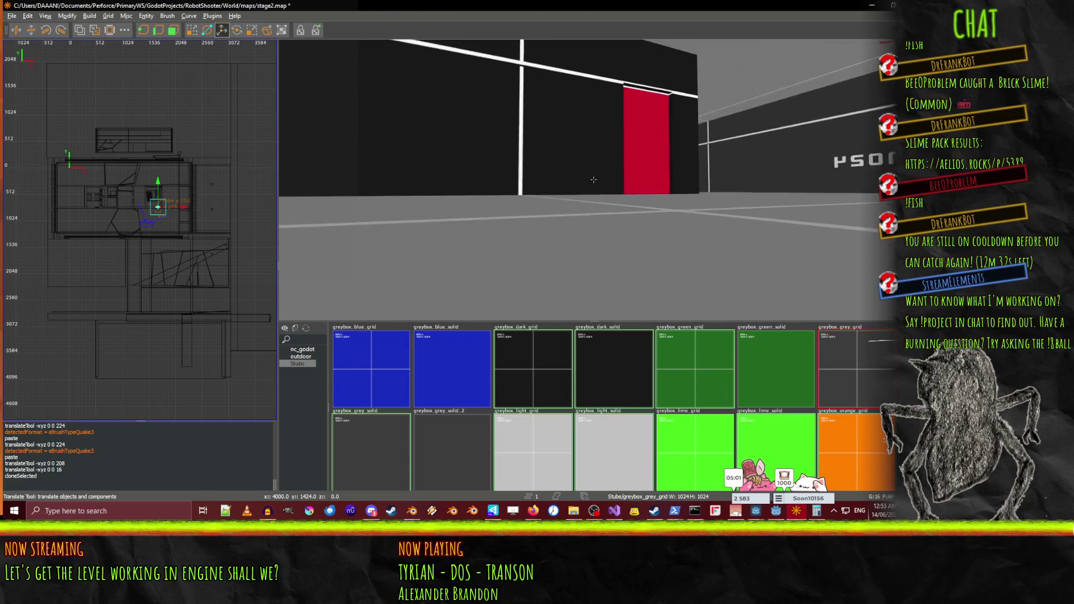
{"action": "scroll", "coordinate": [593, 179], "scroll_direction": "down", "scroll_amount": 5}
{"action": "right_click", "coordinate": [593, 180]}
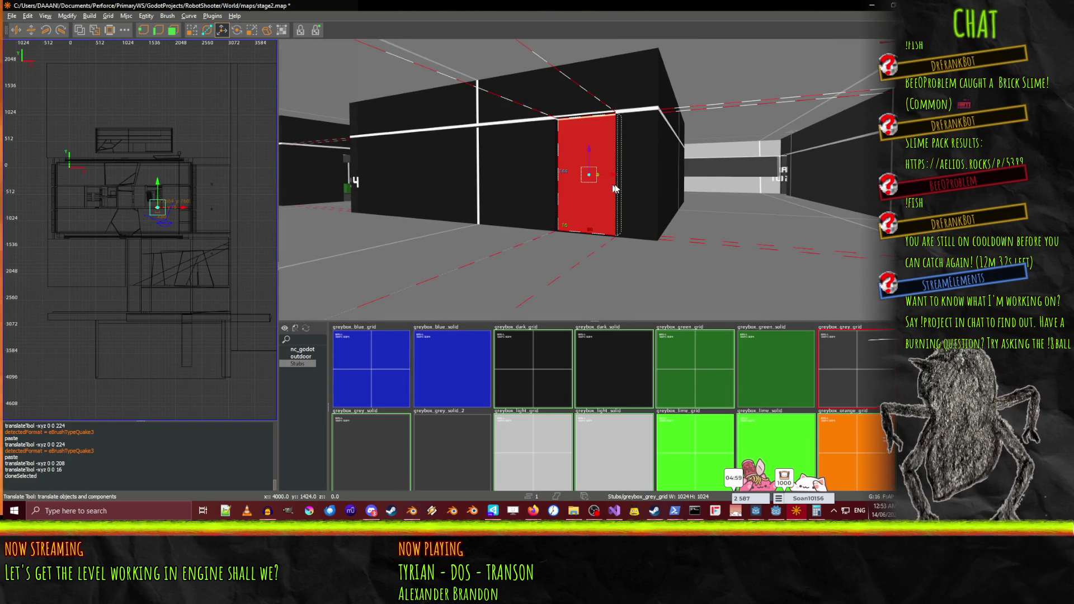
{"action": "right_click", "coordinate": [607, 188]}
{"action": "scroll", "coordinate": [593, 180], "scroll_direction": "up", "scroll_amount": 3}
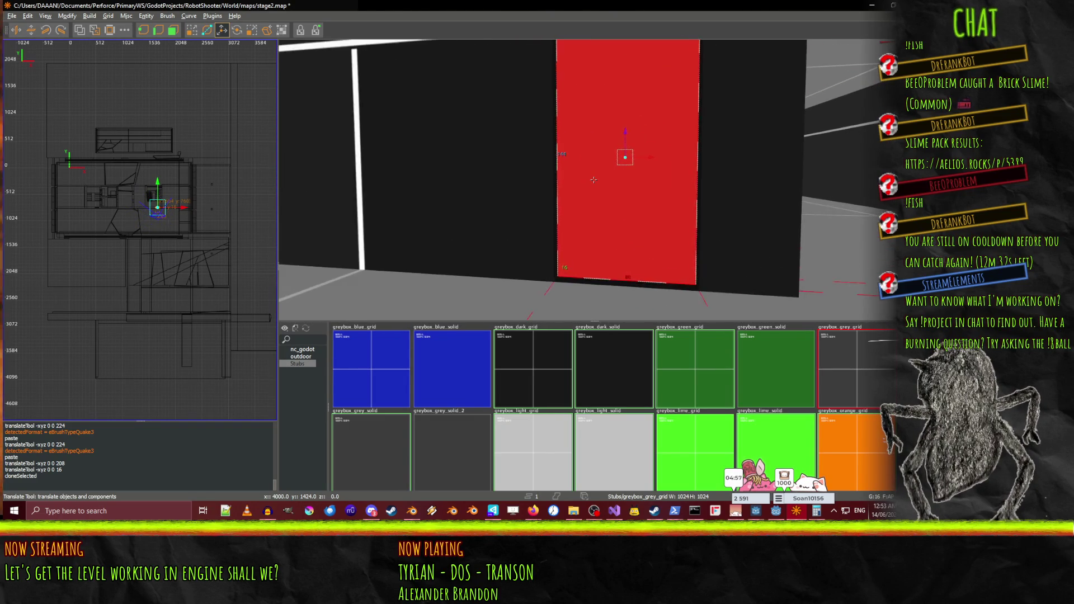
{"action": "scroll", "coordinate": [594, 179], "scroll_direction": "down", "scroll_amount": 5}
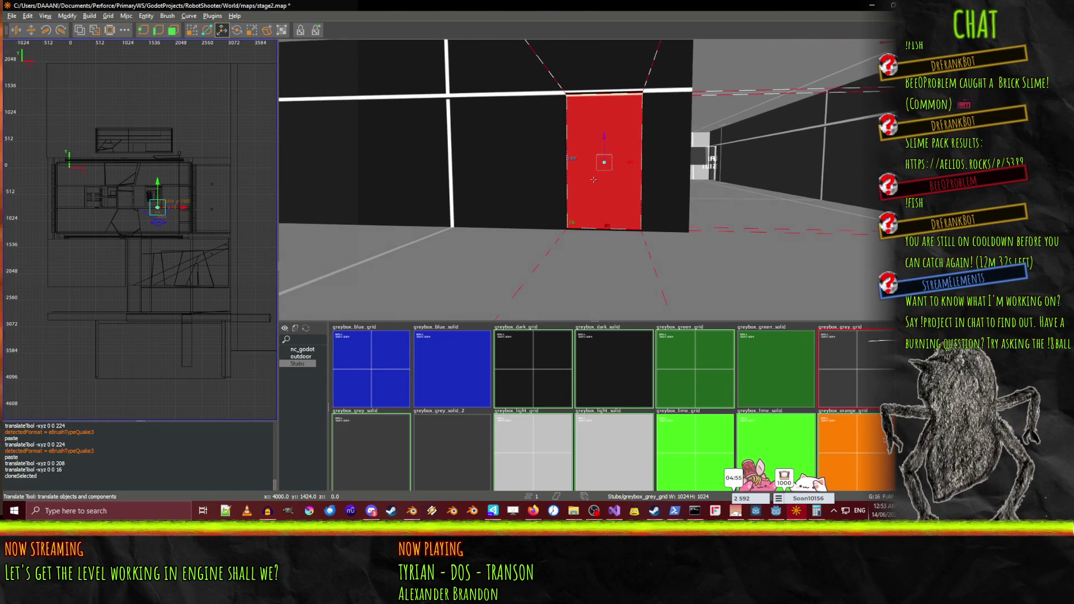
{"action": "scroll", "coordinate": [594, 179], "scroll_direction": "up", "scroll_amount": 5}
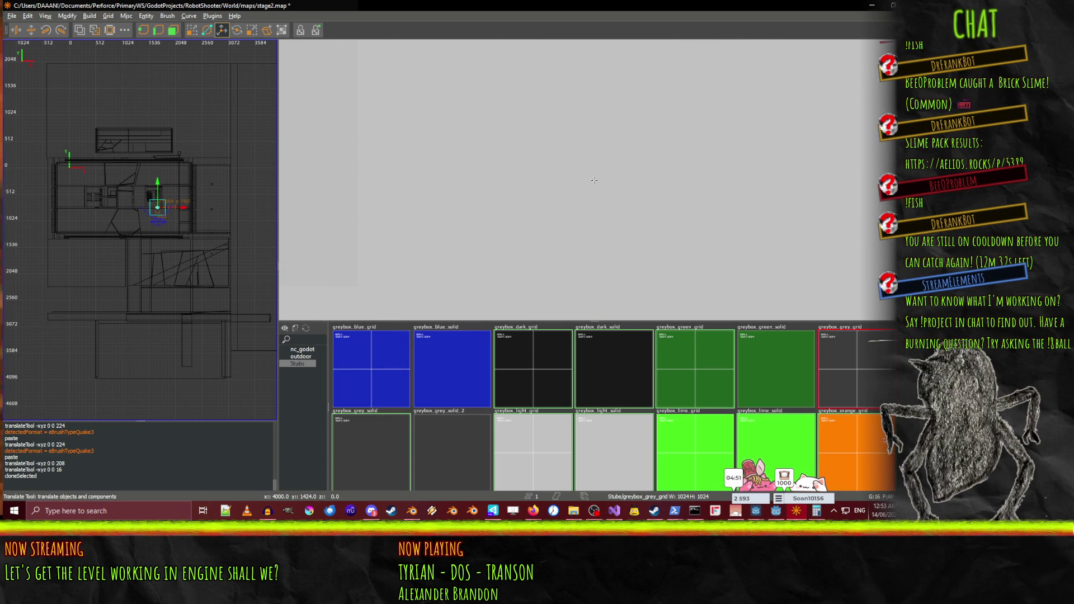
{"action": "scroll", "coordinate": [594, 180], "scroll_direction": "down", "scroll_amount": 5}
{"action": "key", "text": "ctrl+u"}
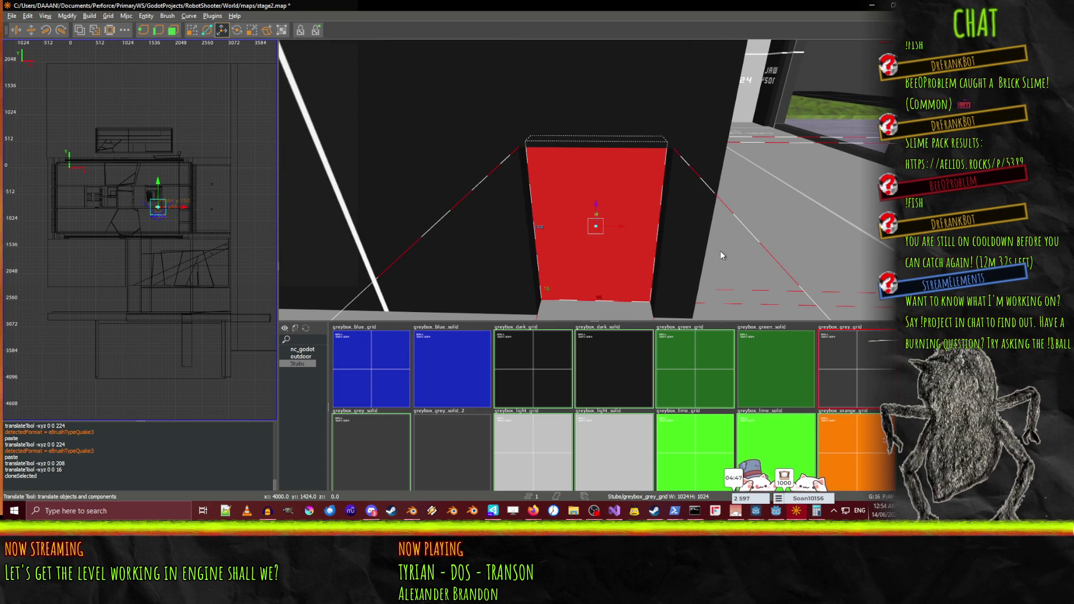
{"action": "scroll", "coordinate": [692, 207], "scroll_direction": "down", "scroll_amount": 4}
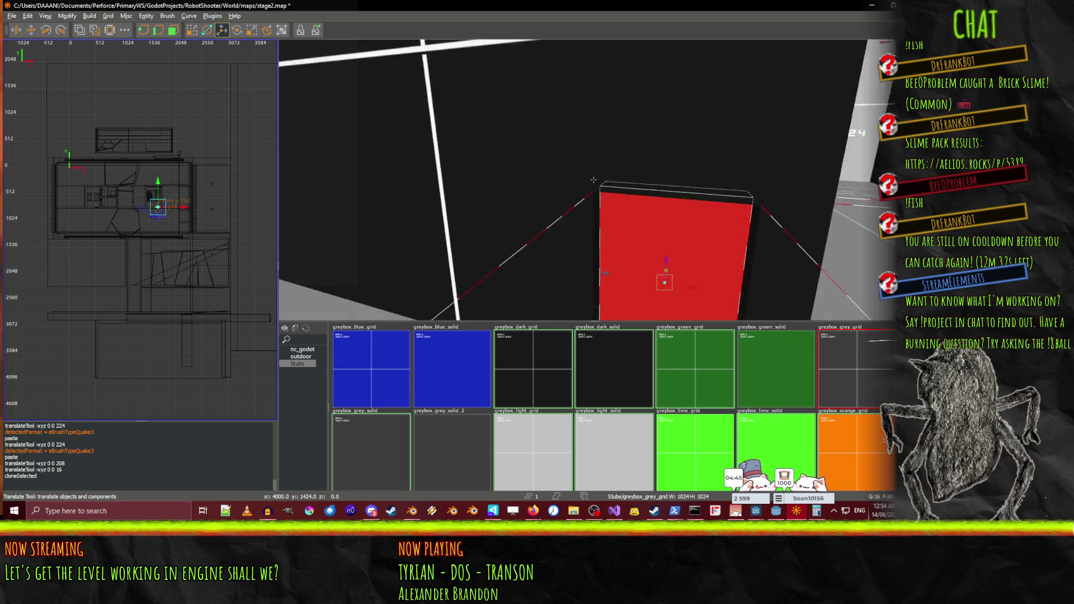
Close the surface settings and stretch the red brush wider to the right in QE4 drag mode
{"action": "key", "text": "s"}
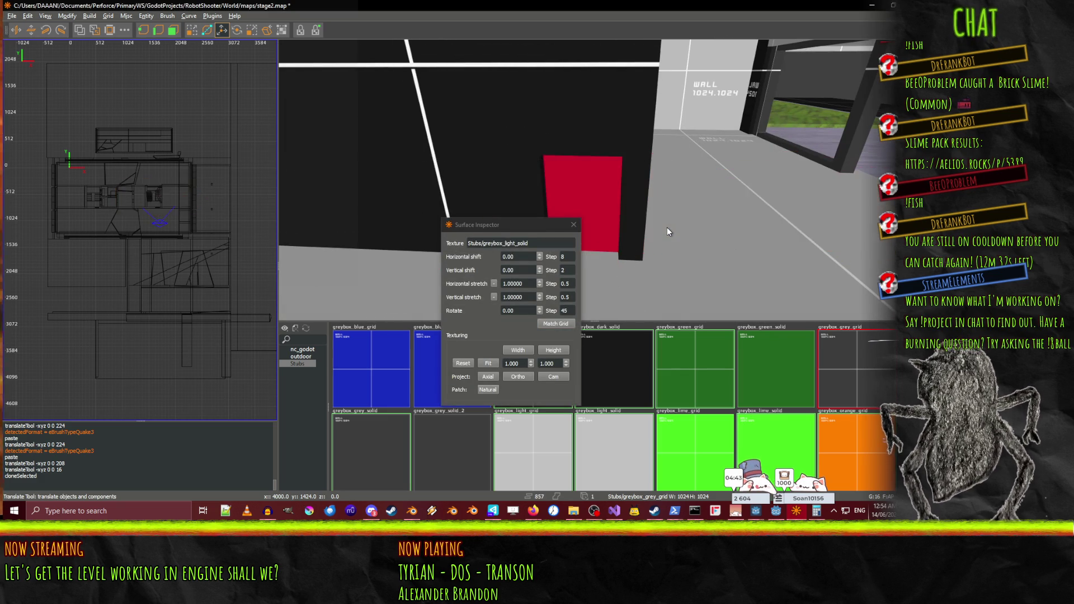
{"action": "key", "text": "s"}
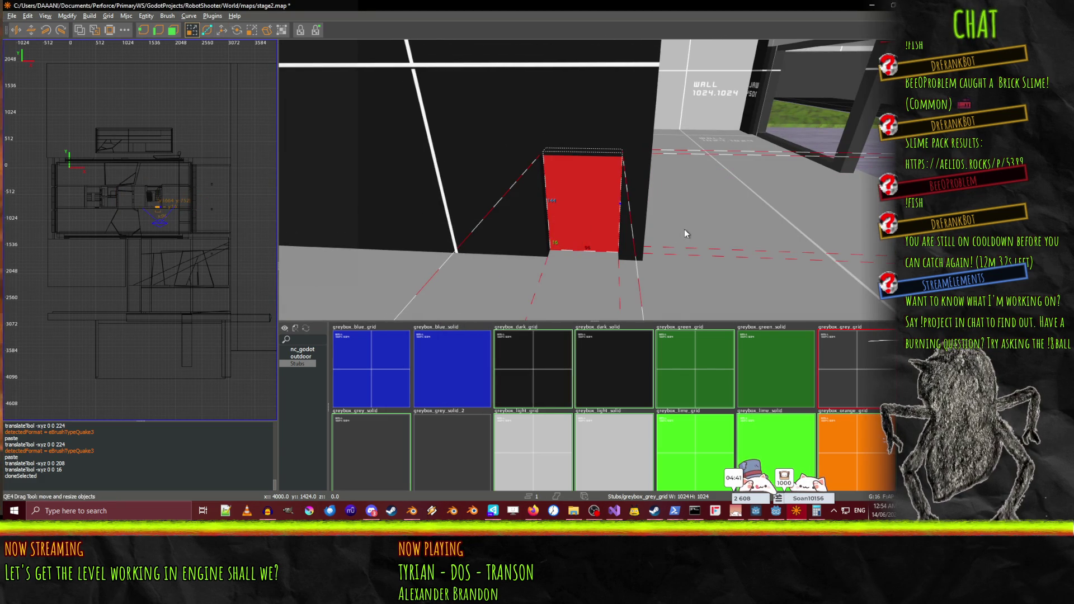
{"action": "key", "text": "q"}
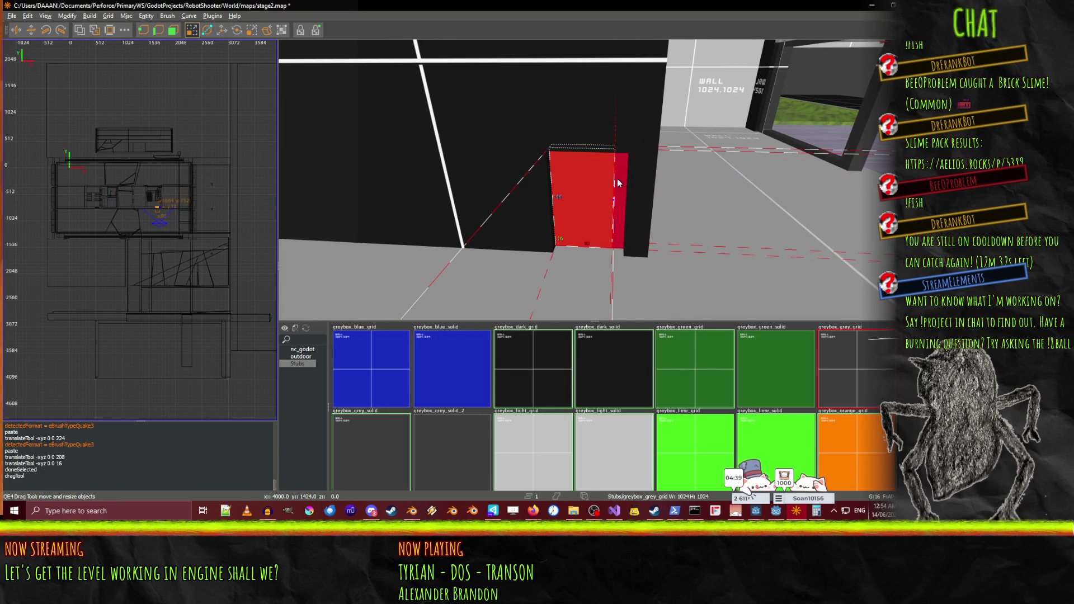
{"action": "left_click_drag", "start_coordinate": [619, 183], "coordinate": [588, 196]}
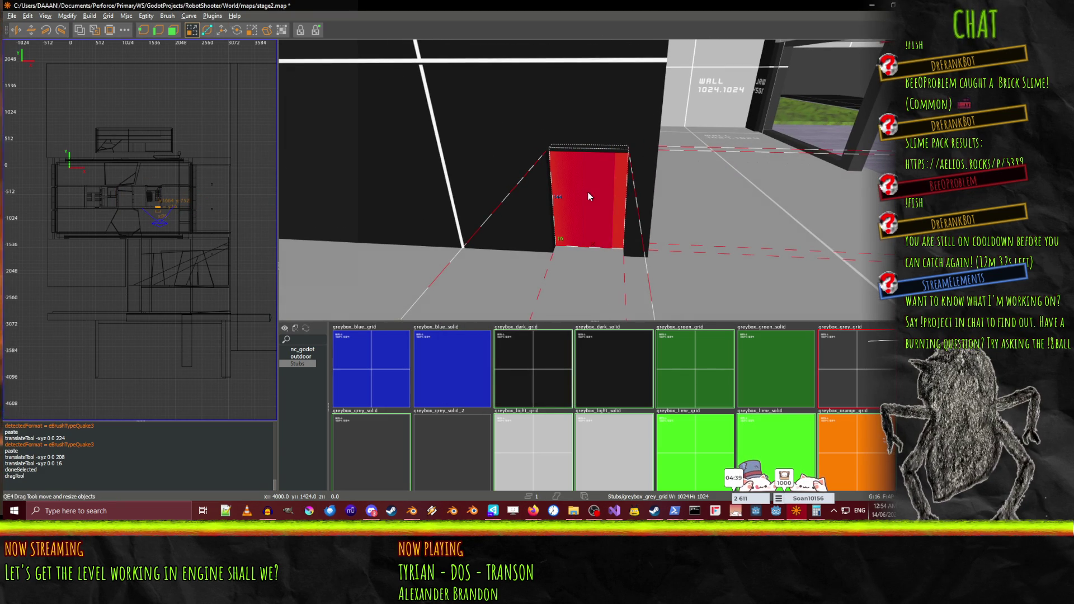
Delete the leftover red piece and select the wall brush above the door
{"action": "key", "text": "Delete"}
{"action": "right_click", "coordinate": [663, 186]}
{"action": "scroll", "coordinate": [593, 179], "scroll_direction": "down", "scroll_amount": 5}
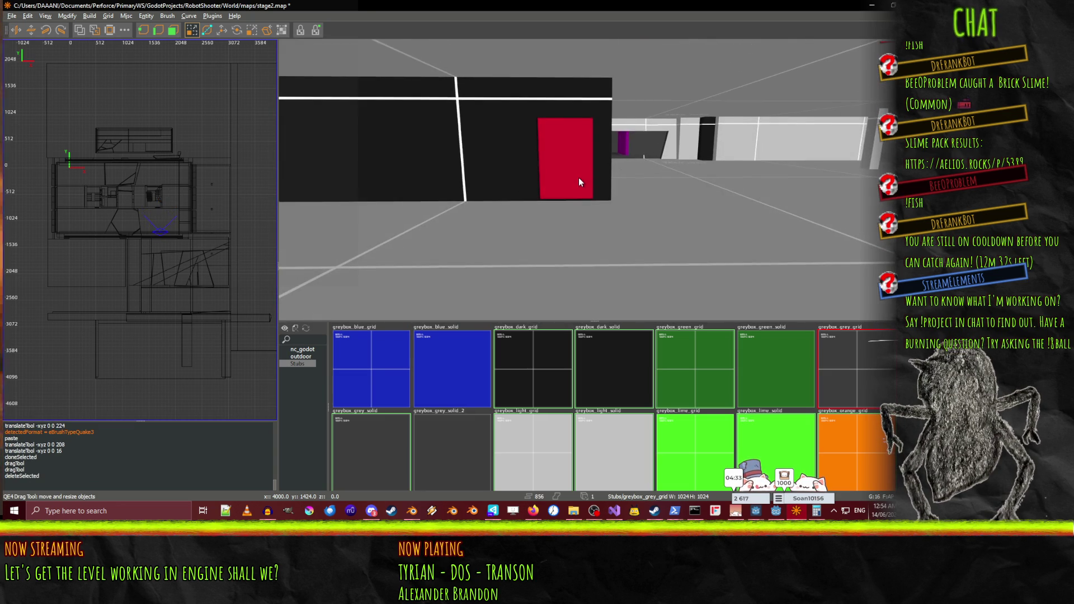
{"action": "key", "text": "Escape"}
{"action": "right_click", "coordinate": [640, 167]}
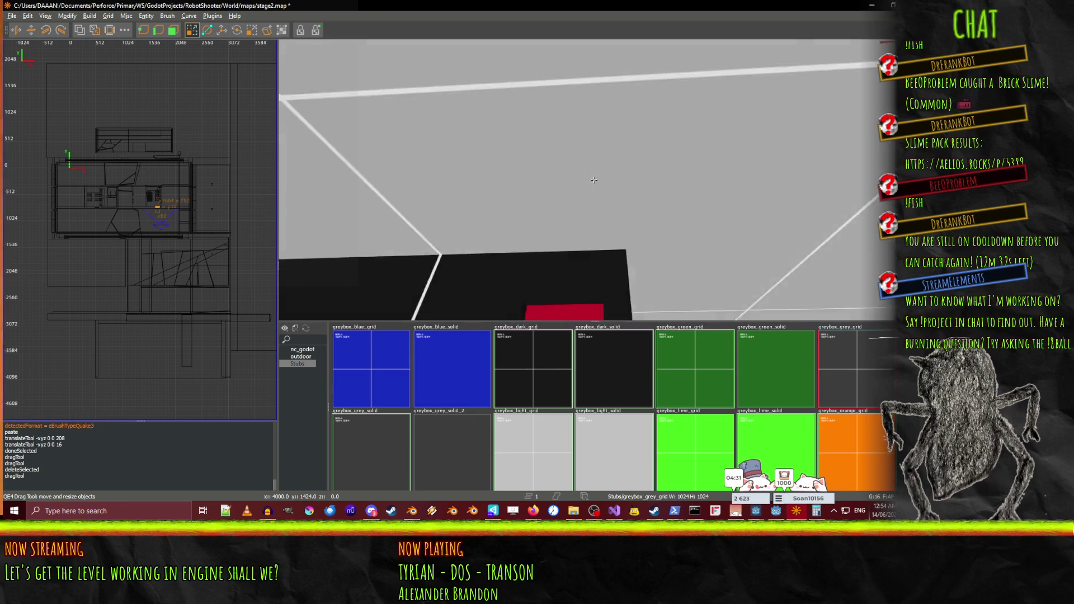
{"action": "right_click", "coordinate": [594, 180]}
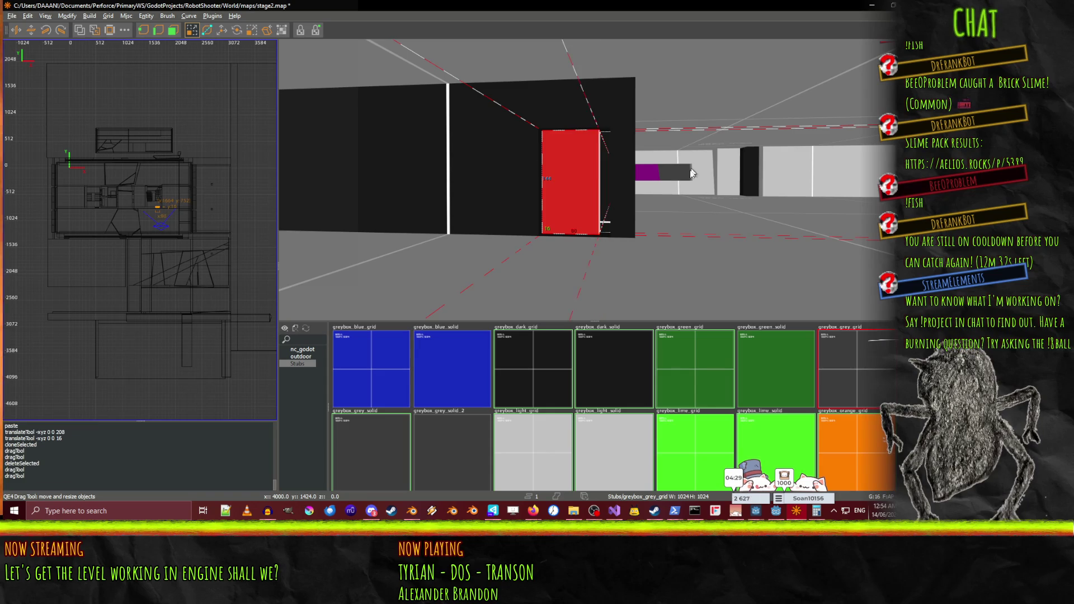
{"action": "right_click", "coordinate": [691, 166]}
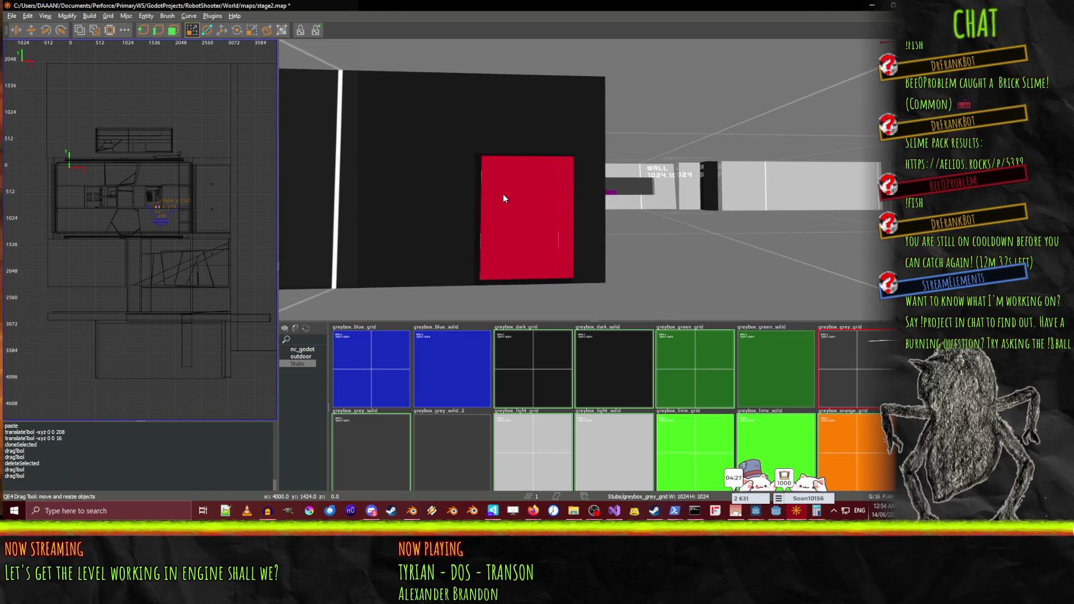
{"action": "left_click", "coordinate": [532, 99]}
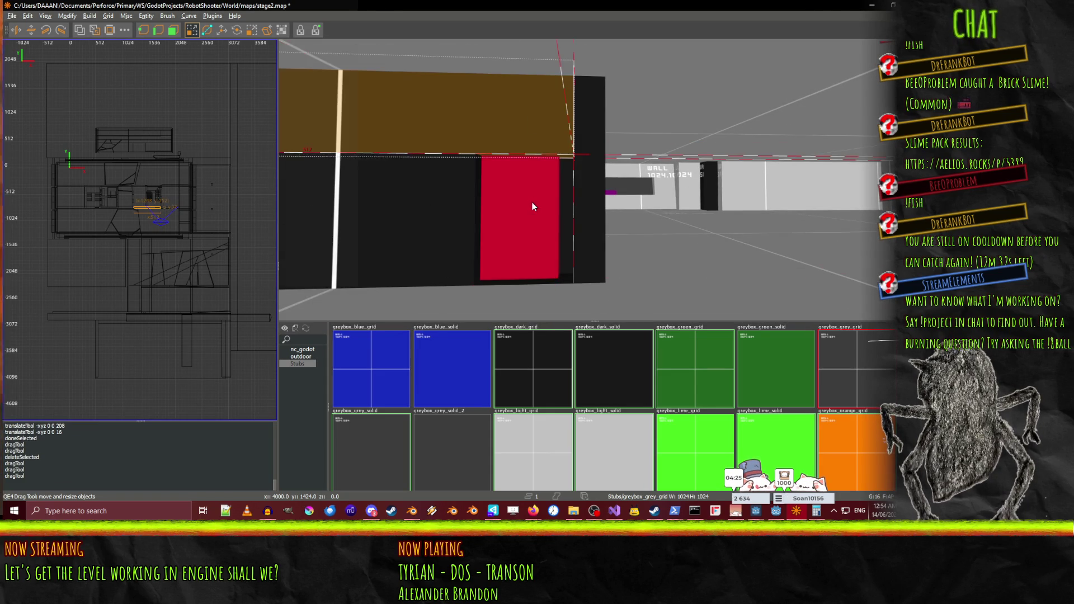
Fly the camera along the dark wall toward the red door and select its wall brush
{"action": "right_click", "coordinate": [502, 187]}
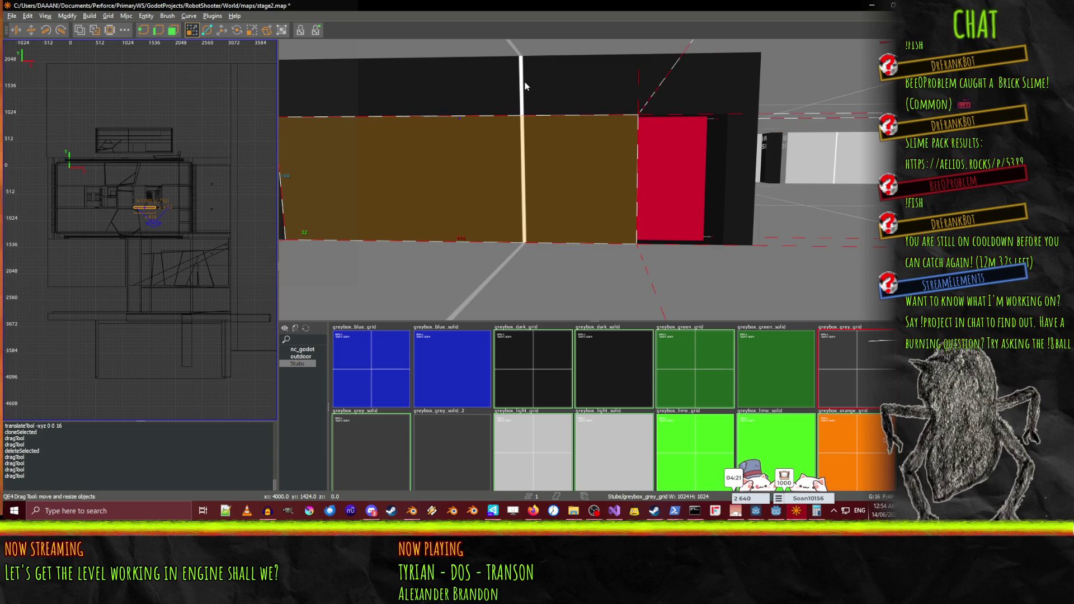
{"action": "right_click", "coordinate": [593, 180]}
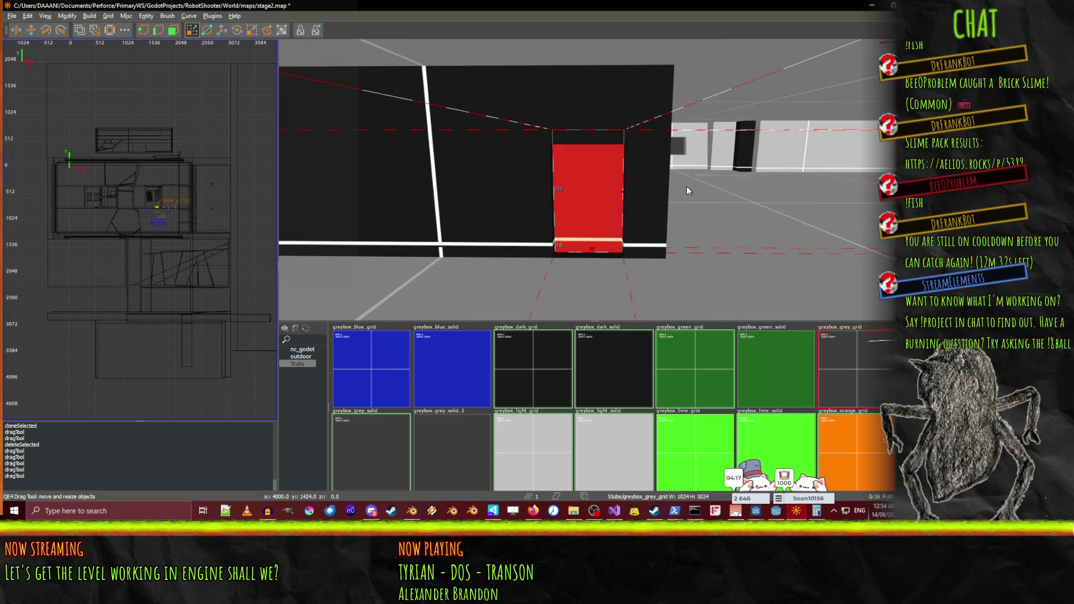
{"action": "left_click", "coordinate": [521, 189]}
{"action": "left_click", "coordinate": [589, 133]}
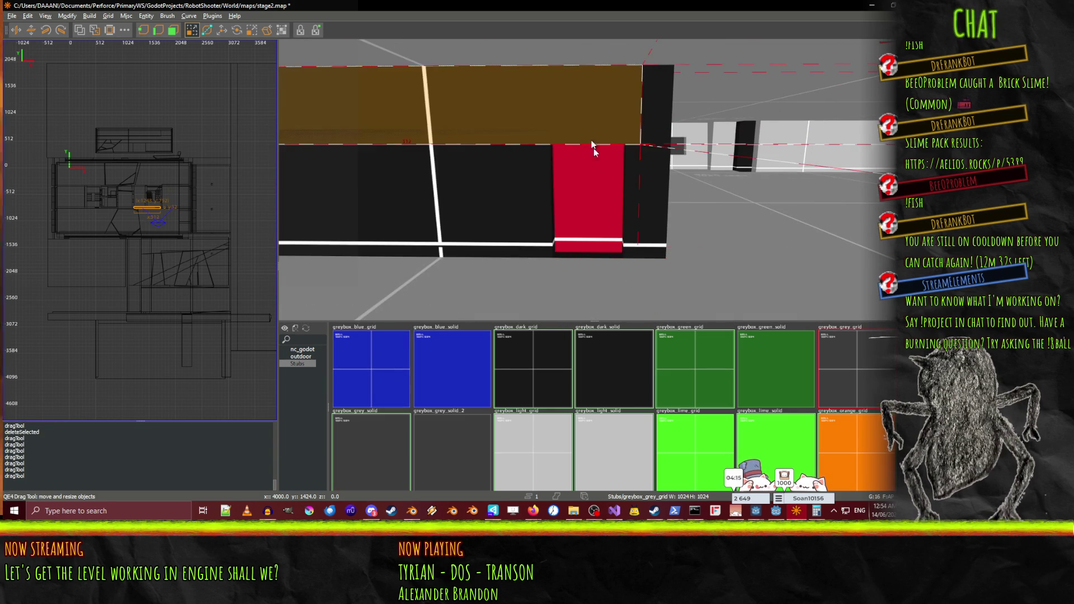
{"action": "right_click", "coordinate": [592, 172]}
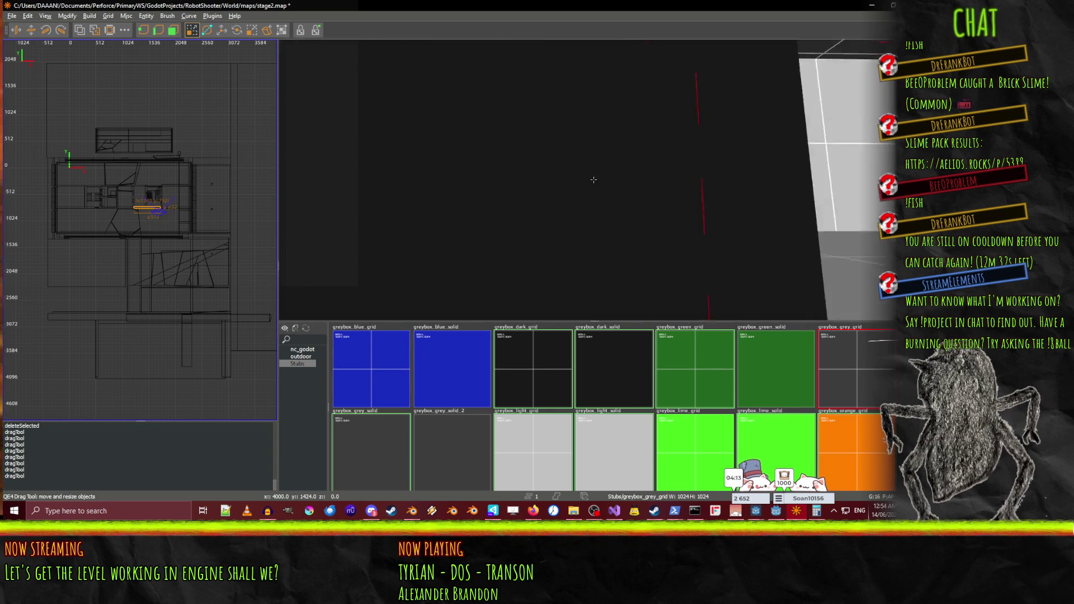
{"action": "key", "text": "w"}
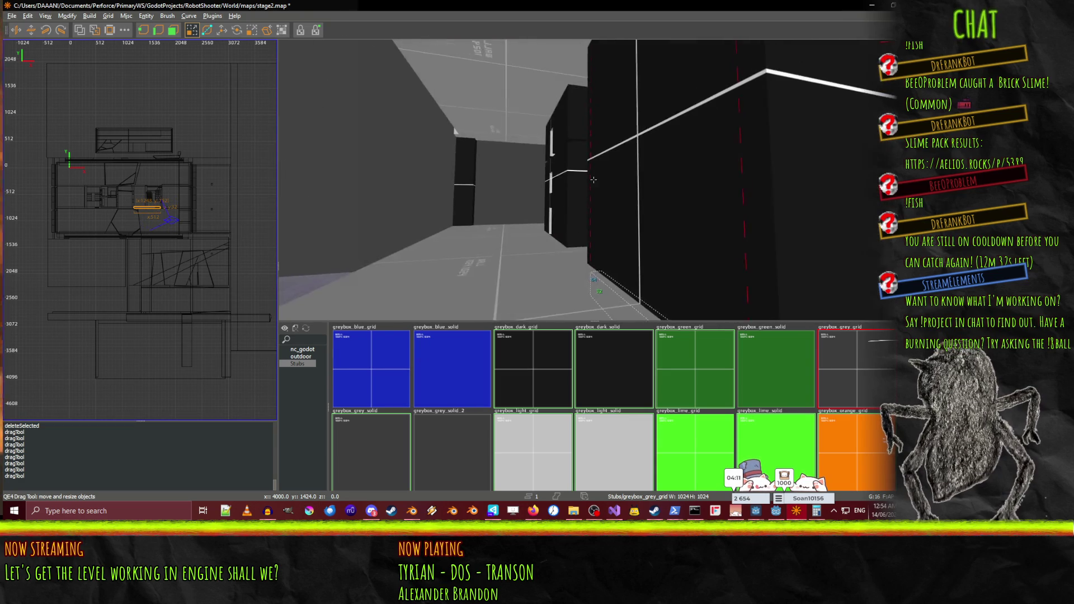
{"action": "key", "text": "w"}
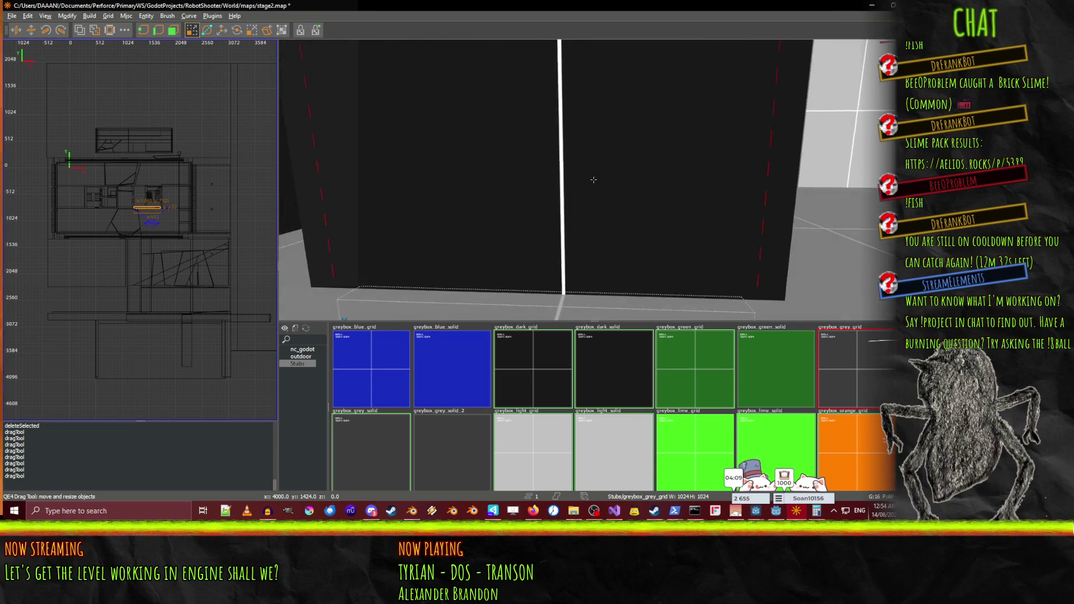
{"action": "key", "text": "w"}
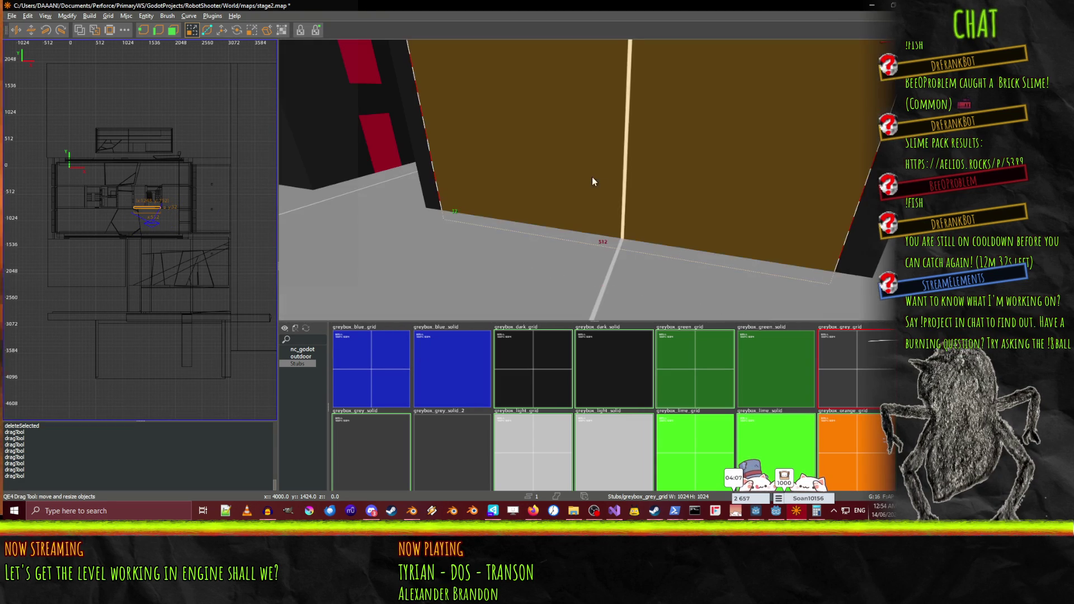
{"action": "key", "text": "s"}
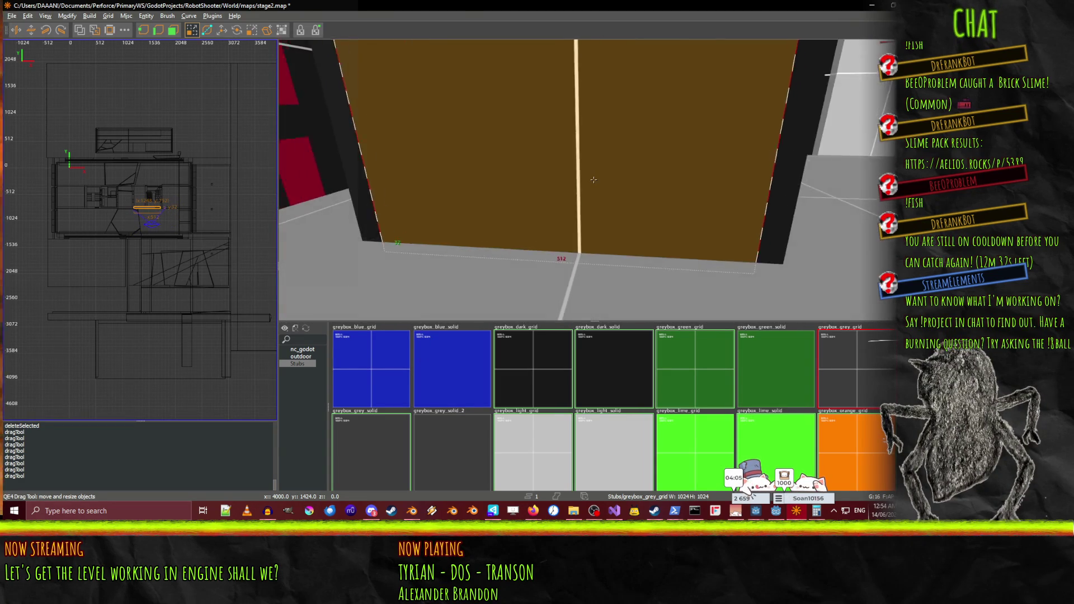
{"action": "key", "text": "s"}
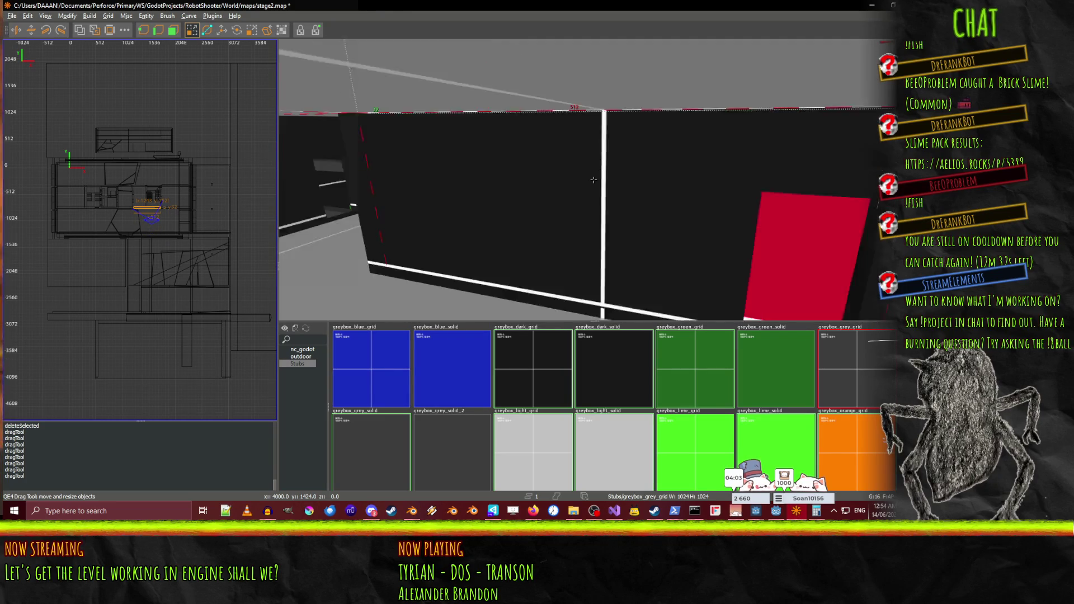
{"action": "key", "text": "w"}
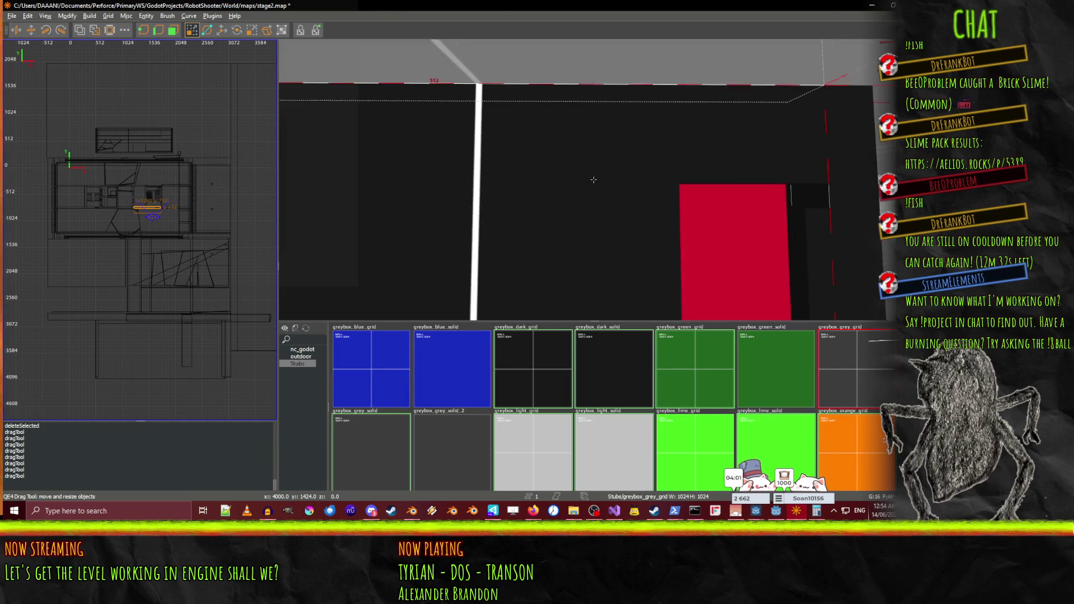
{"action": "key", "text": "s"}
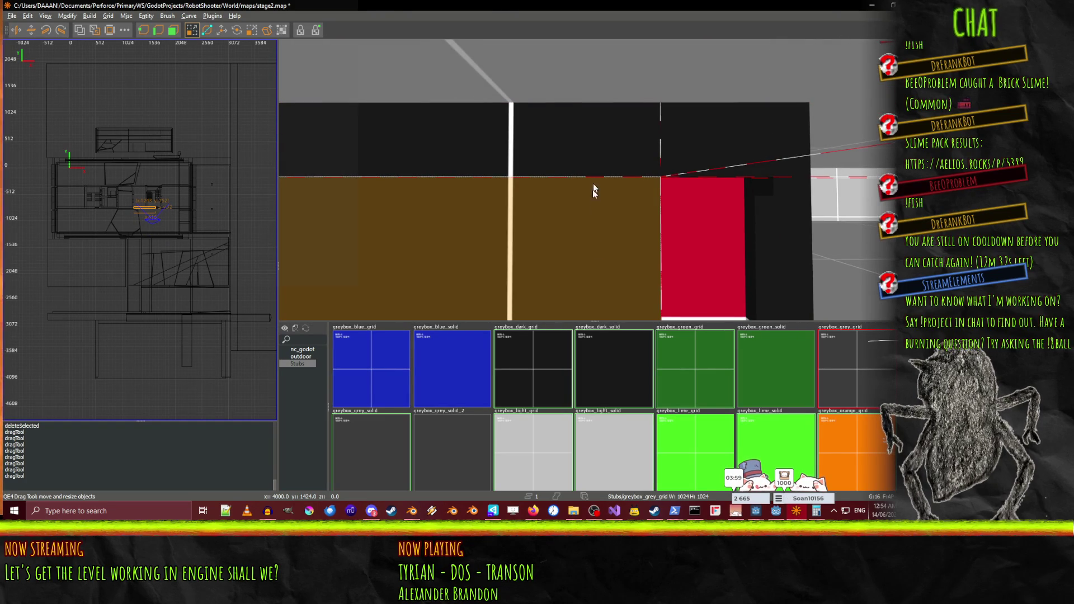
{"action": "right_click", "coordinate": [594, 180]}
{"action": "right_click", "coordinate": [593, 180]}
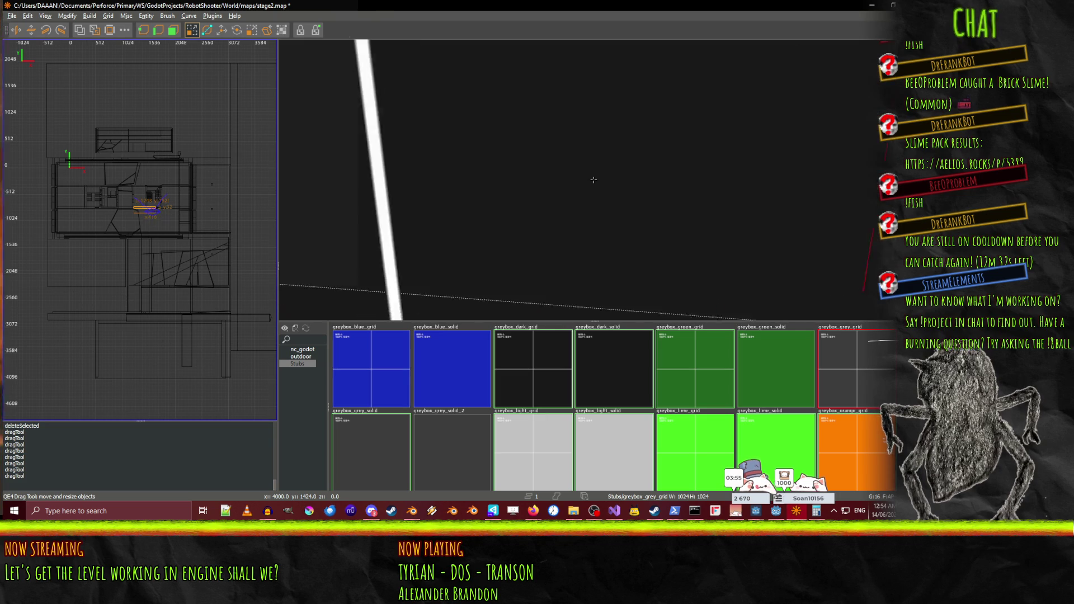
{"action": "right_click", "coordinate": [593, 179]}
{"action": "left_click", "coordinate": [558, 171], "text": "shift"}
{"action": "right_click", "coordinate": [574, 275]}
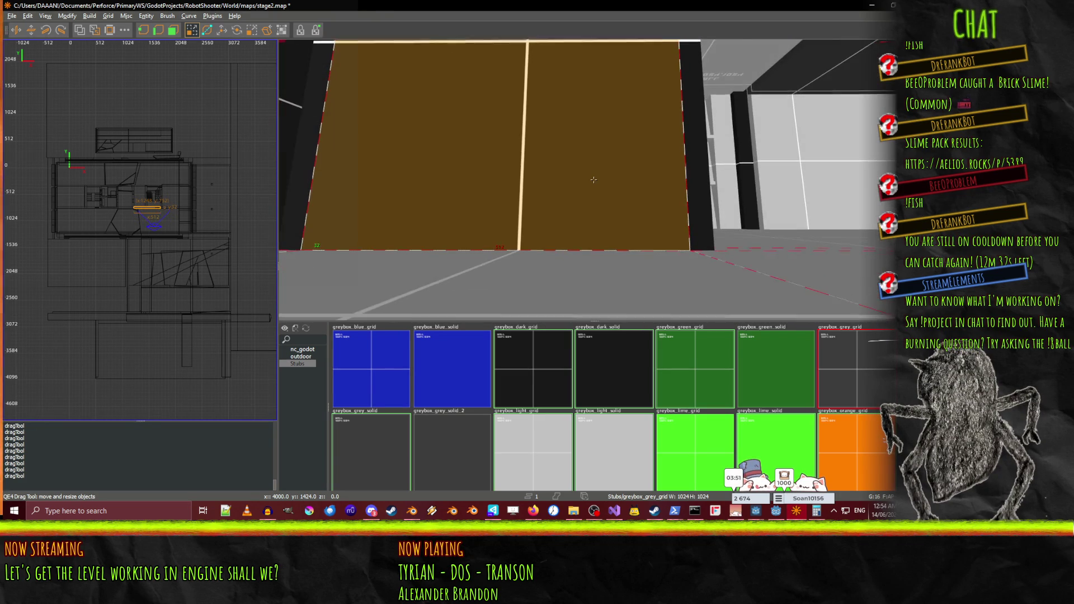
{"action": "right_click", "coordinate": [594, 180]}
{"action": "key", "text": "s"}
{"action": "key", "text": "Escape"}
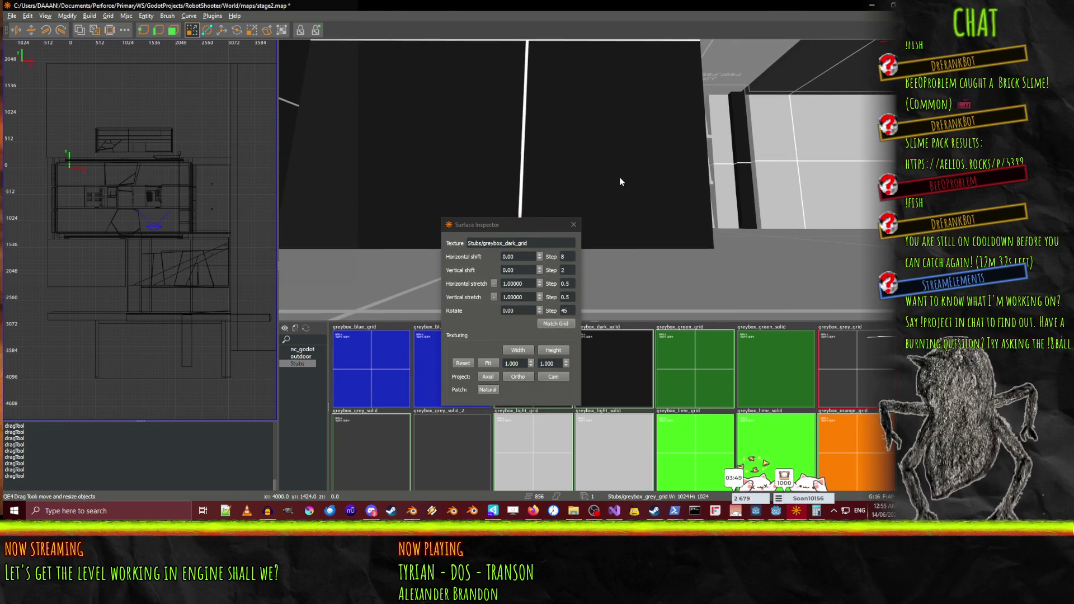
Reselect the dark wall brush and drag its right face inward to narrow it
{"action": "left_click", "coordinate": [616, 175], "text": "shift"}
{"action": "right_click", "coordinate": [615, 176]}
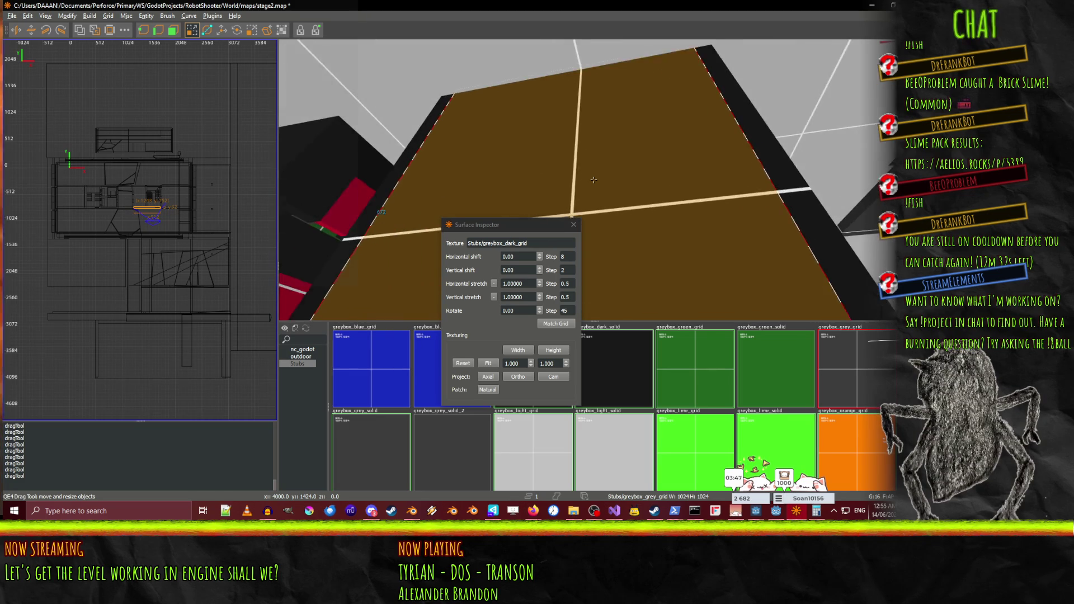
{"action": "right_click", "coordinate": [593, 179]}
{"action": "key", "text": "Escape"}
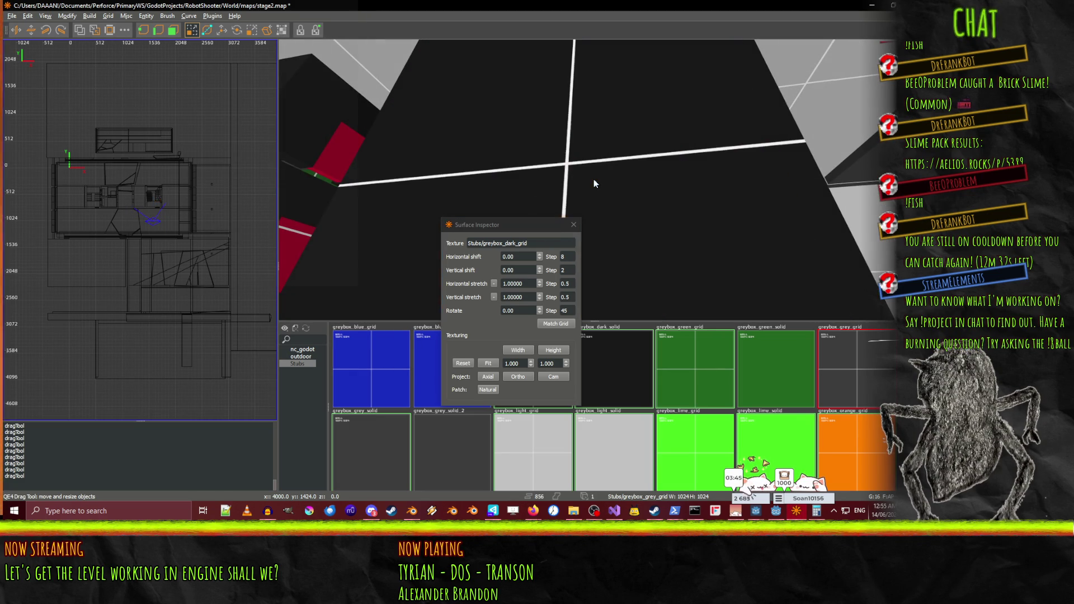
{"action": "key", "text": "s"}
{"action": "right_click", "coordinate": [593, 180]}
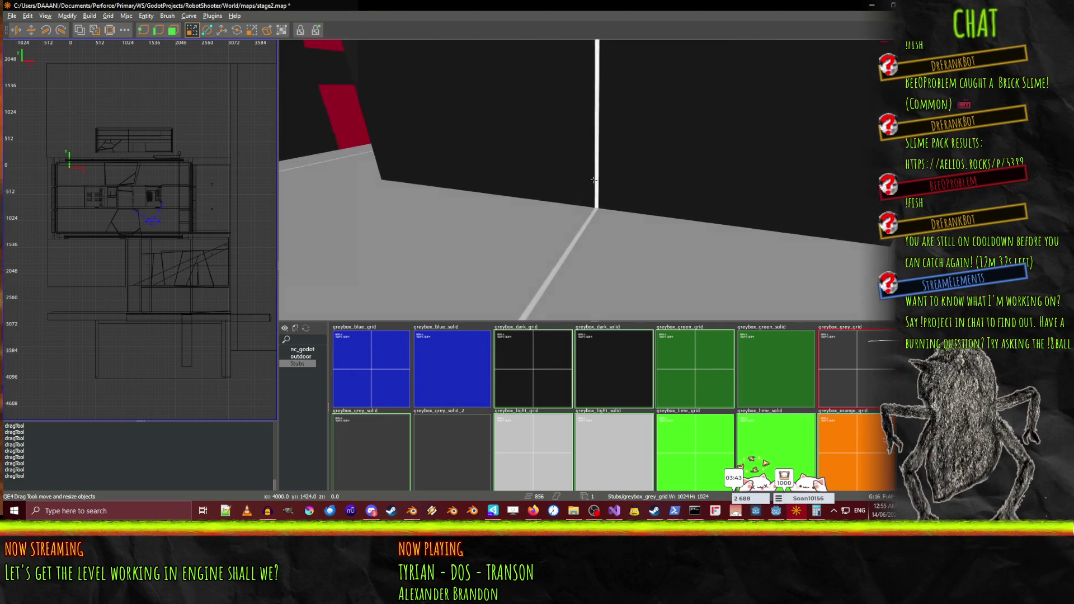
{"action": "right_click", "coordinate": [593, 179]}
{"action": "left_click", "coordinate": [607, 175], "text": "shift"}
{"action": "left_click_drag", "start_coordinate": [782, 158], "coordinate": [714, 158]}
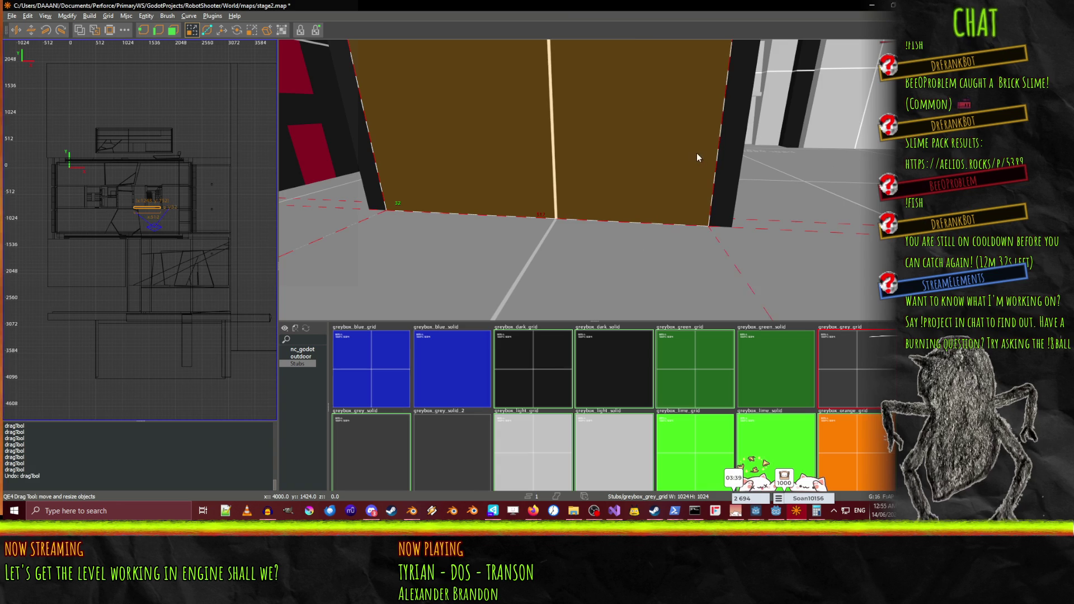
Delete the wall brush, then undo the deletion to restore it
{"action": "right_click", "coordinate": [701, 149]}
{"action": "right_click", "coordinate": [590, 183]}
{"action": "key", "text": "Delete"}
{"action": "right_click", "coordinate": [584, 194]}
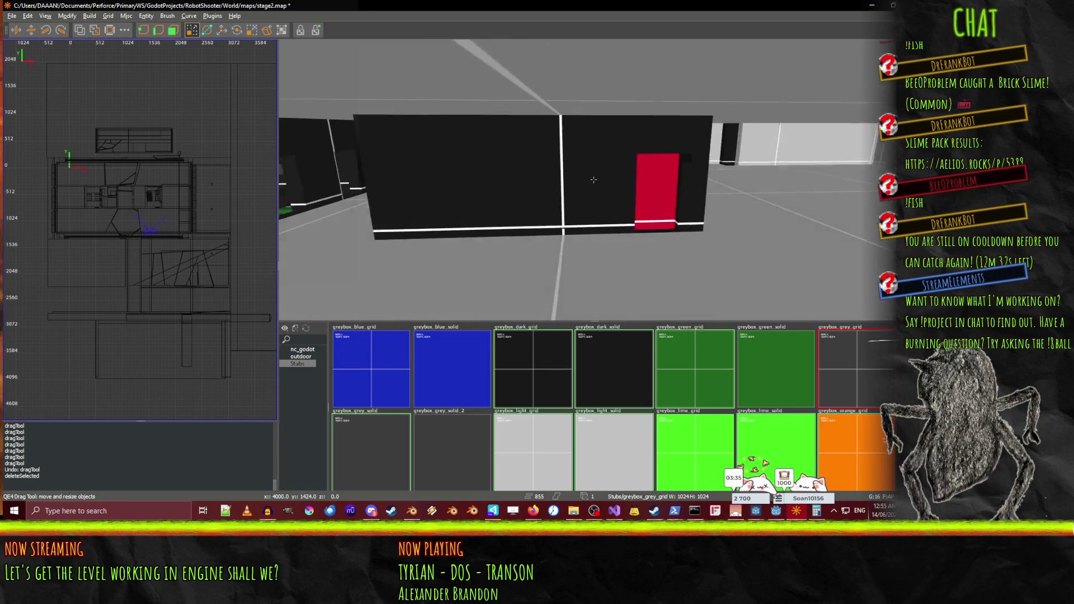
{"action": "key", "text": "ctrl+z"}
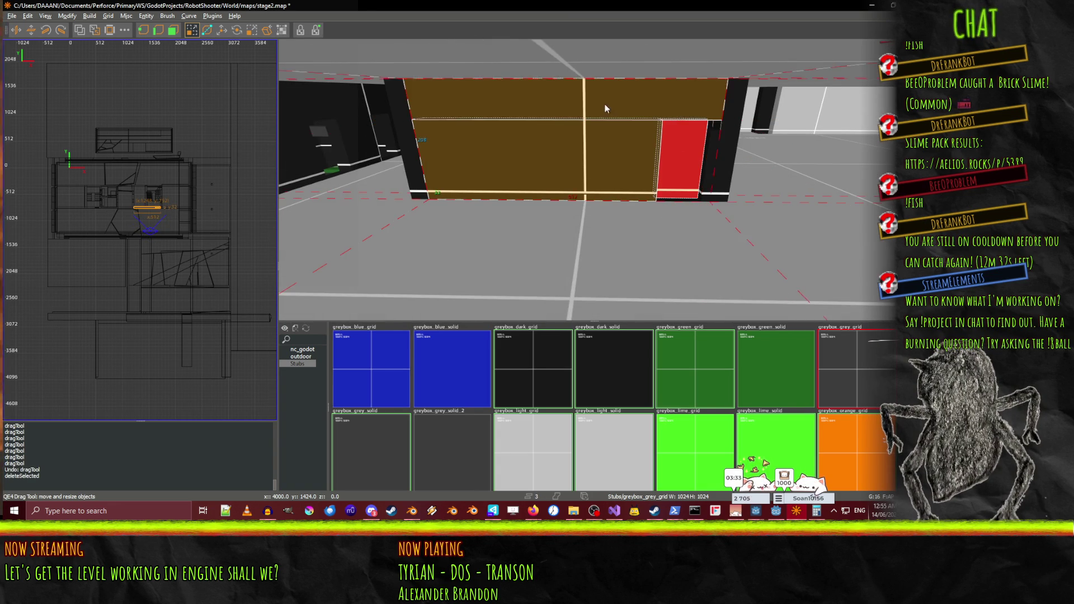
Keep only the thin brush selected and resize it beside the red door
{"action": "left_click", "coordinate": [716, 142]}
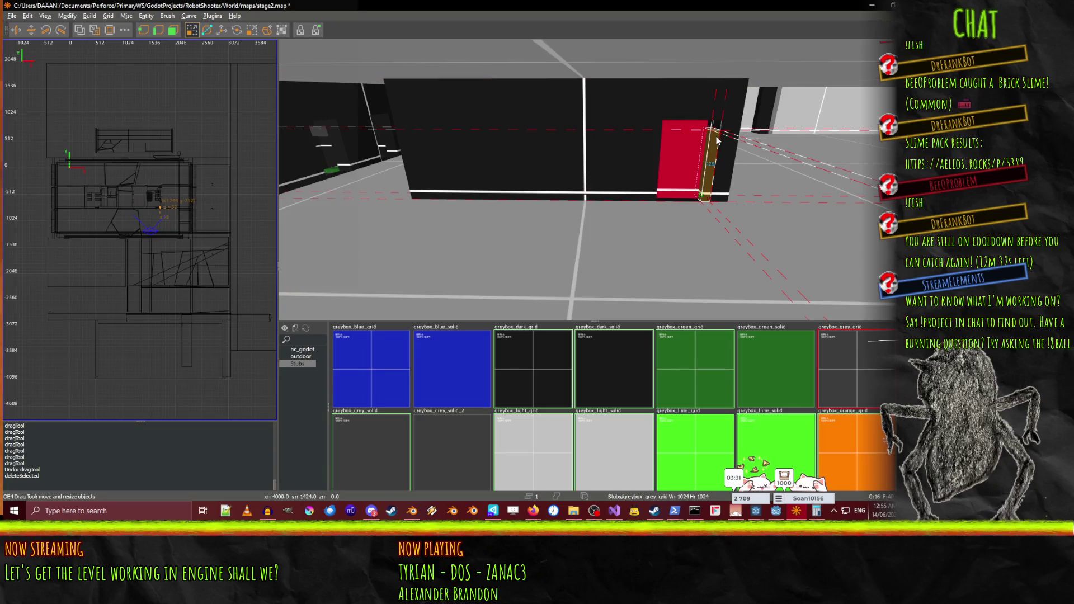
{"action": "right_click", "coordinate": [714, 94]}
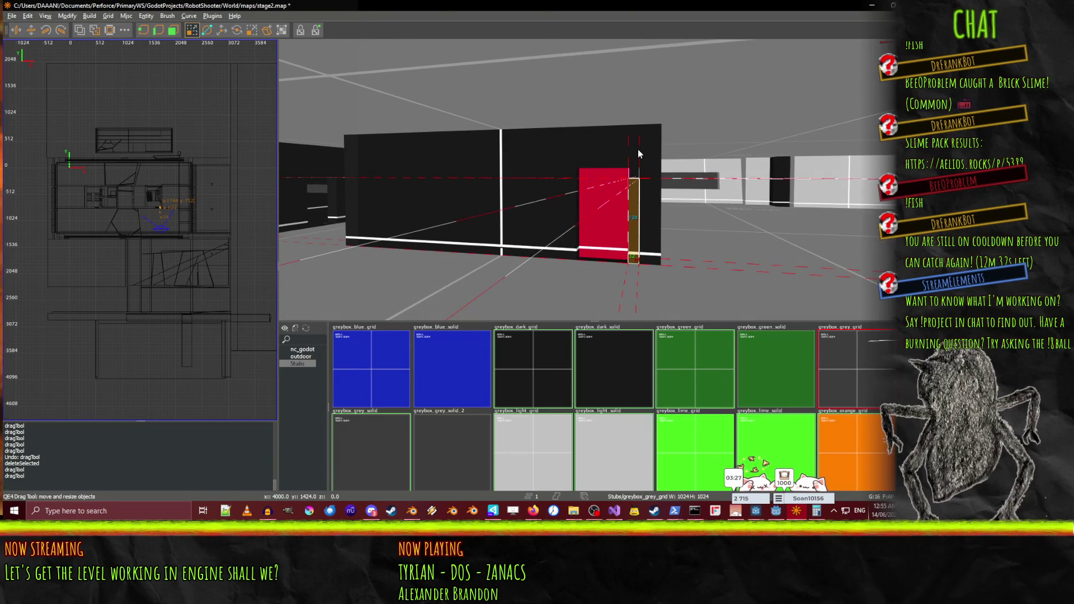
{"action": "right_click", "coordinate": [633, 162]}
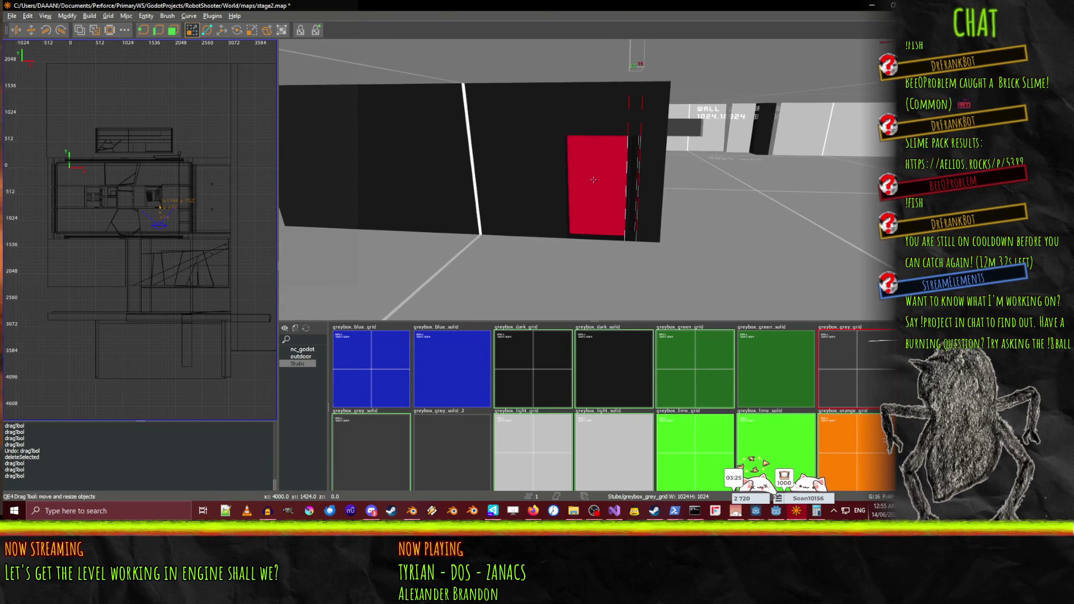
{"action": "left_click_drag", "start_coordinate": [630, 213], "coordinate": [637, 178]}
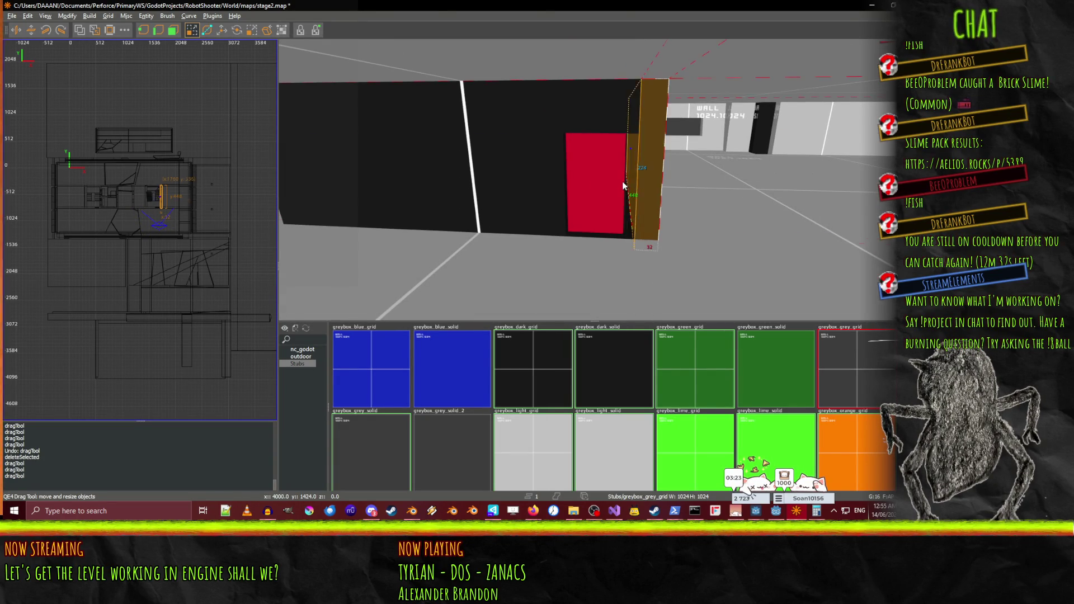
{"action": "right_click", "coordinate": [642, 149]}
{"action": "right_click", "coordinate": [595, 166]}
{"action": "right_click", "coordinate": [589, 263]}
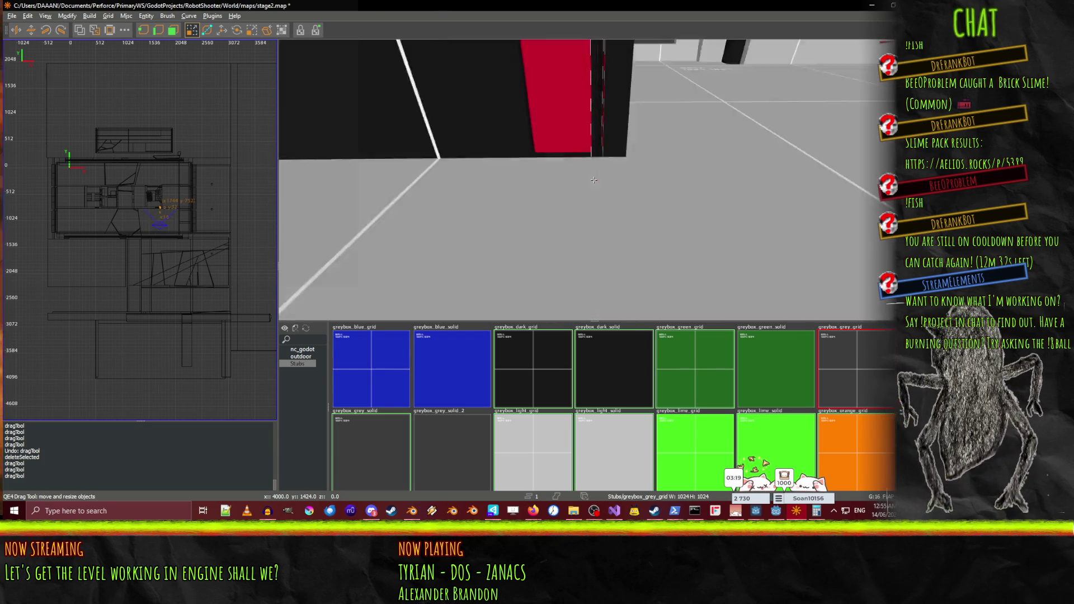
{"action": "right_click", "coordinate": [594, 183]}
{"action": "key", "text": "s"}
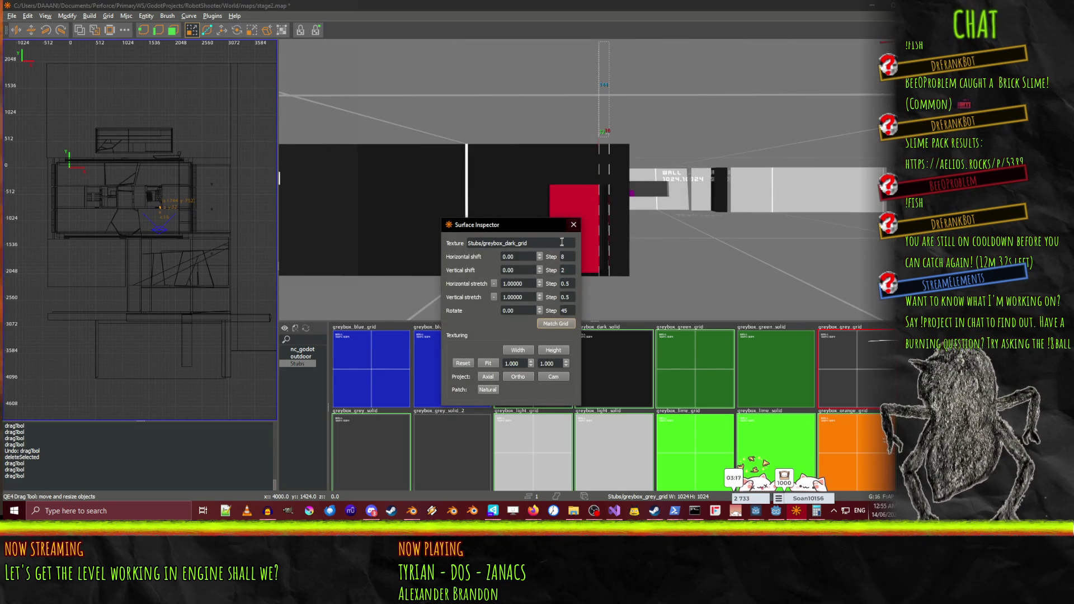
{"action": "left_click", "coordinate": [571, 227]}
Paste a copy of the thin frame brush and move it down 224 units
{"action": "key", "text": "w"}
{"action": "key", "text": "ctrl+v"}
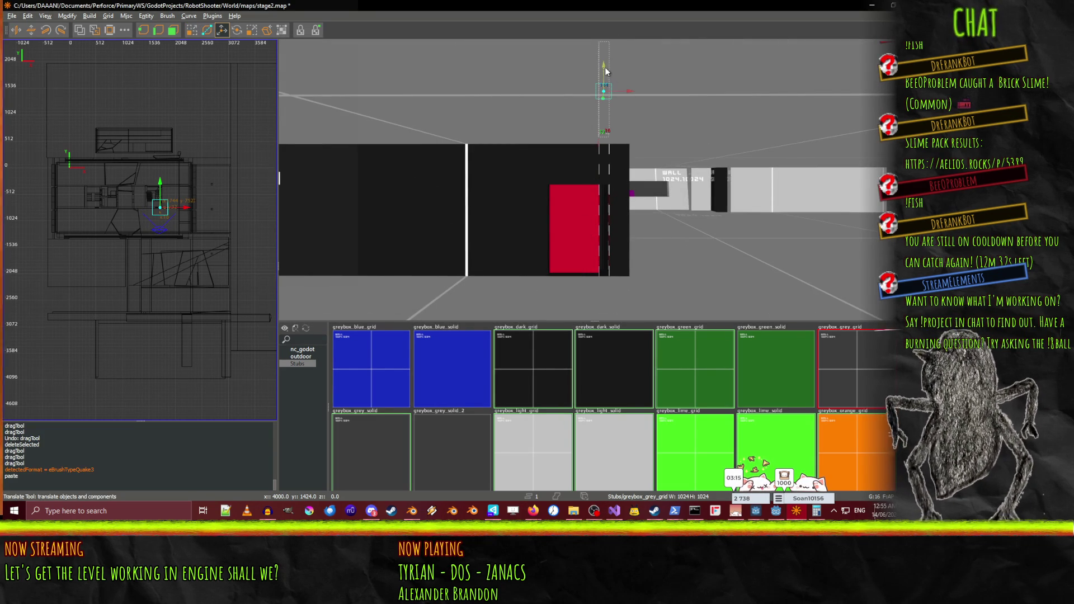
{"action": "right_click", "coordinate": [596, 207]}
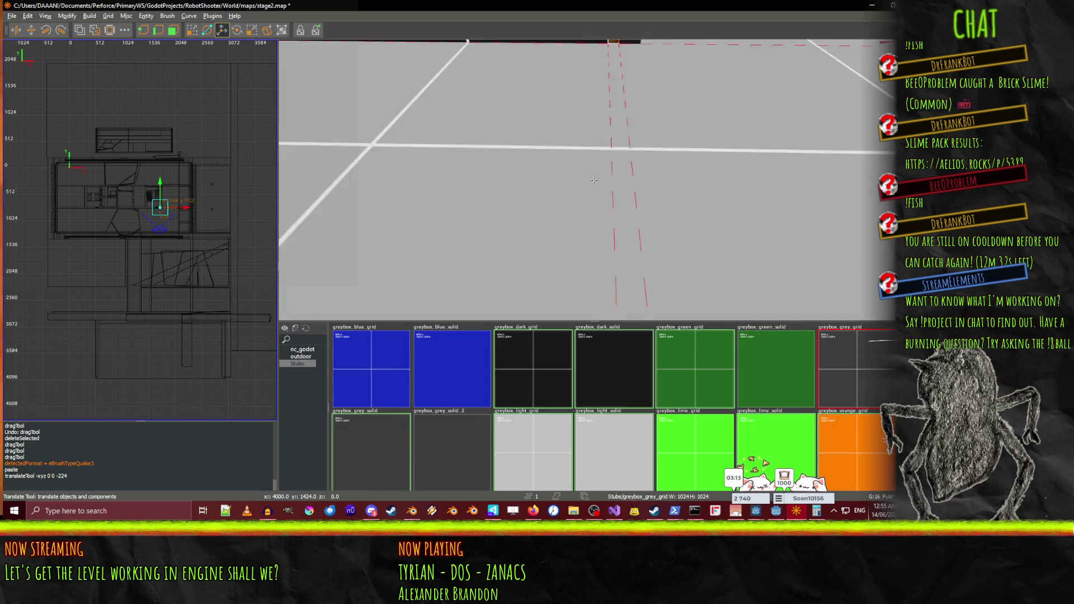
{"action": "right_click", "coordinate": [593, 180]}
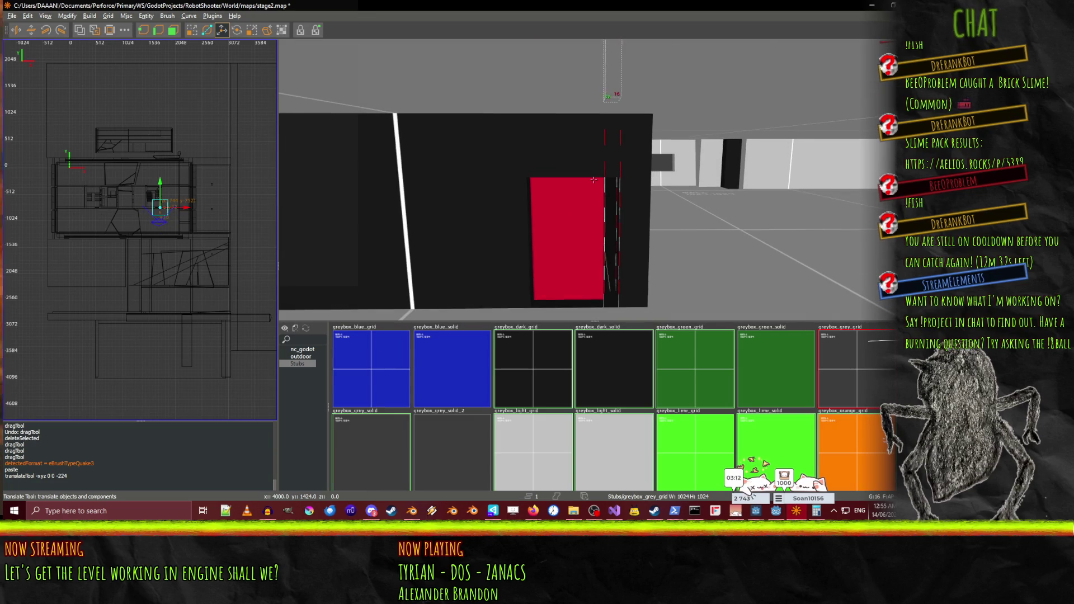
{"action": "right_click", "coordinate": [610, 234]}
{"action": "right_click", "coordinate": [604, 155]}
{"action": "right_click", "coordinate": [606, 154]}
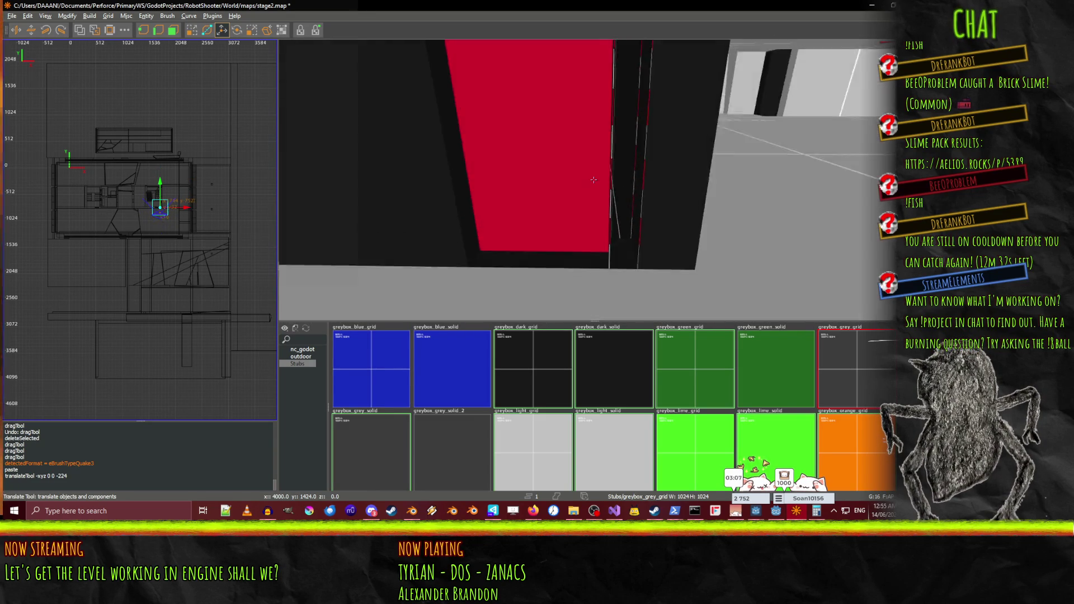
{"action": "right_click", "coordinate": [596, 184]}
{"action": "right_click", "coordinate": [595, 180]}
{"action": "right_click", "coordinate": [633, 227]}
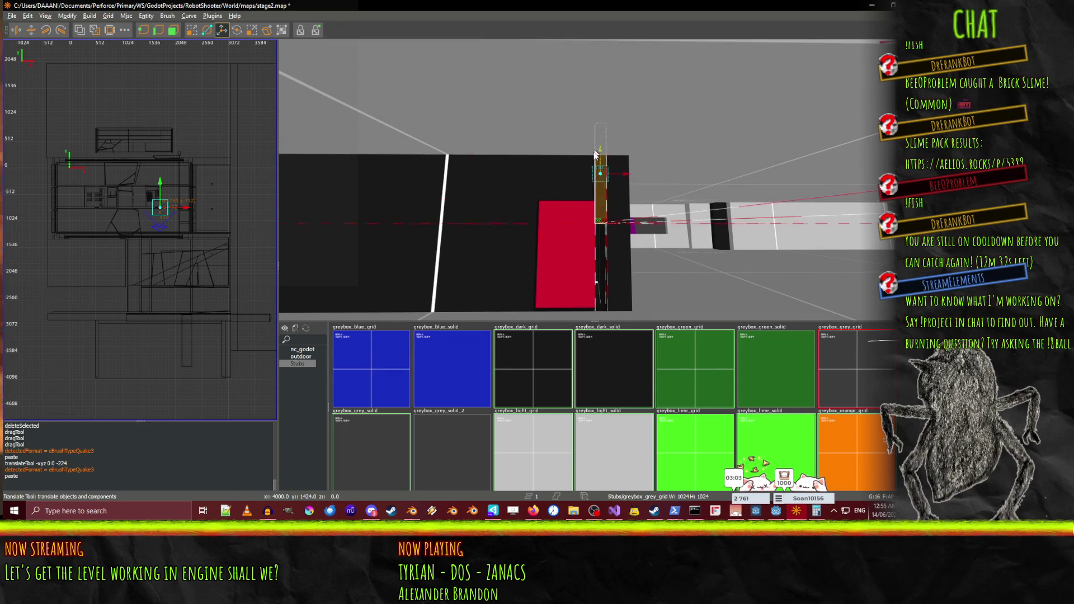
{"action": "left_click_drag", "start_coordinate": [590, 227], "coordinate": [591, 226]}
Fly the 3D view around the doorway to inspect the pasted frame strip
{"action": "right_click", "coordinate": [591, 227]}
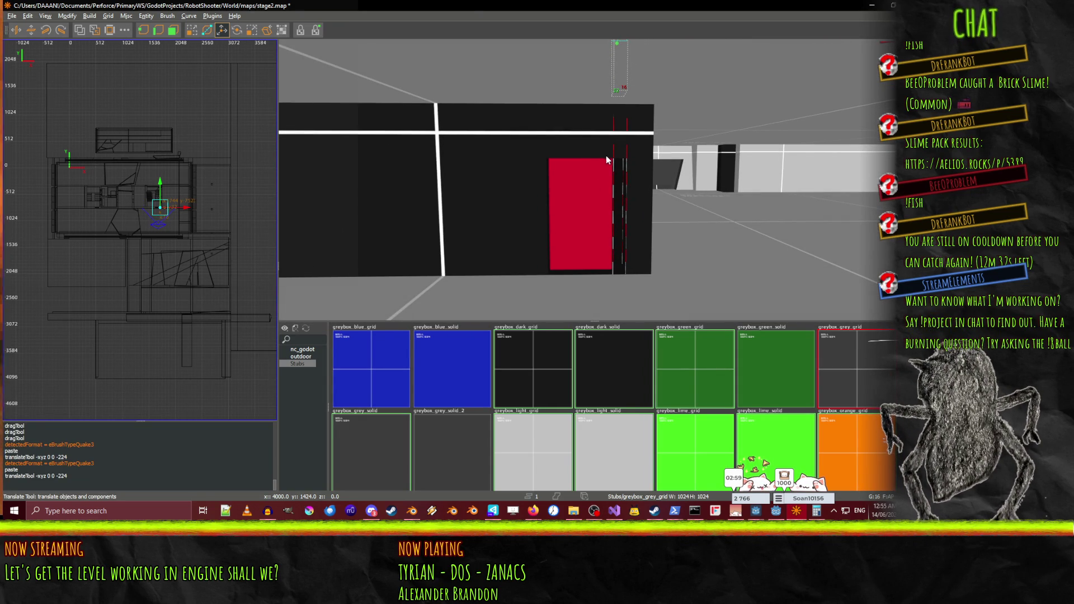
{"action": "right_click", "coordinate": [594, 180]}
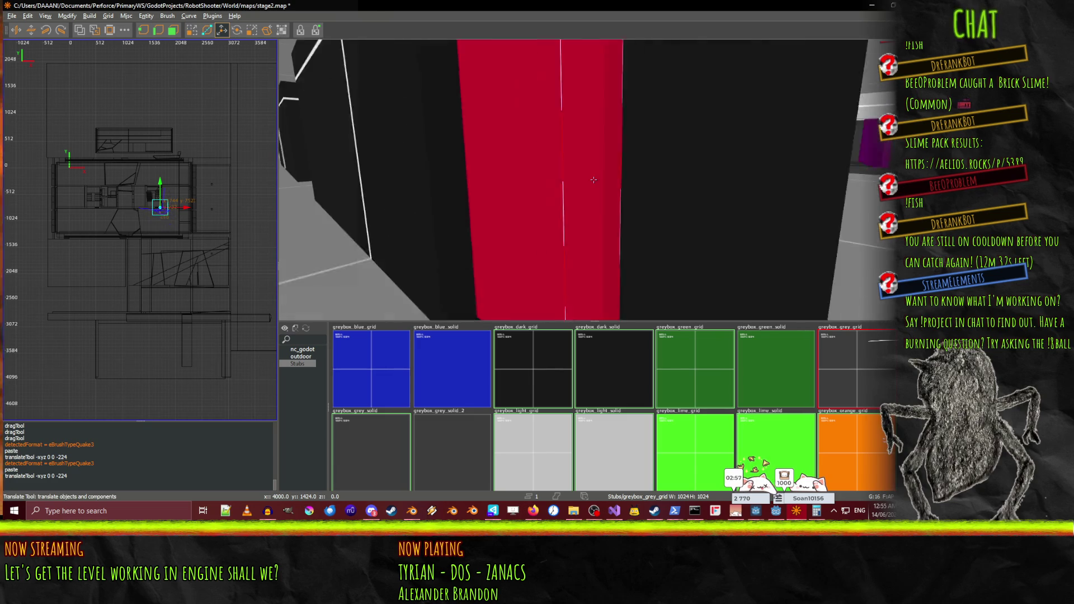
{"action": "right_click", "coordinate": [593, 180]}
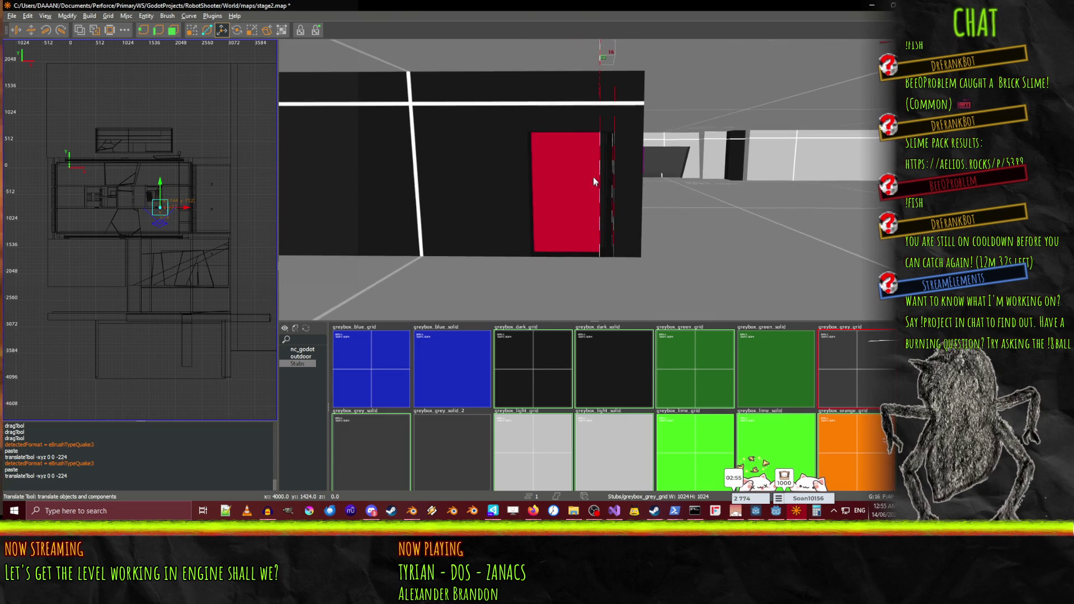
{"action": "right_click", "coordinate": [594, 180]}
{"action": "right_click", "coordinate": [593, 179]}
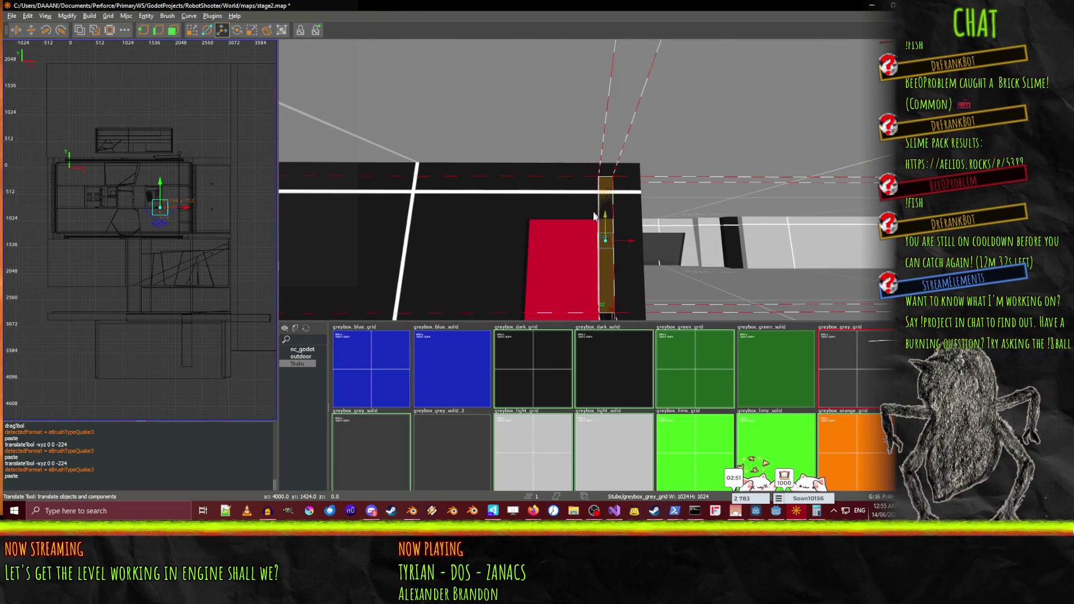
{"action": "right_click", "coordinate": [594, 250]}
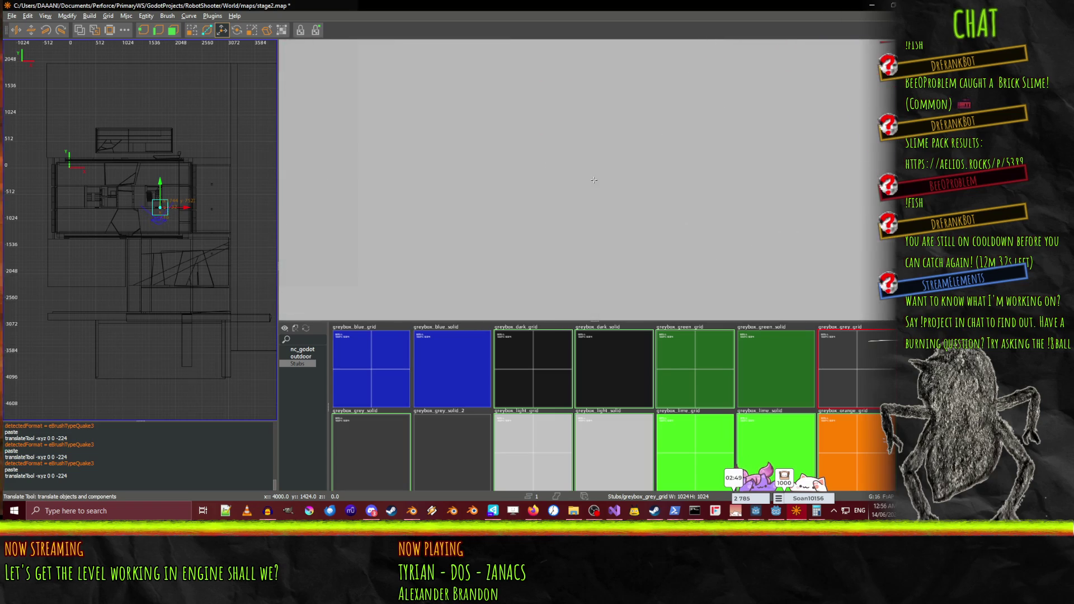
{"action": "right_click", "coordinate": [593, 180]}
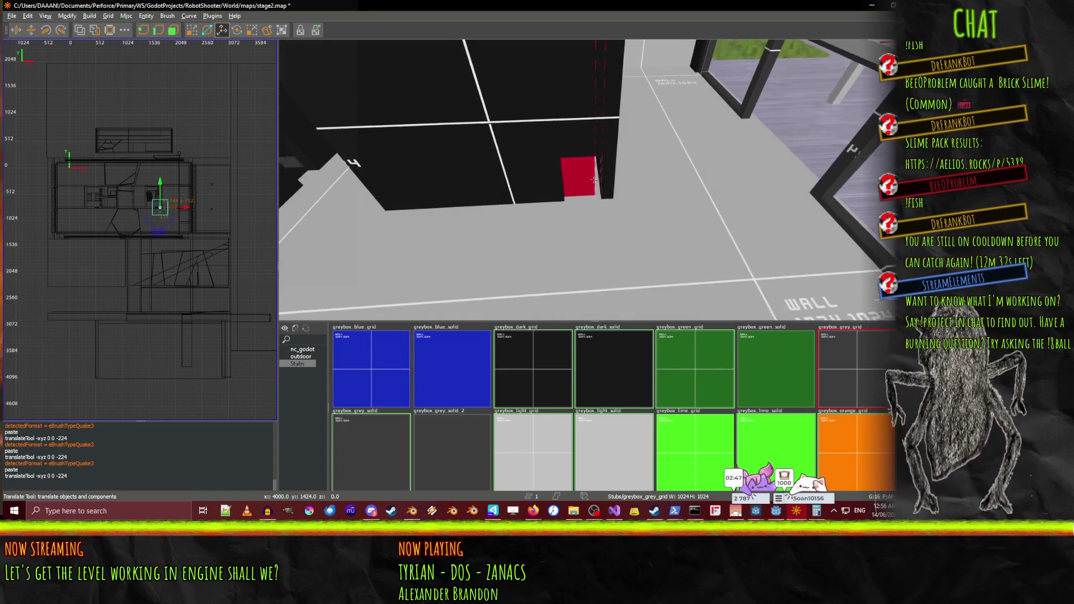
Paste another thin frame strip and lower it 448, then 128 units to the wall's base
{"action": "key", "text": "ctrl+v"}
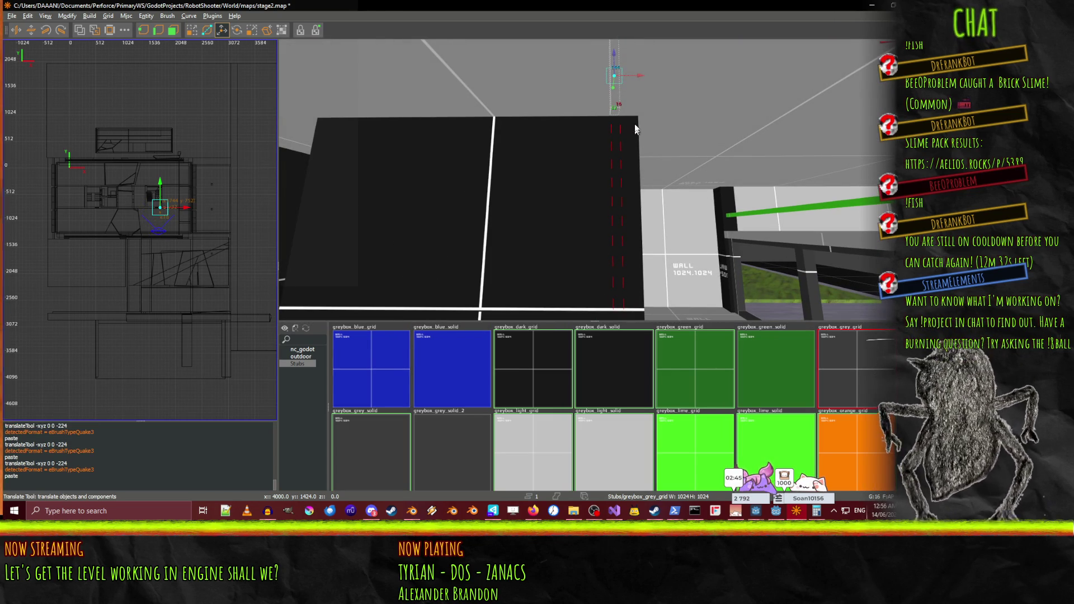
{"action": "left_click_drag", "start_coordinate": [616, 49], "coordinate": [593, 213]}
{"action": "right_click", "coordinate": [596, 287]}
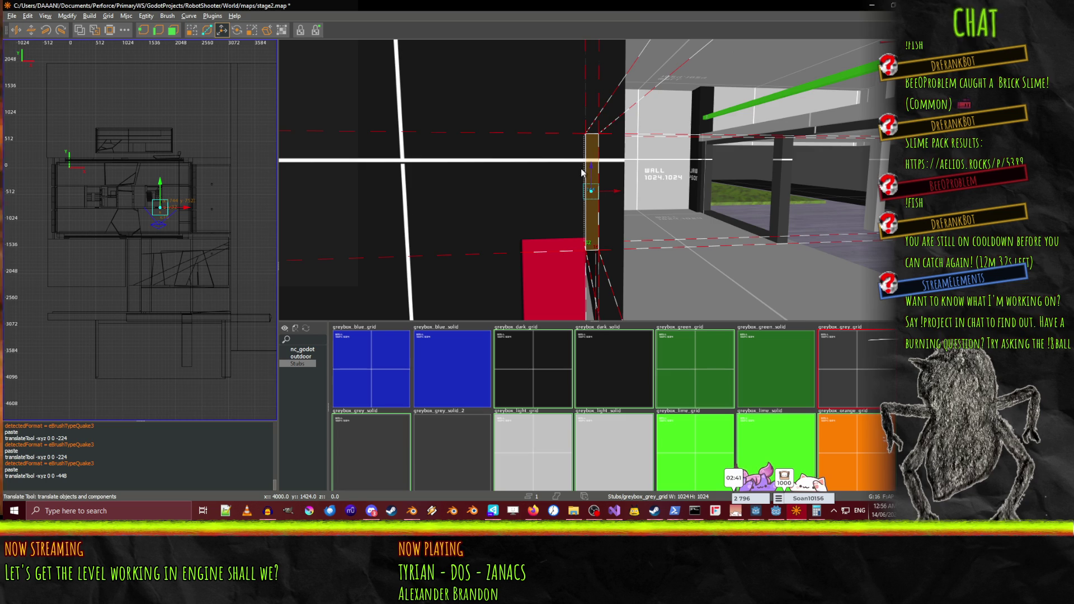
{"action": "left_click_drag", "start_coordinate": [585, 269], "coordinate": [585, 280]}
Fly the view back out to the black building and select the red-door wall section
{"action": "right_click", "coordinate": [585, 280]}
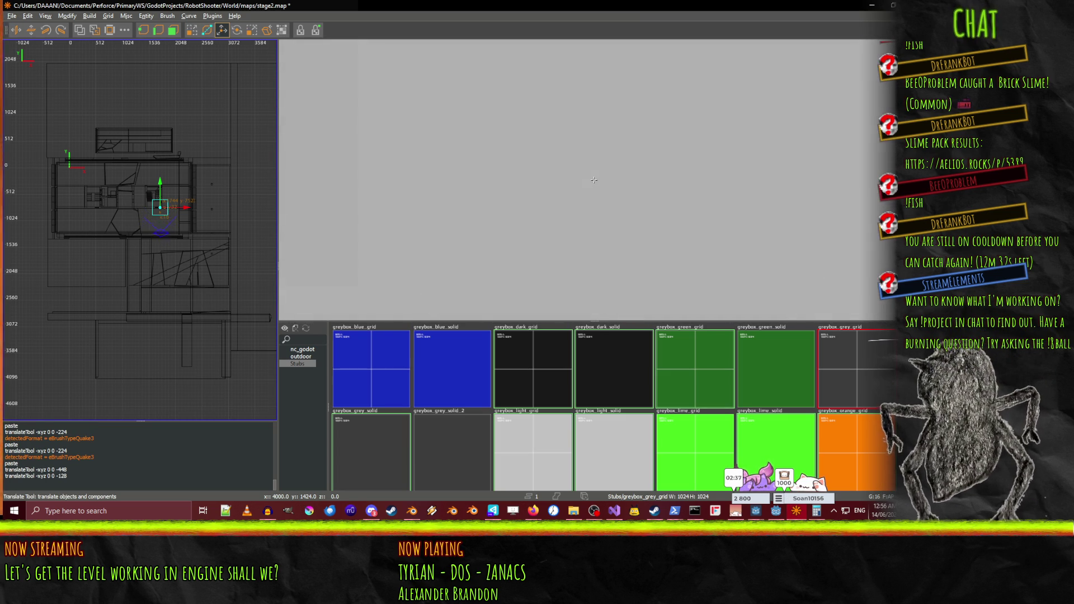
{"action": "key", "text": "Down"}
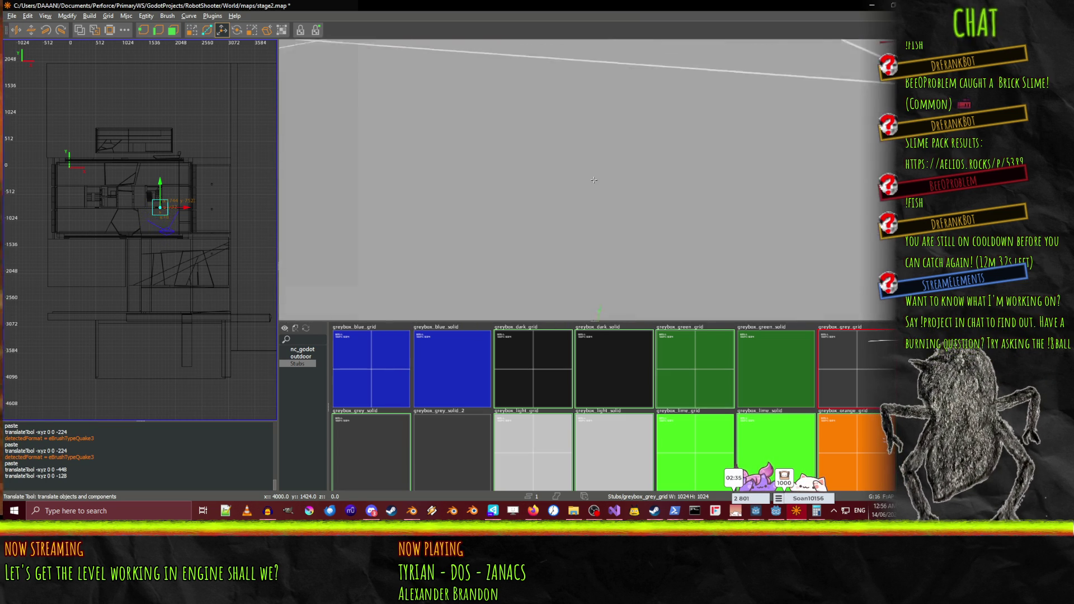
{"action": "key", "text": "Up"}
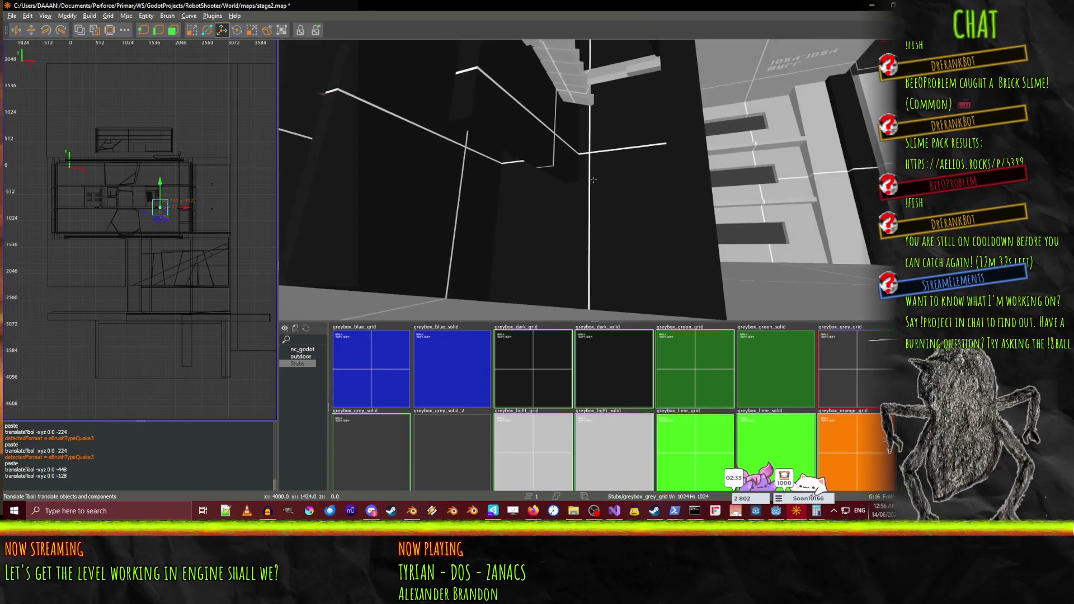
{"action": "key", "text": "Down"}
{"action": "key", "text": "Up"}
{"action": "key", "text": "Down"}
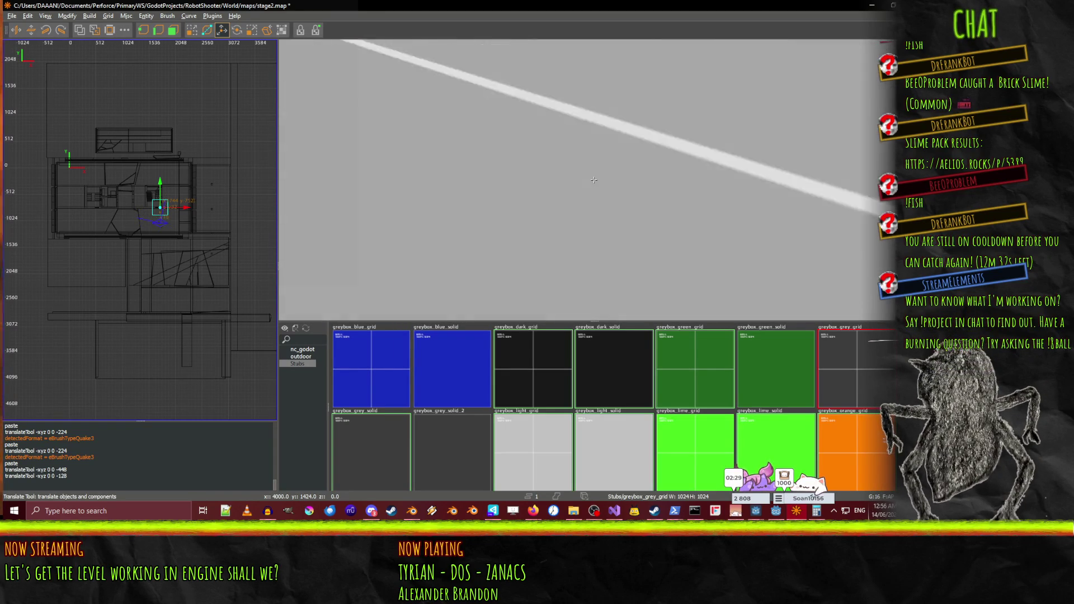
{"action": "key", "text": "Down"}
{"action": "left_click", "coordinate": [530, 184]}
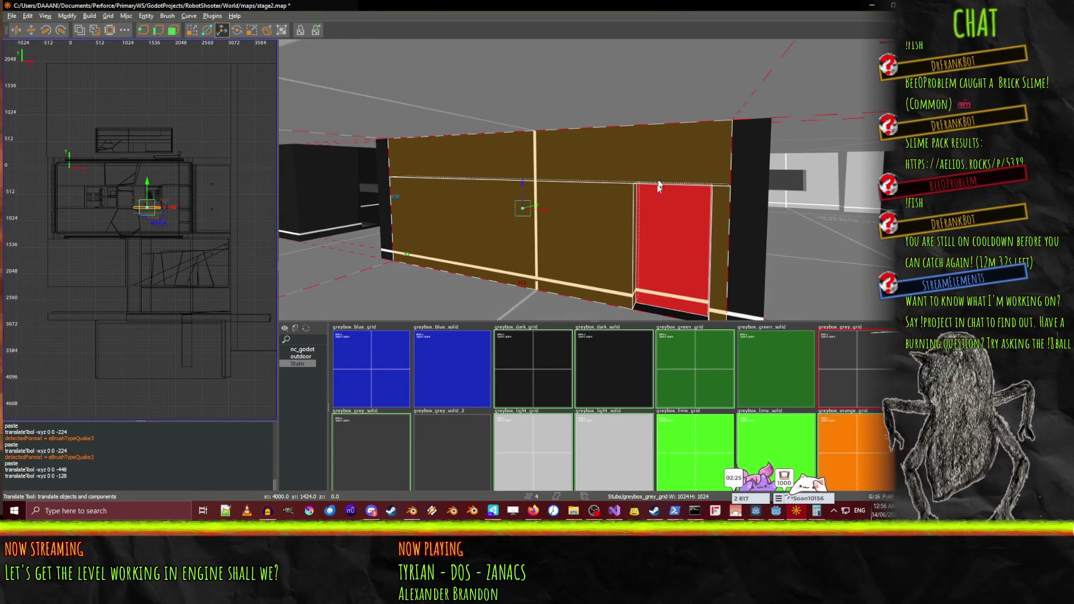
Paste a copy of the red-door wall section and raise it 224 units
{"action": "scroll", "coordinate": [609, 179], "scroll_direction": "up", "scroll_amount": 5}
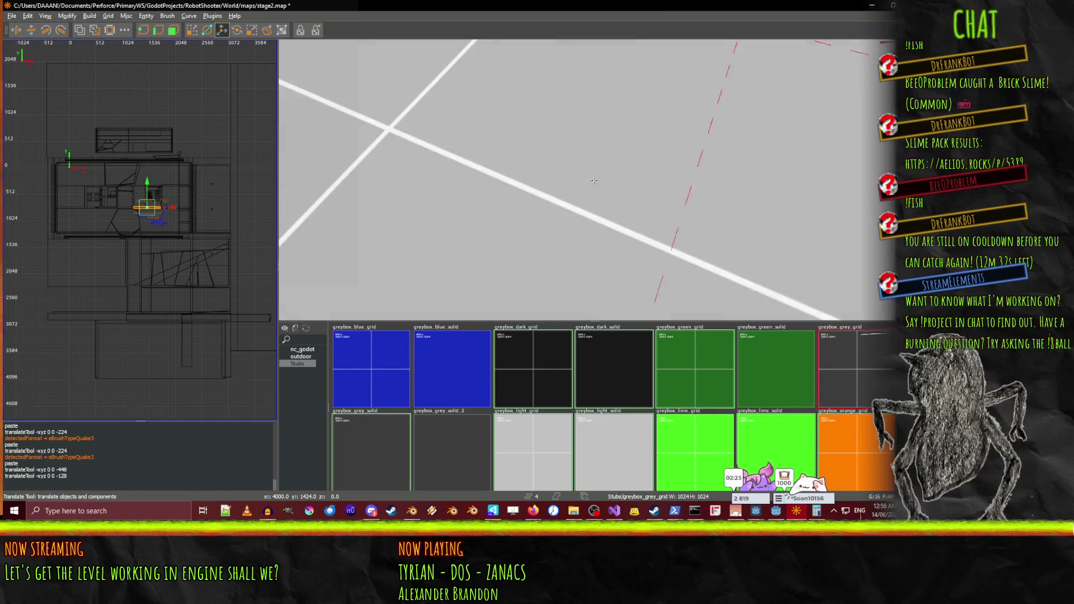
{"action": "scroll", "coordinate": [593, 180], "scroll_direction": "down", "scroll_amount": 5}
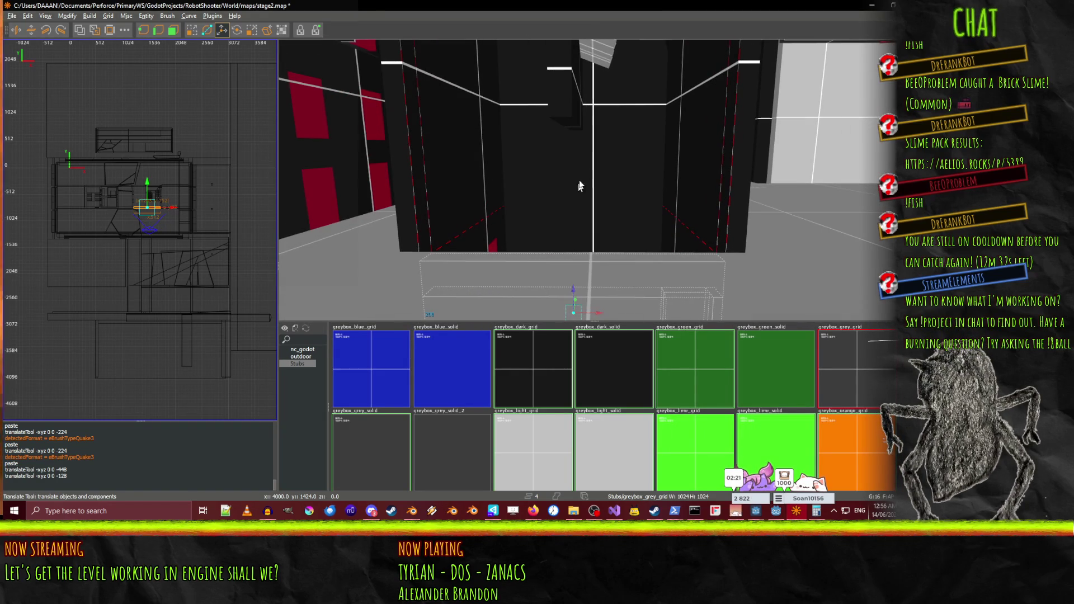
{"action": "key", "text": "ctrl+v"}
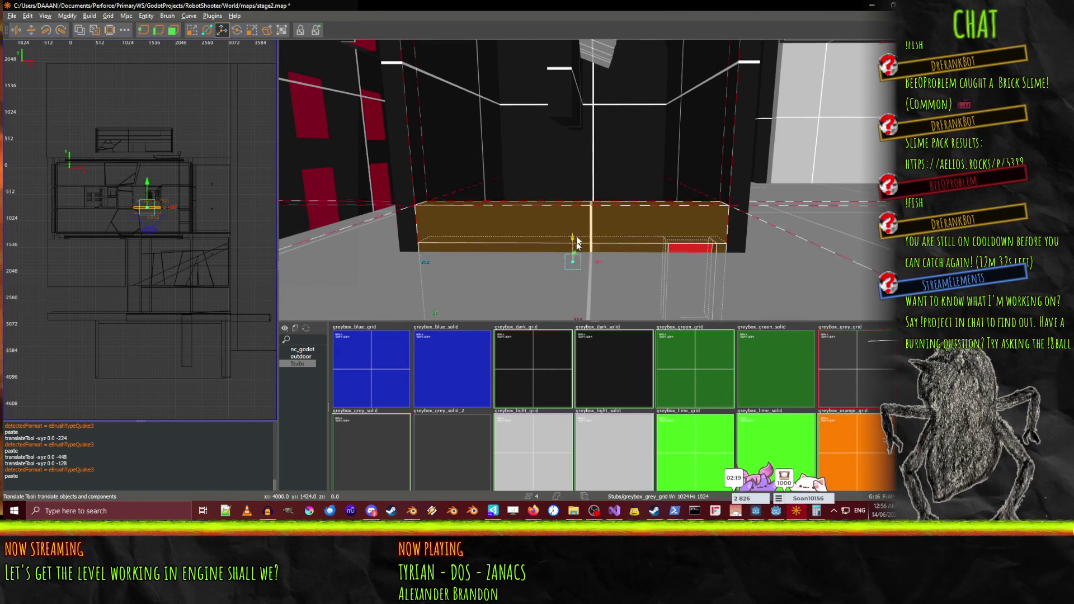
{"action": "left_click_drag", "start_coordinate": [590, 162], "coordinate": [591, 180]}
{"action": "scroll", "coordinate": [593, 180], "scroll_direction": "up", "scroll_amount": 5}
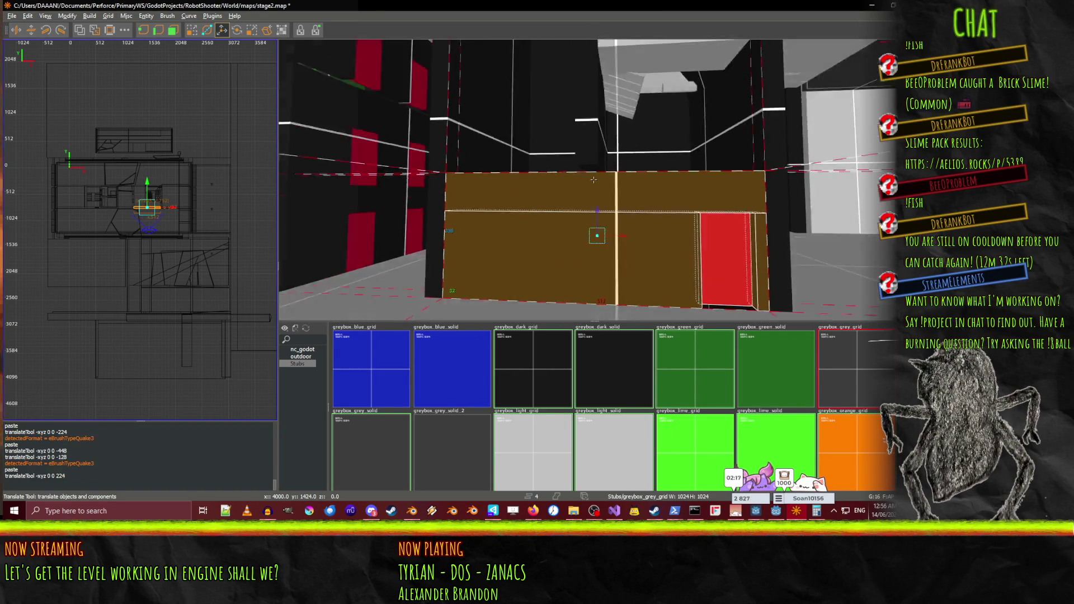
{"action": "scroll", "coordinate": [594, 179], "scroll_direction": "down", "scroll_amount": 5}
{"action": "scroll", "coordinate": [594, 179], "scroll_direction": "up", "scroll_amount": 4}
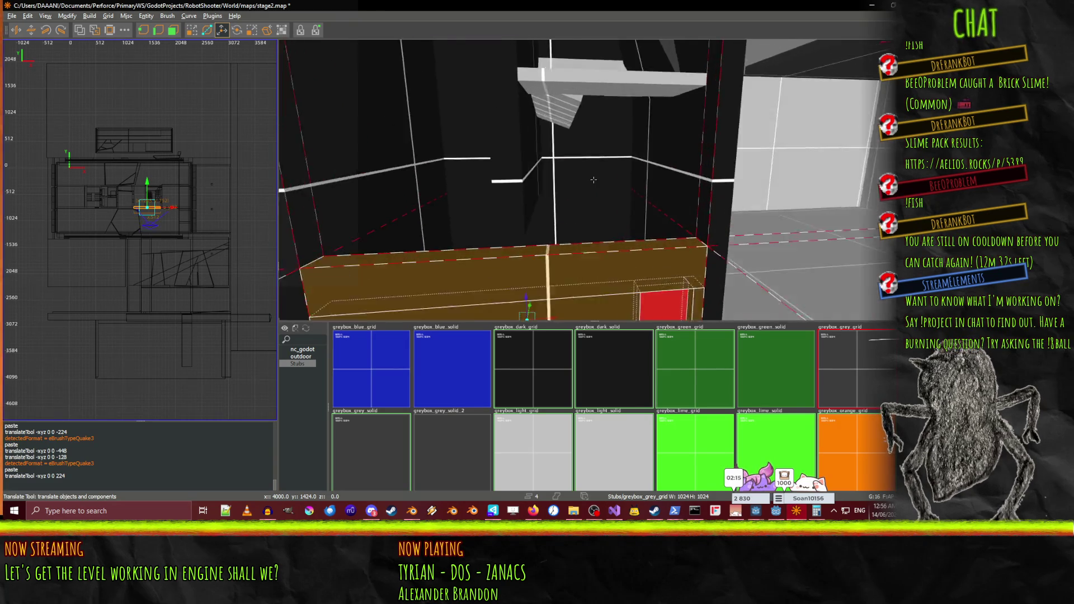
{"action": "scroll", "coordinate": [593, 180], "scroll_direction": "down", "scroll_amount": 3}
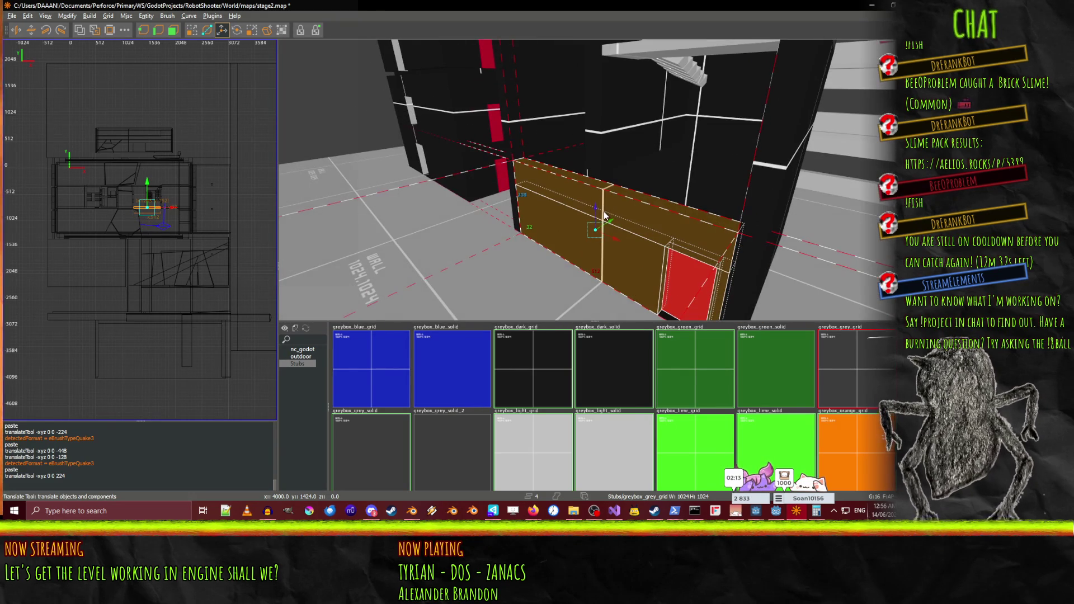
Raise the copy further in 224-unit steps and fly back to inspect it
{"action": "left_click_drag", "start_coordinate": [597, 212], "coordinate": [607, 122]}
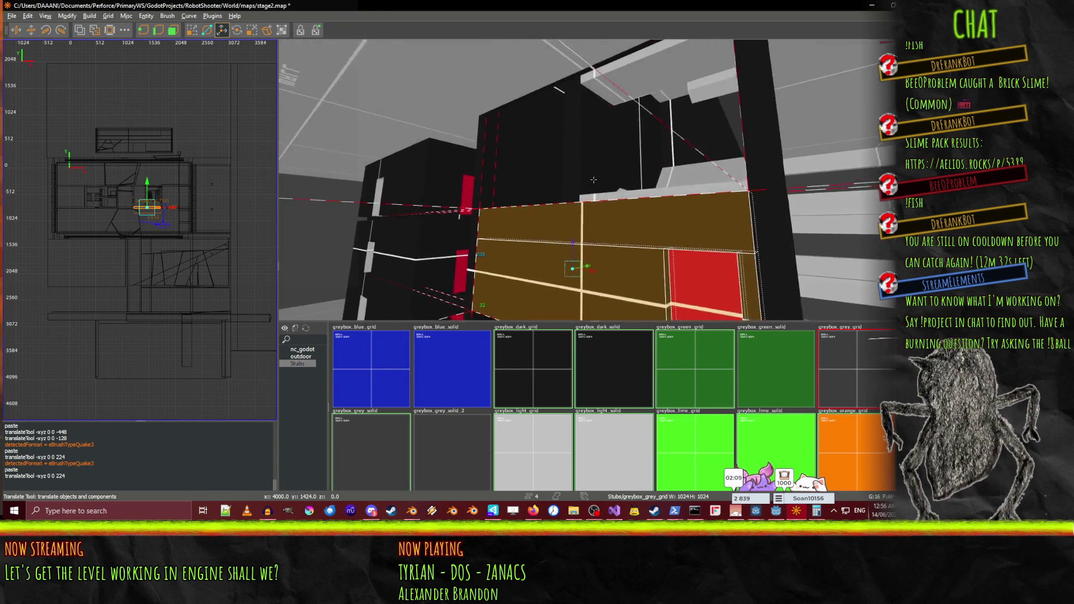
{"action": "scroll", "coordinate": [594, 179], "scroll_direction": "up", "scroll_amount": 3}
{"action": "scroll", "coordinate": [594, 182], "scroll_direction": "down", "scroll_amount": 5}
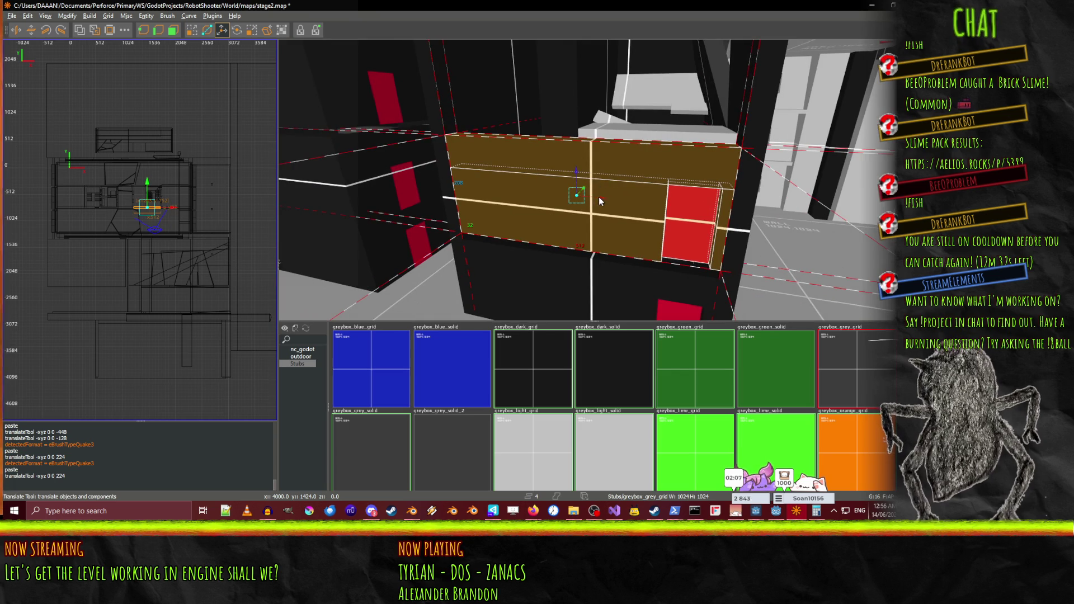
{"action": "left_click_drag", "start_coordinate": [576, 175], "coordinate": [579, 101]}
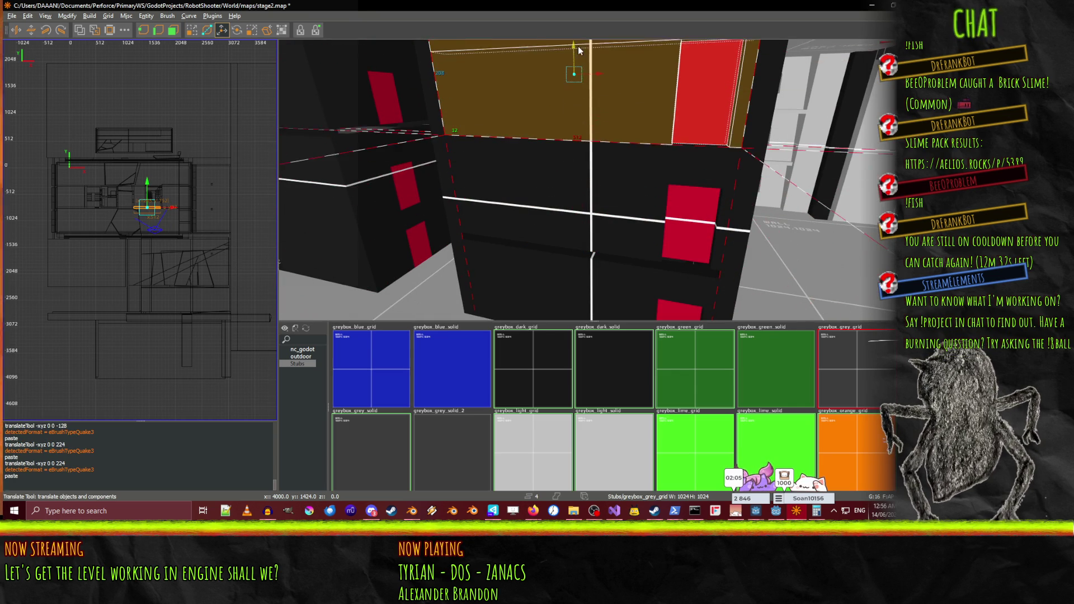
{"action": "right_click", "coordinate": [573, 38]}
{"action": "scroll", "coordinate": [593, 180], "scroll_direction": "down", "scroll_amount": 3}
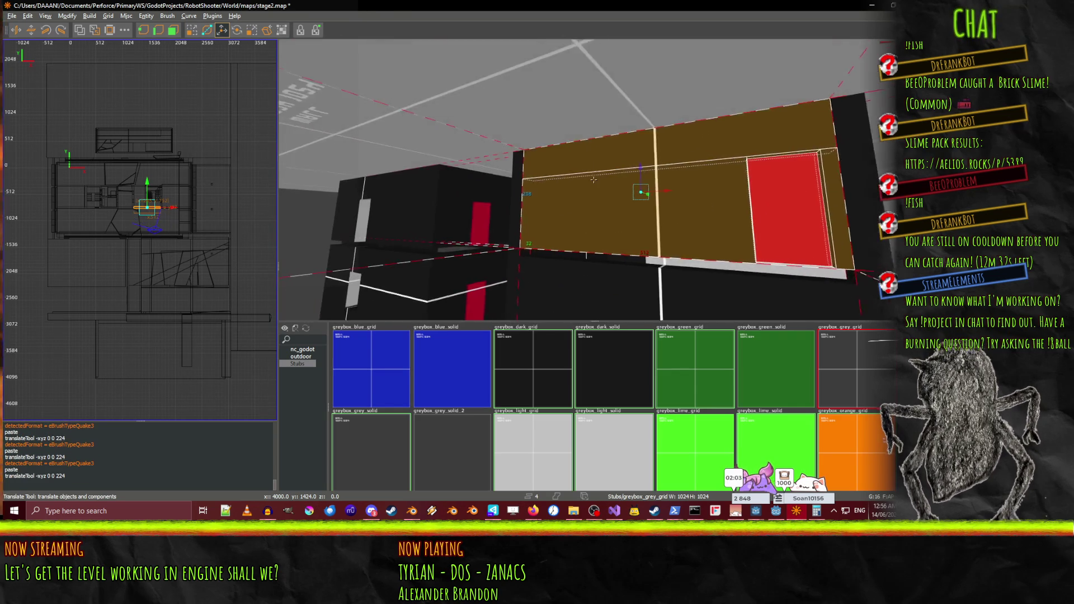
{"action": "key", "text": "w"}
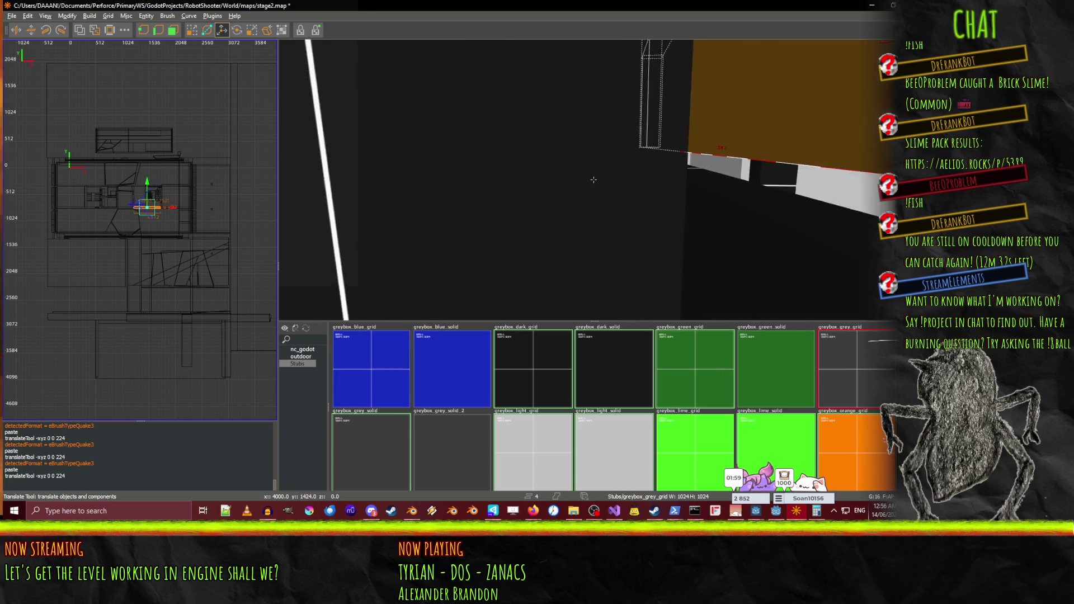
Add a third stair brush to the selection and lower all three stairwell brushes 304 units
{"action": "key", "text": "s"}
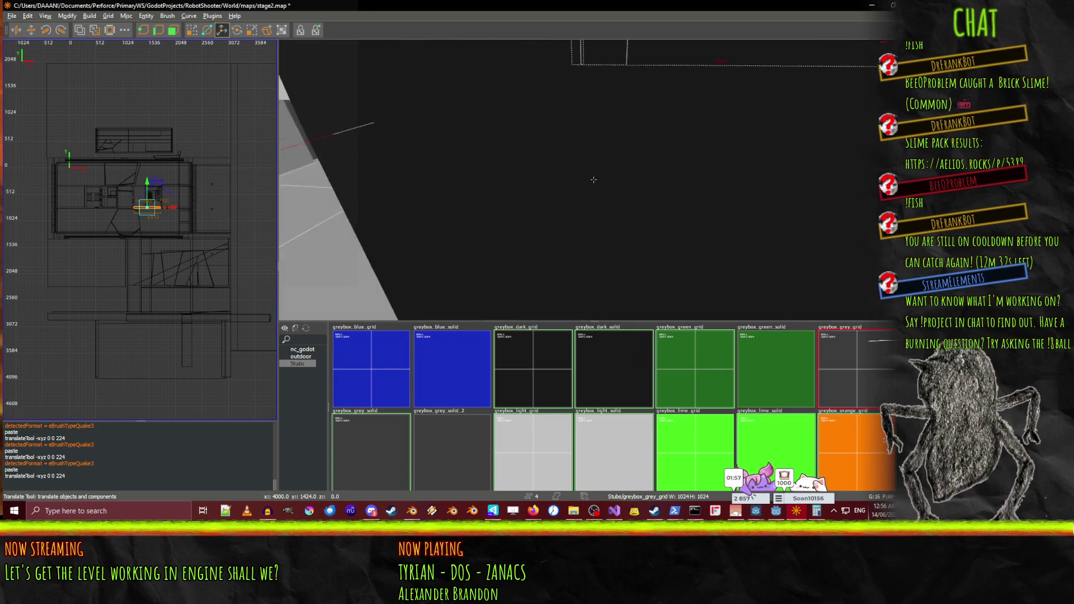
{"action": "key", "text": "s"}
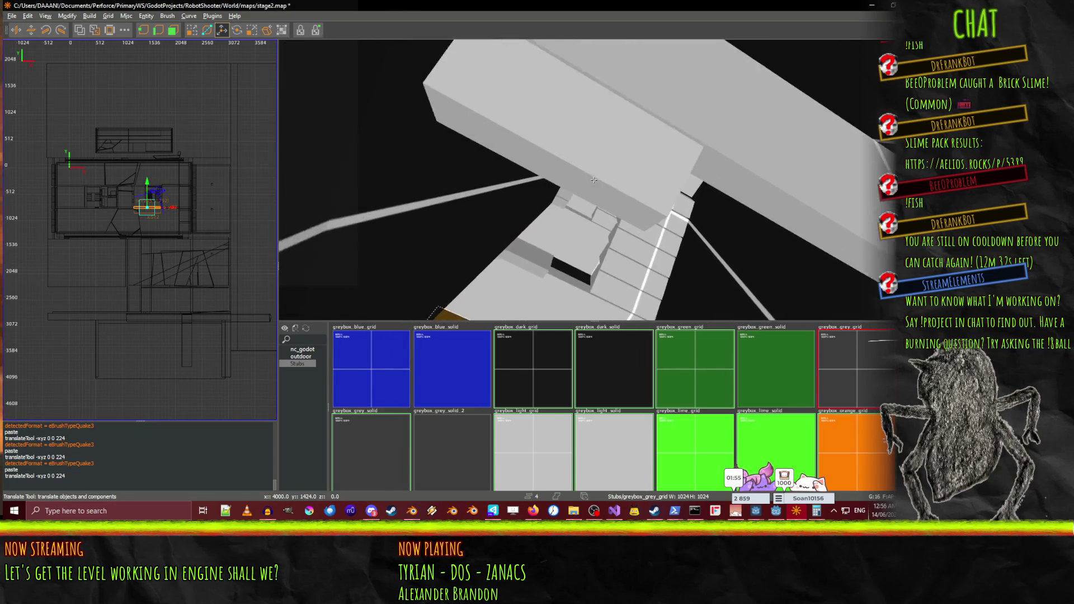
{"action": "key", "text": "w"}
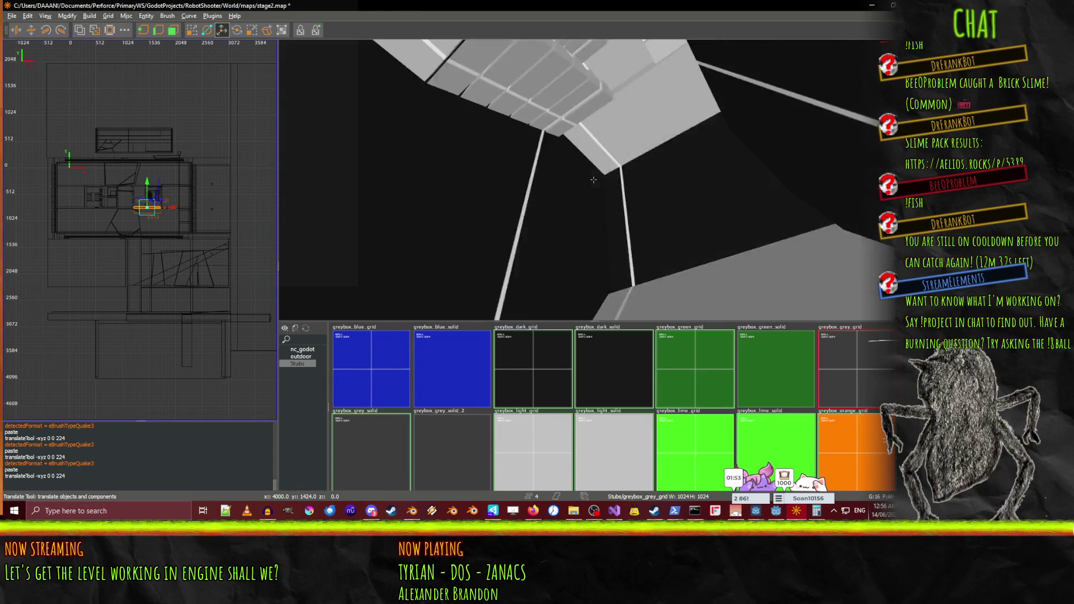
{"action": "right_click", "coordinate": [613, 150]}
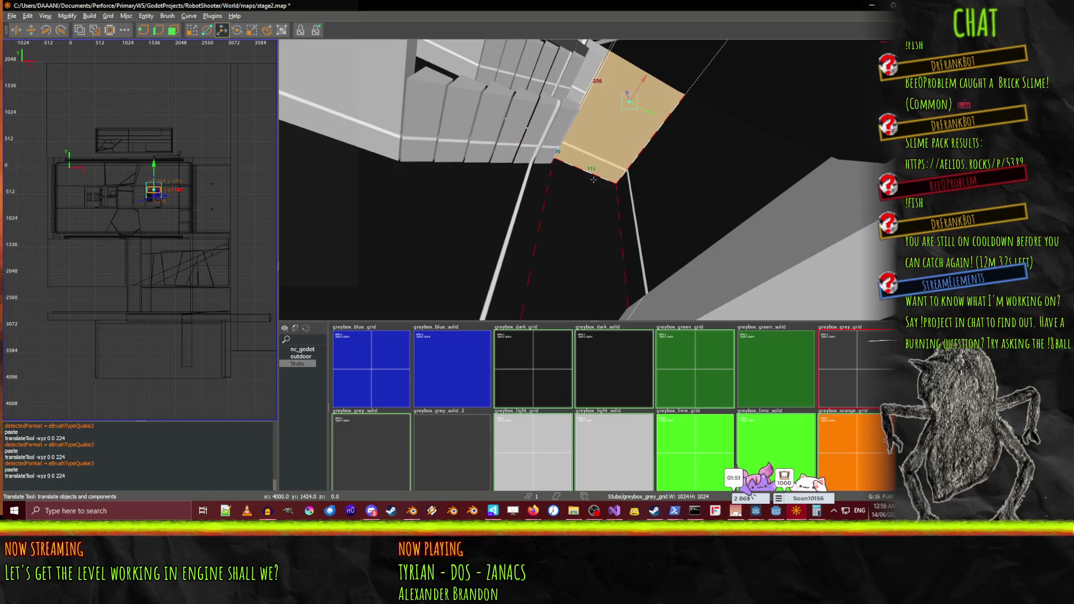
{"action": "right_click", "coordinate": [625, 133]}
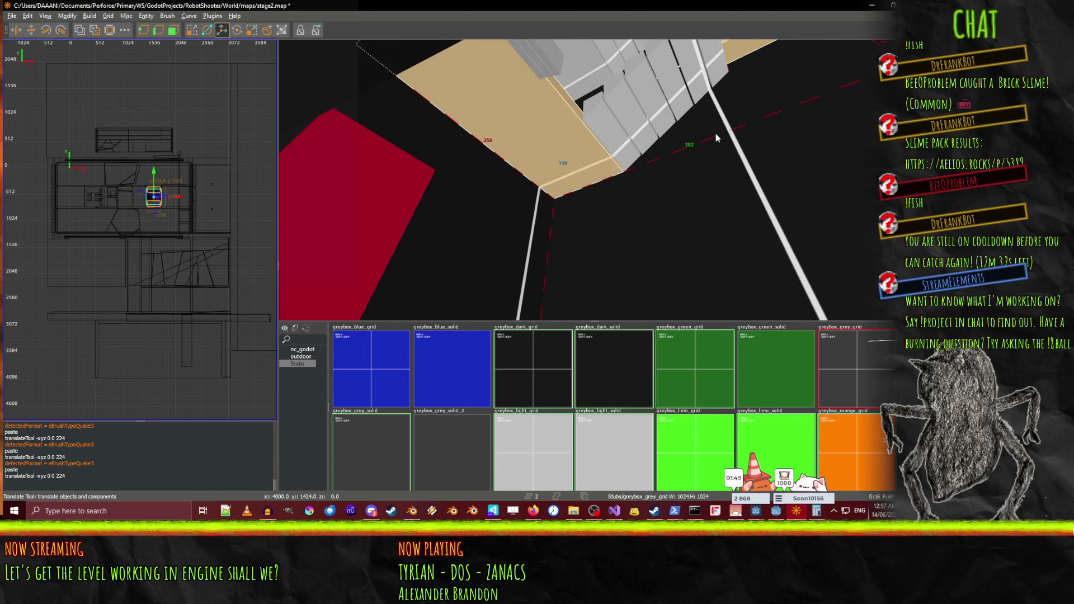
{"action": "key", "text": "w"}
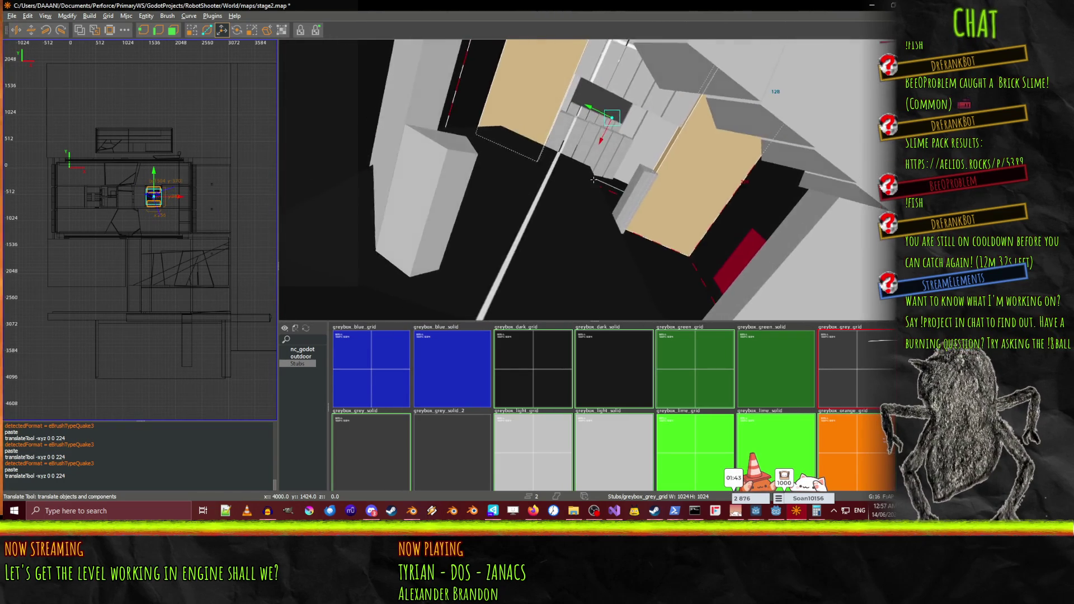
{"action": "left_click", "coordinate": [660, 156], "text": "shift"}
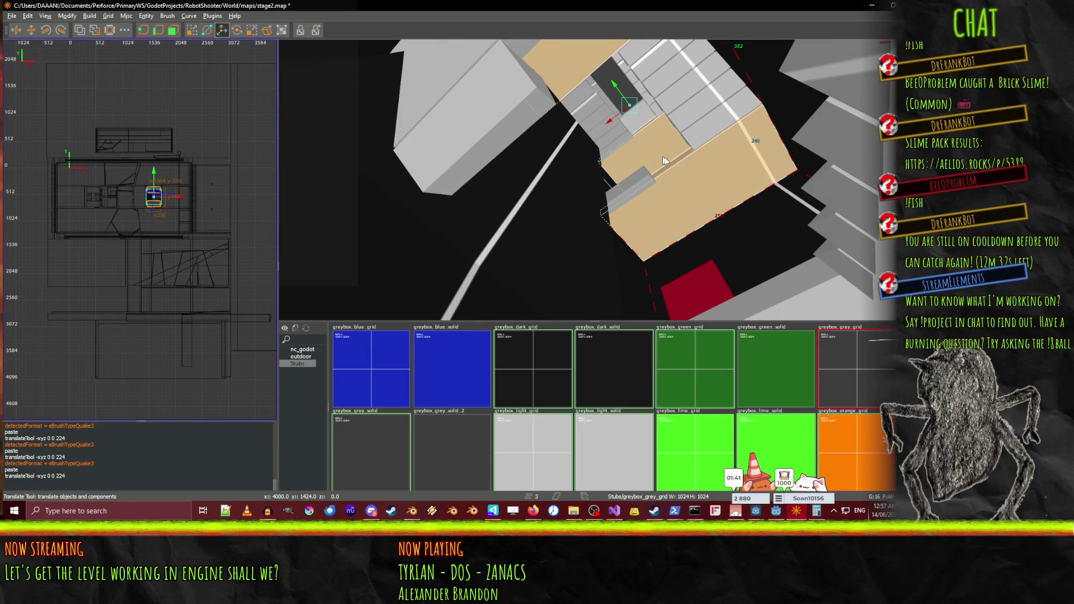
{"action": "right_click", "coordinate": [632, 98]}
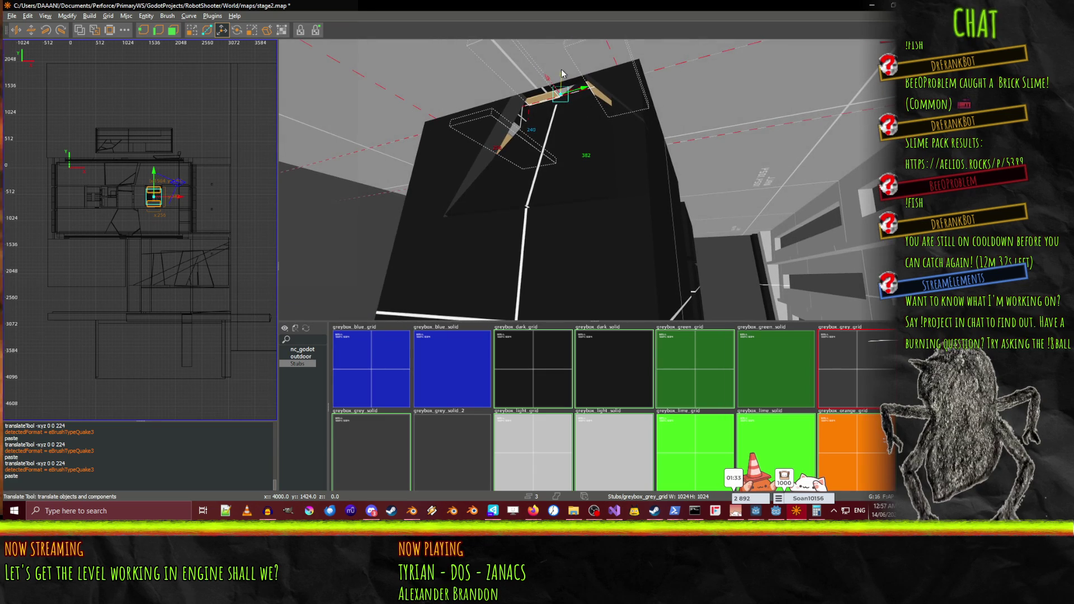
{"action": "left_click_drag", "start_coordinate": [551, 177], "coordinate": [551, 229]}
{"action": "right_click", "coordinate": [551, 229]}
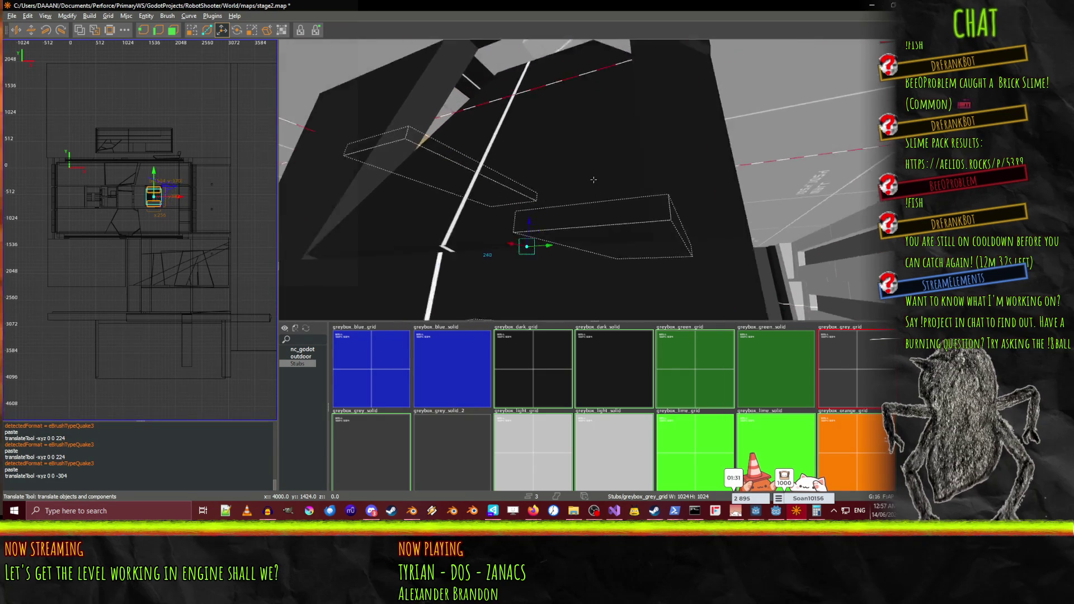
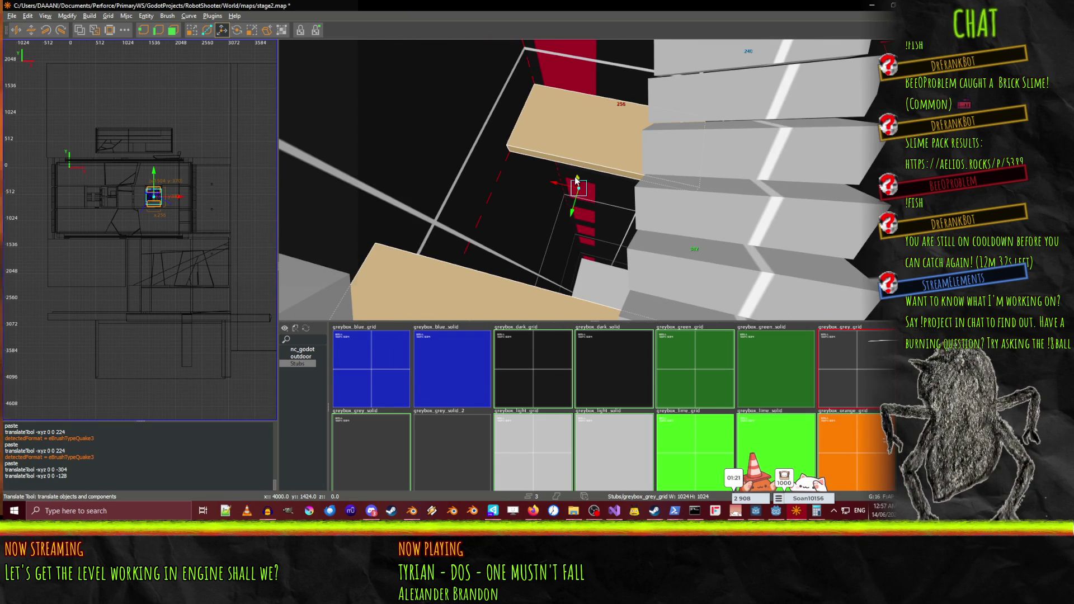
Lower the selected slab 16 units and survey the shaft beside the red doors
{"action": "key", "text": "Page_Down"}
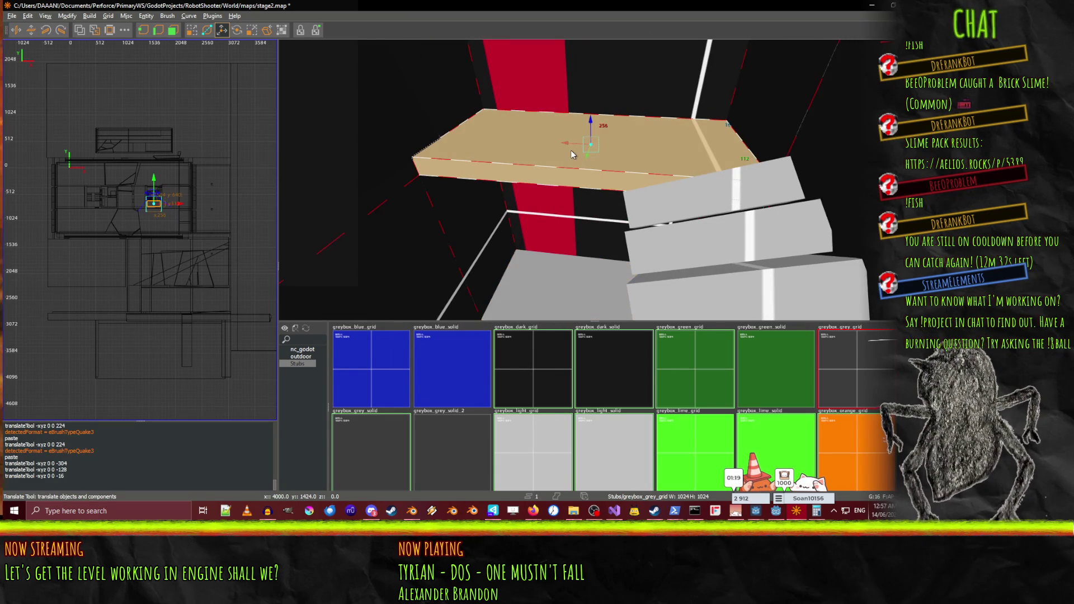
{"action": "right_click", "coordinate": [572, 151]}
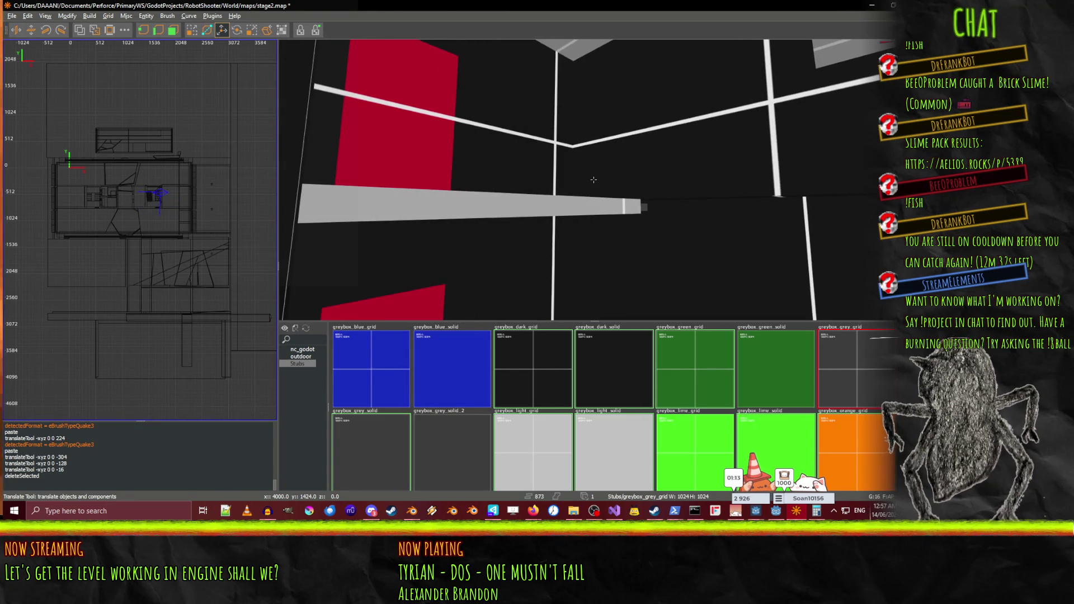
{"action": "left_click", "coordinate": [594, 180], "text": "shift"}
{"action": "right_click", "coordinate": [593, 180]}
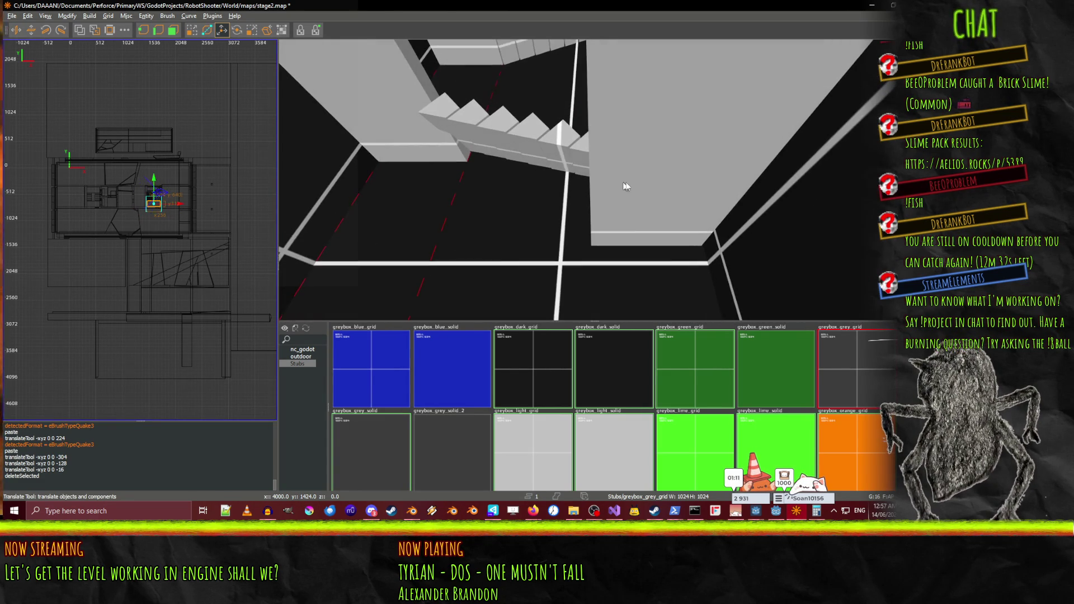
{"action": "right_click", "coordinate": [642, 183]}
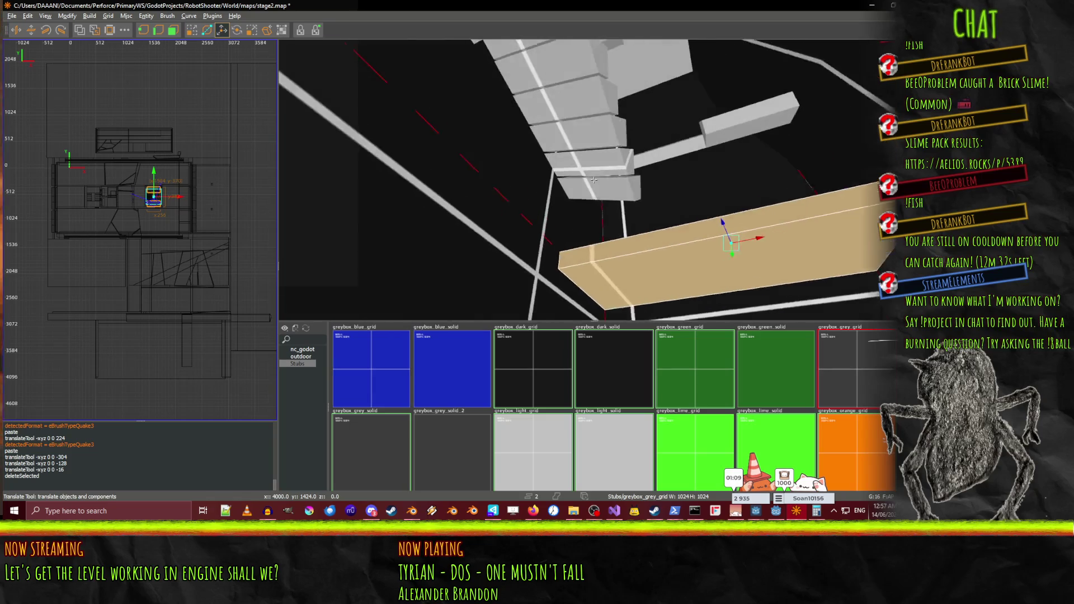
{"action": "key", "text": "w"}
{"action": "key", "text": "s"}
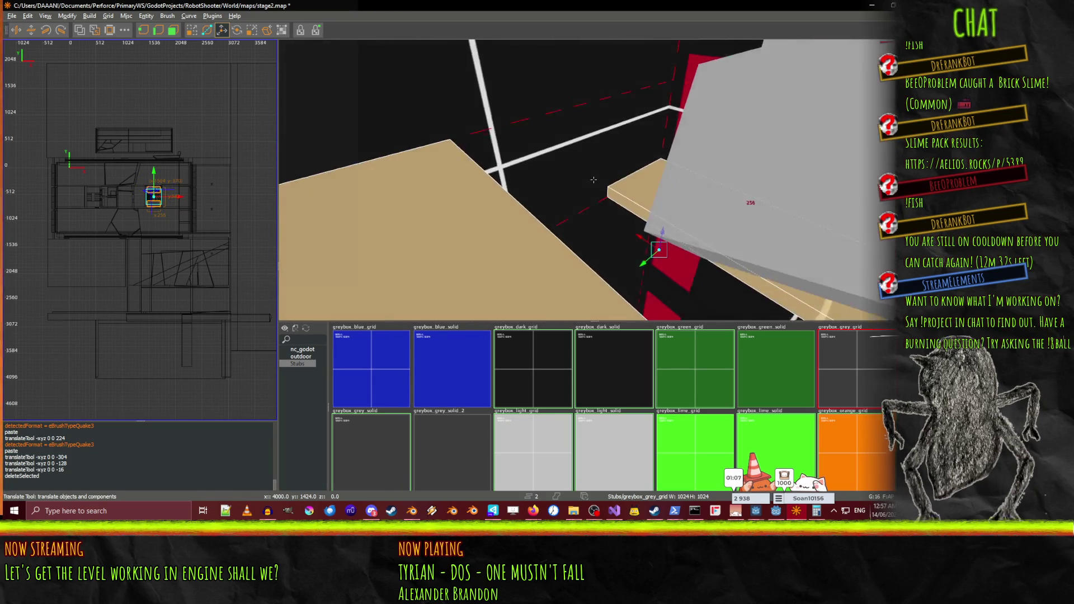
{"action": "key", "text": "s"}
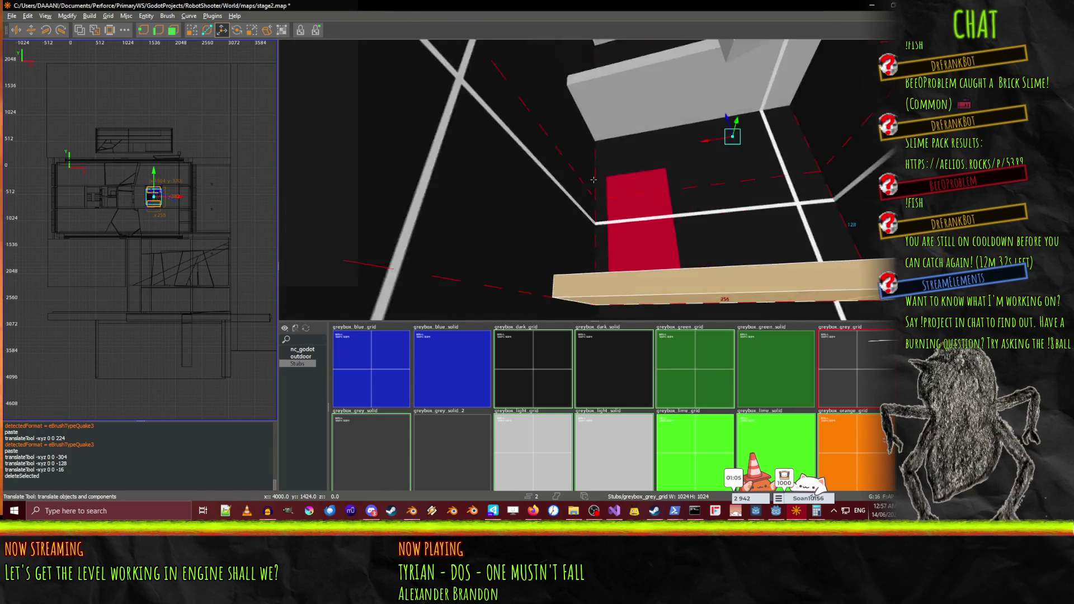
{"action": "key", "text": "s"}
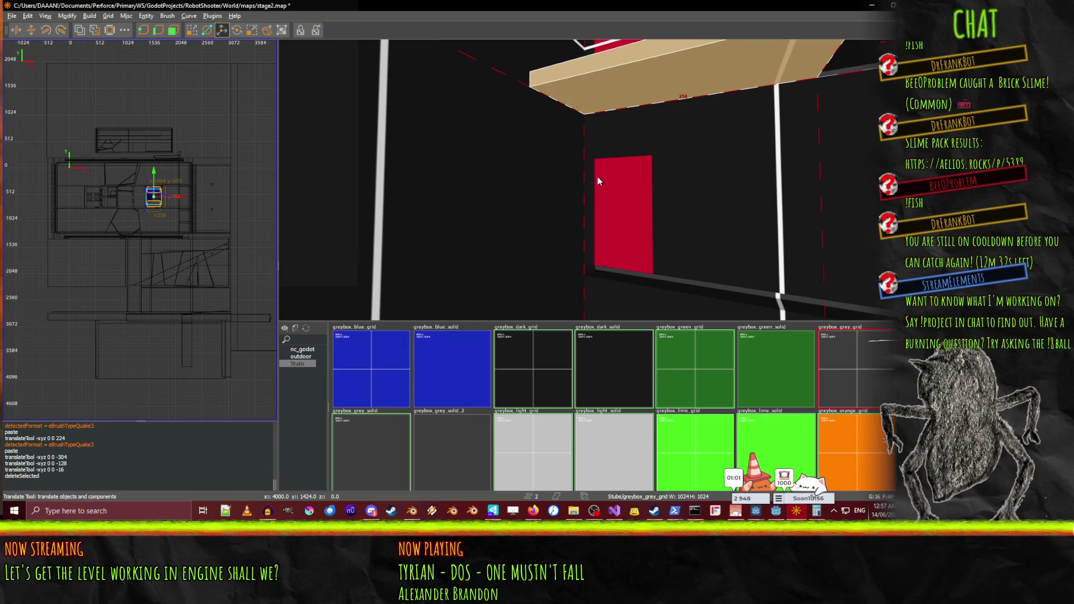
{"action": "key", "text": "s"}
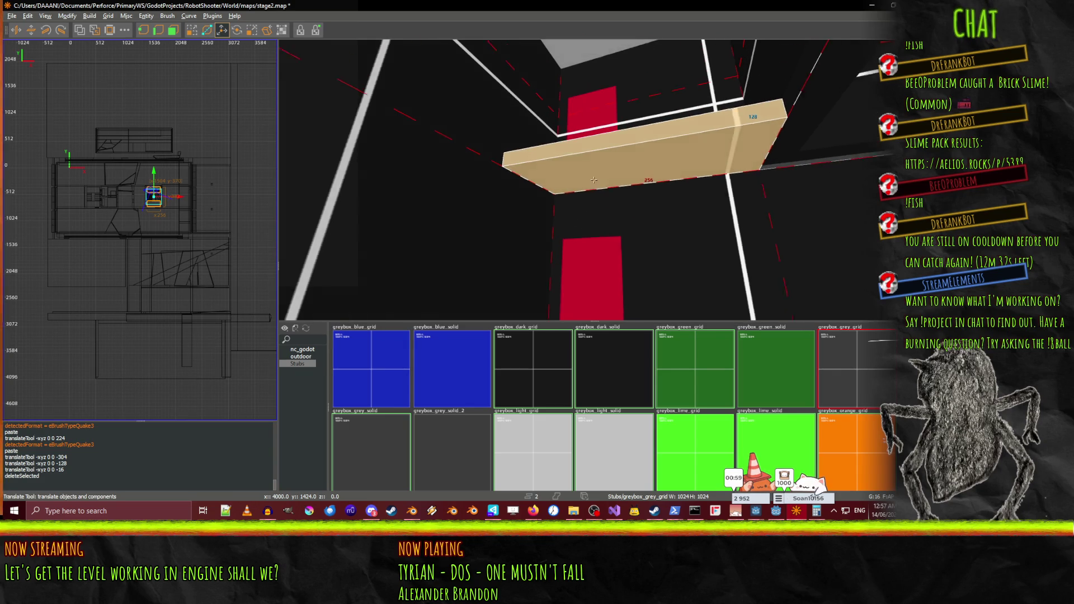
Paste a copy of the tan slab and lower it 96 units
{"action": "key", "text": "ctrl+v"}
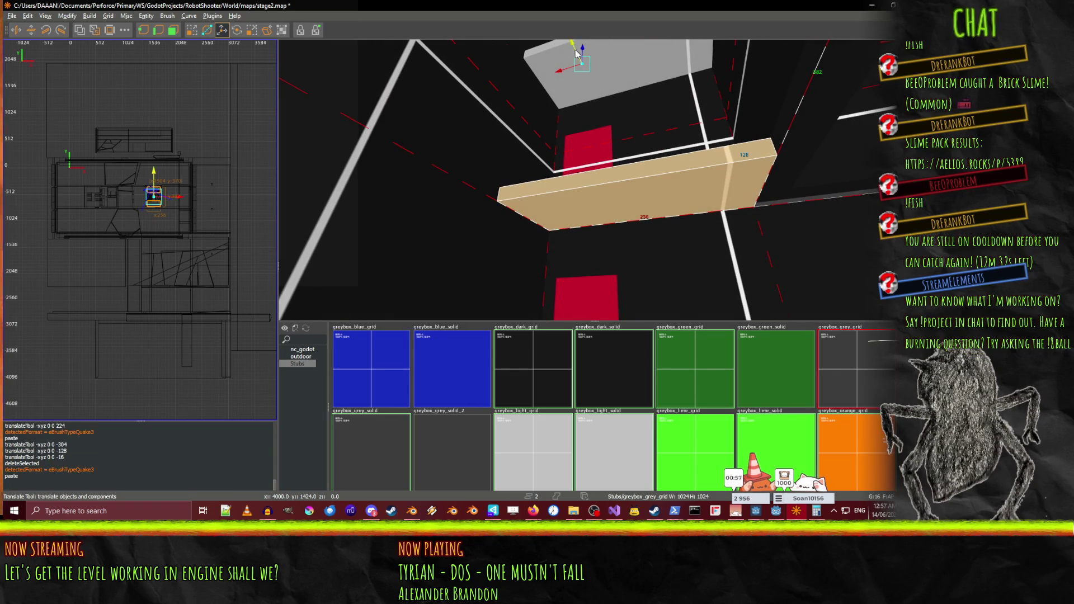
{"action": "key", "text": "w"}
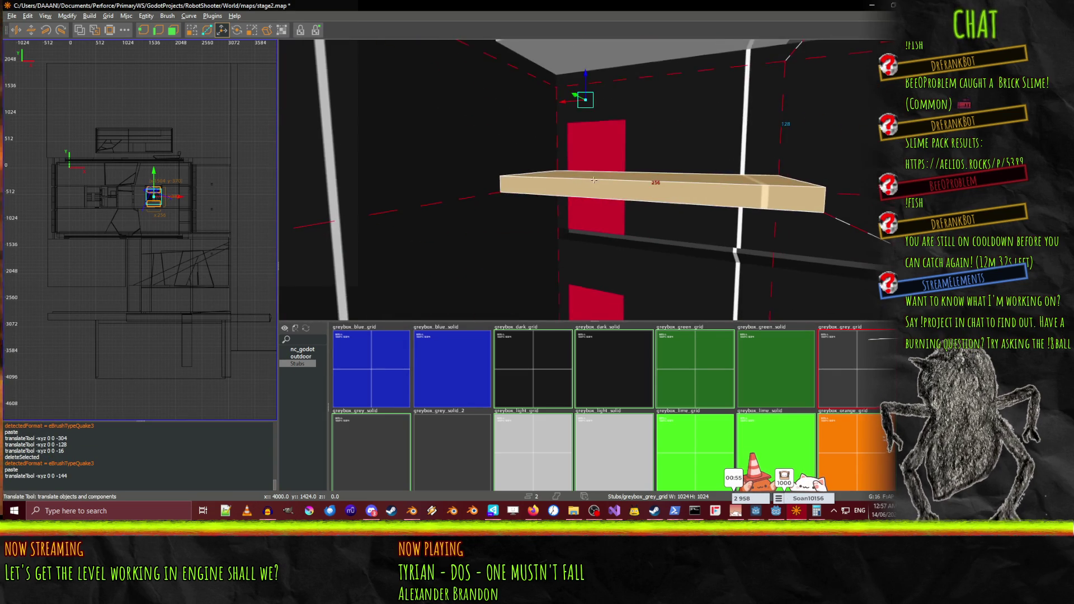
{"action": "key", "text": "d"}
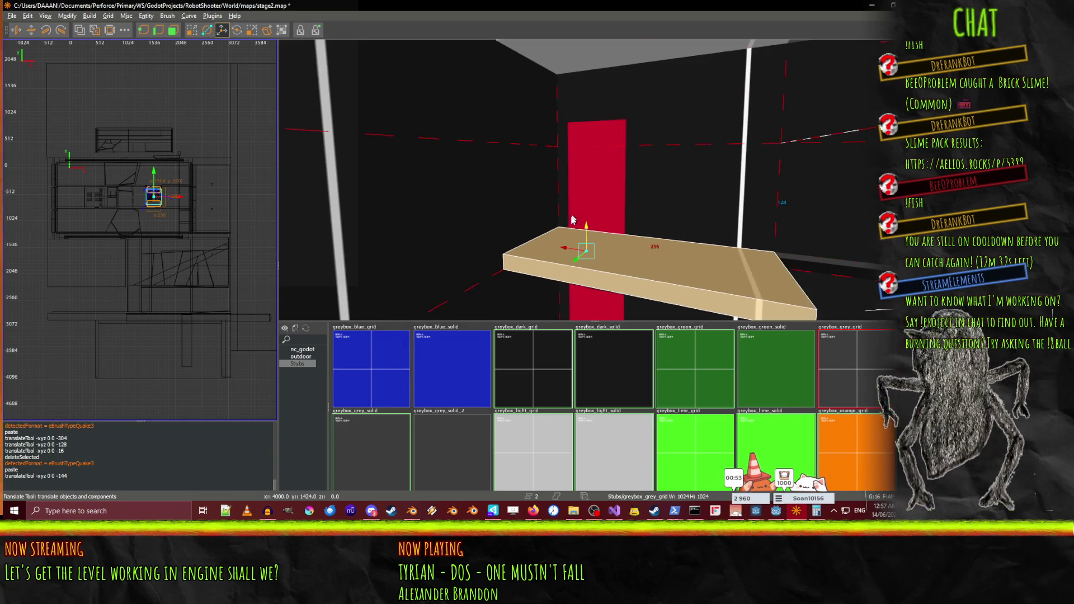
{"action": "key", "text": "Page_Down"}
{"action": "key", "text": "Page_Down"}
{"action": "key", "text": "Page_Down"}
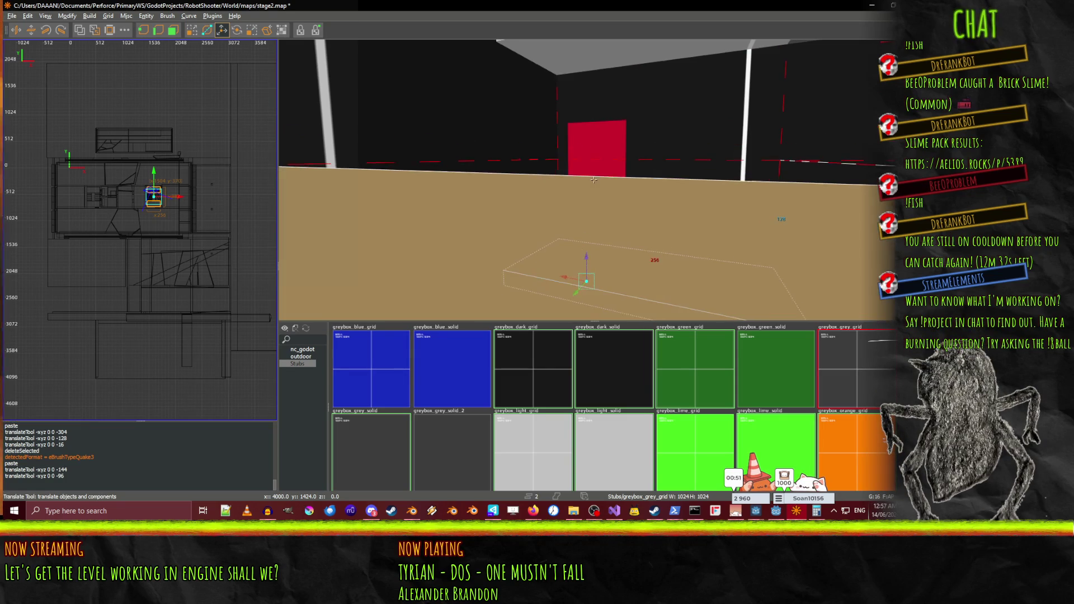
Paste the slab pair and drag the copies down the shaft
{"action": "key", "text": "w"}
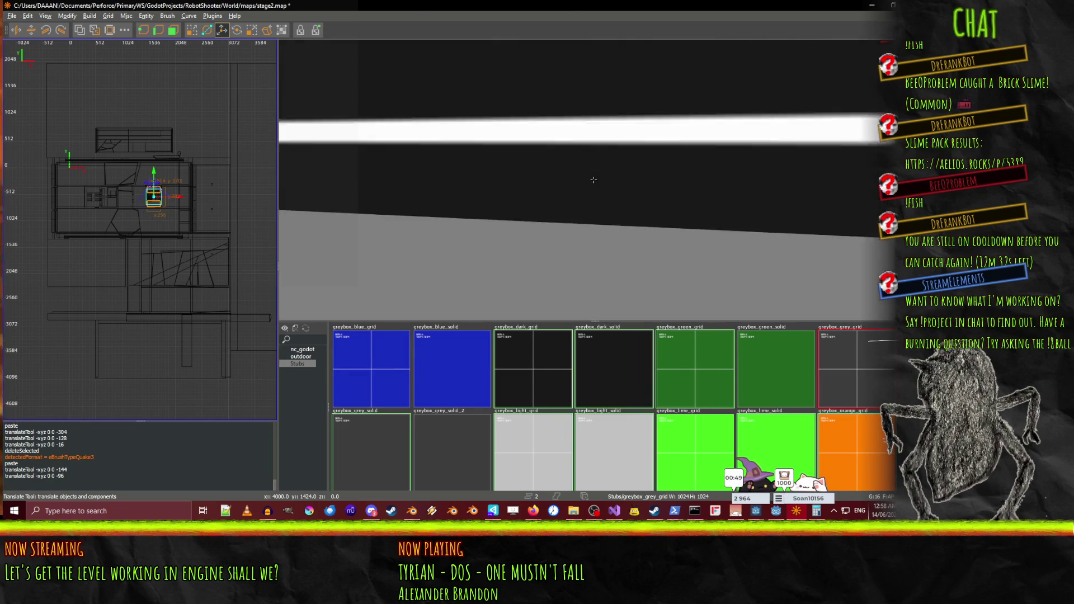
{"action": "key", "text": "s"}
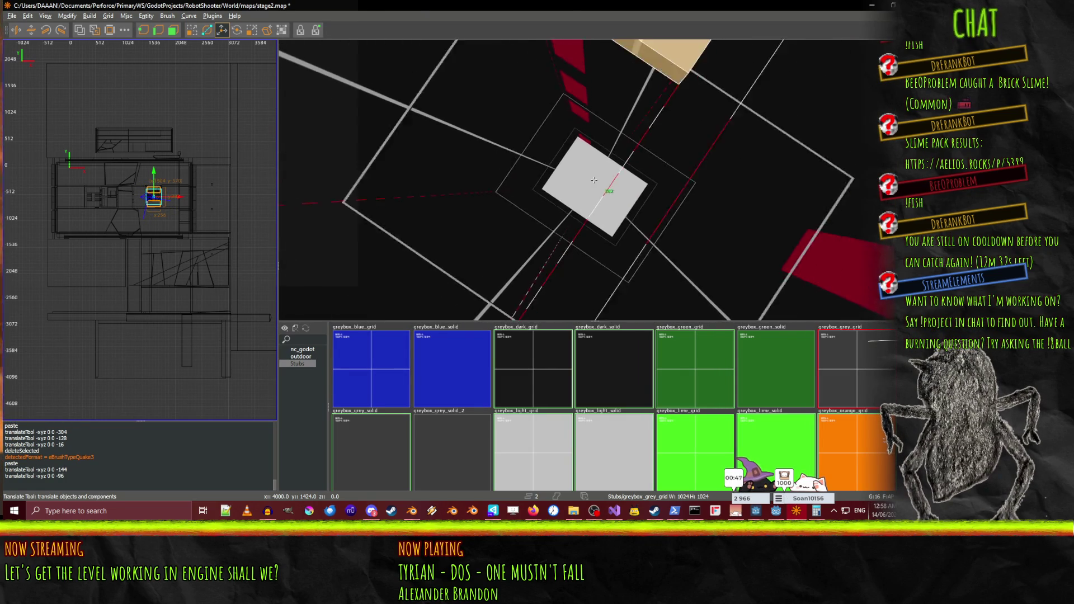
{"action": "key", "text": "ctrl+u"}
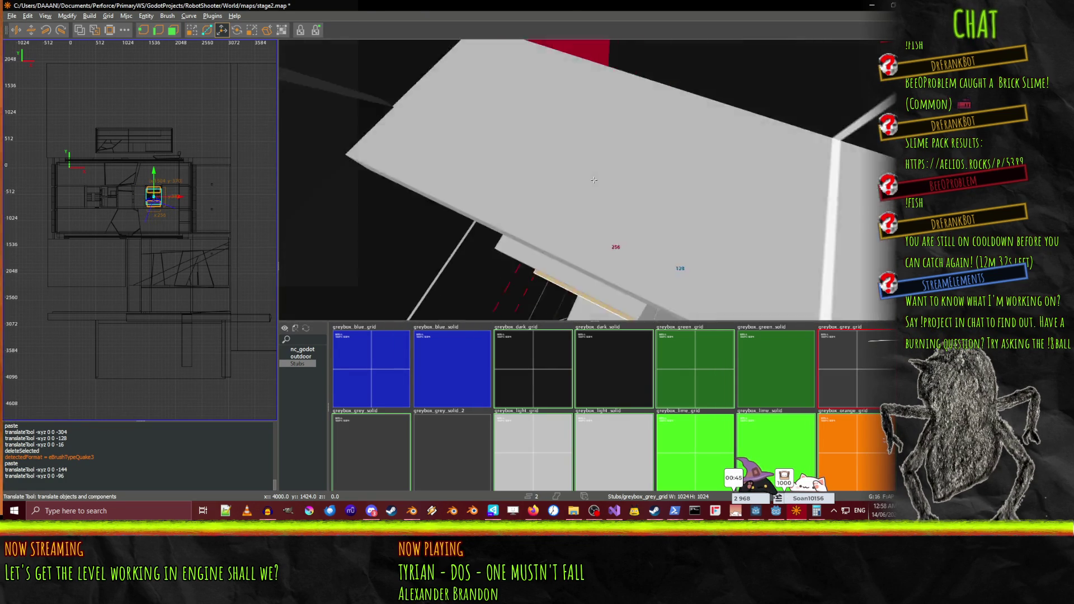
{"action": "key", "text": "w"}
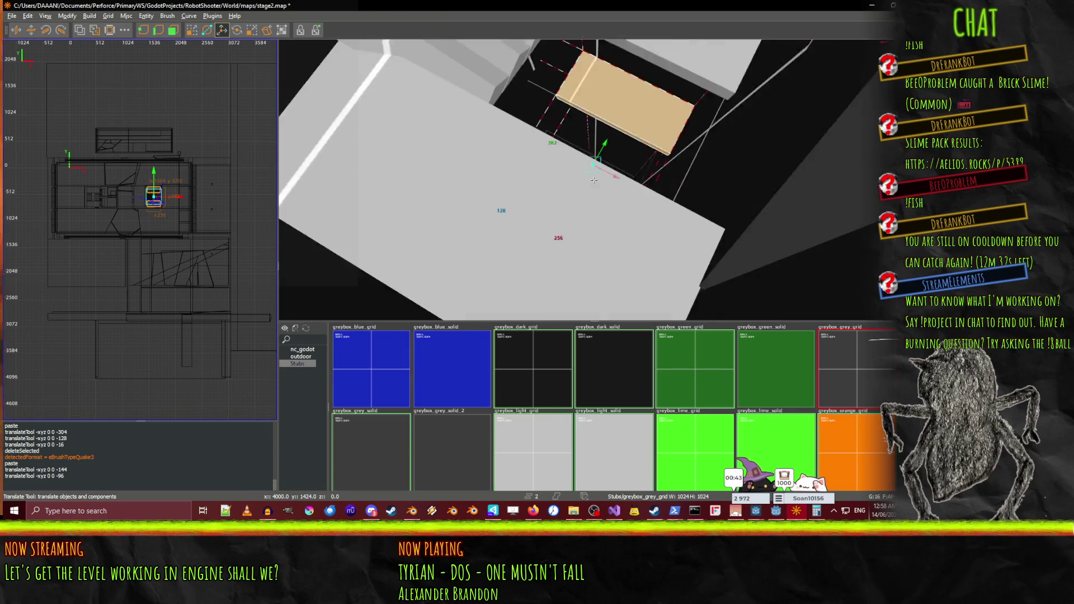
{"action": "key", "text": "w"}
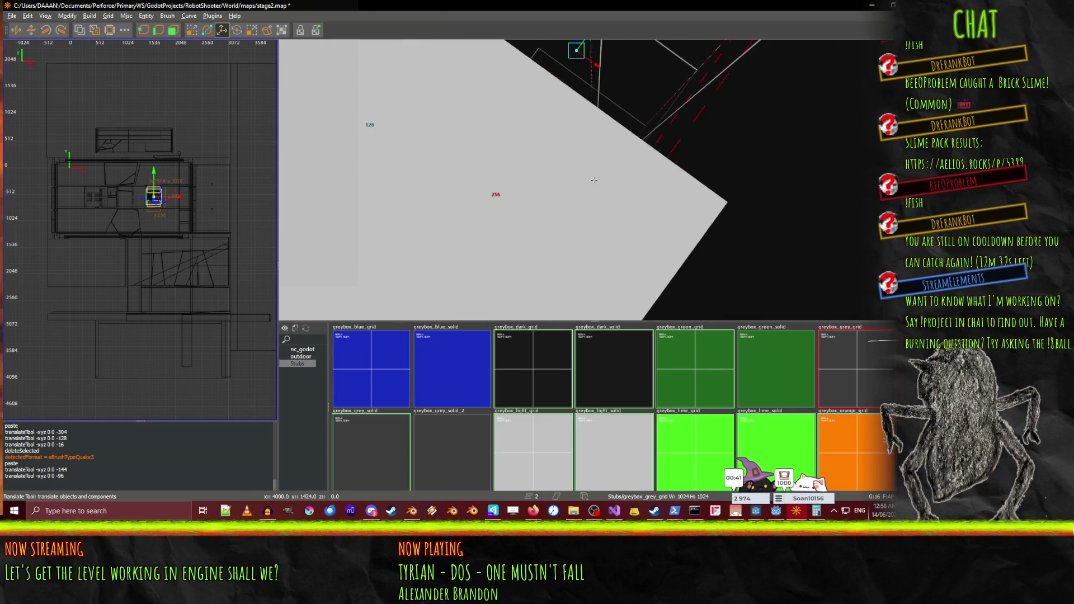
{"action": "key", "text": "s"}
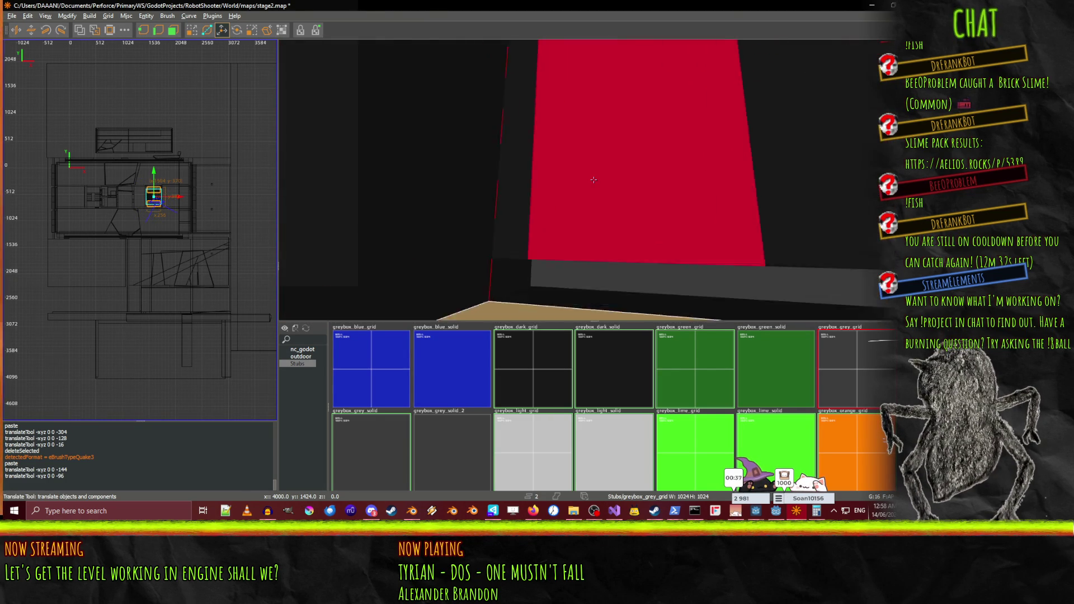
{"action": "key", "text": "s"}
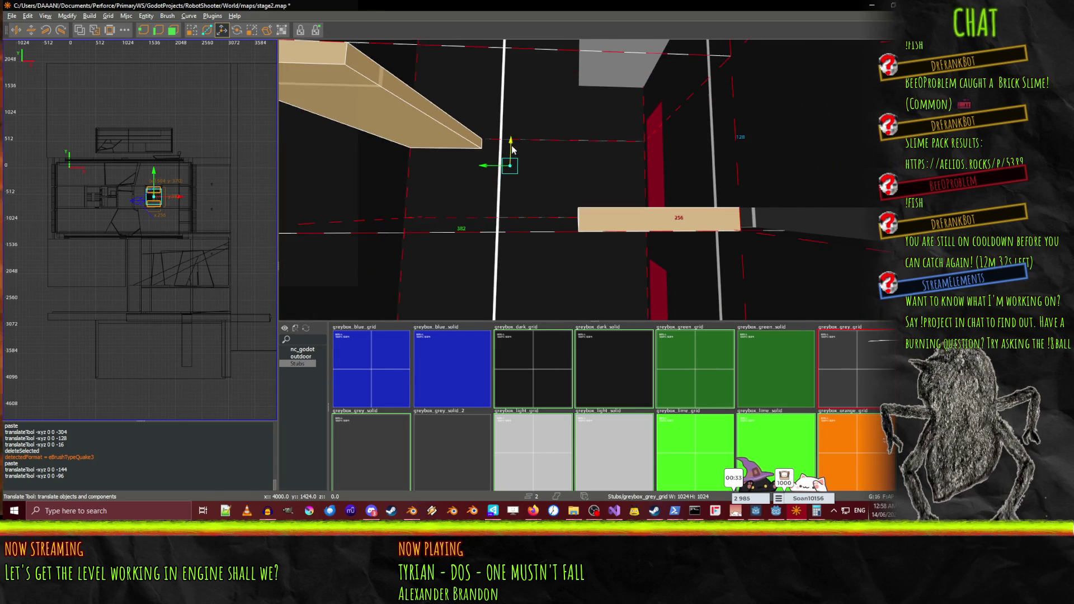
{"action": "key", "text": "shift+space"}
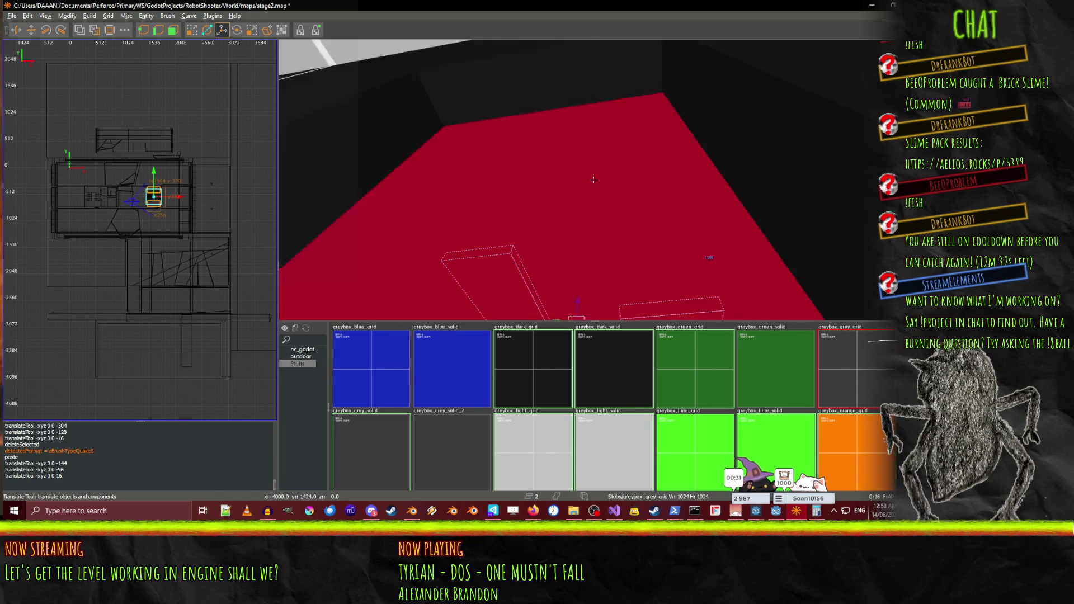
{"action": "key", "text": "s"}
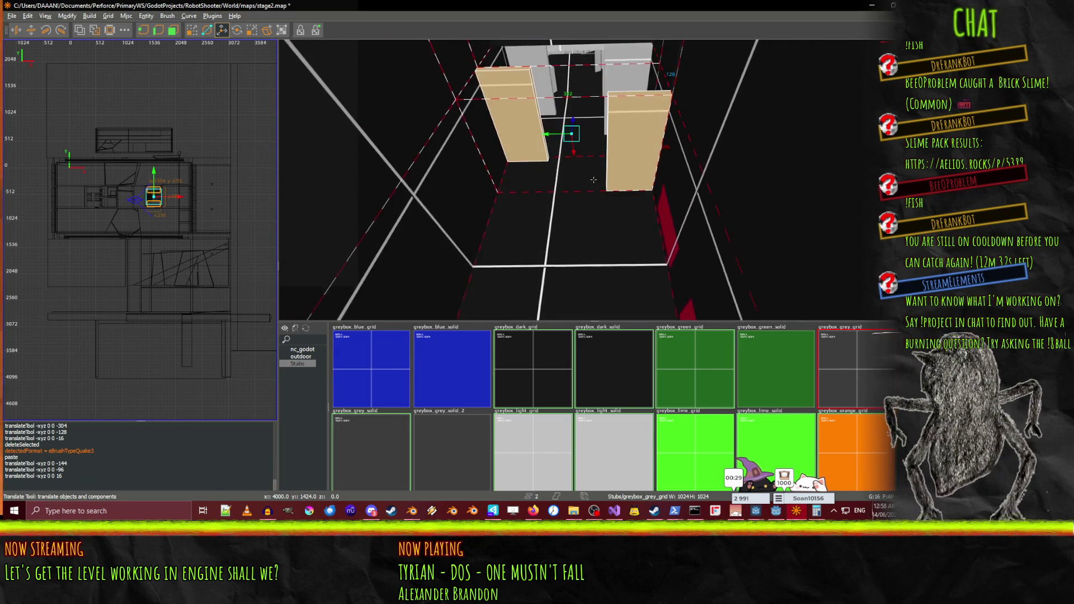
{"action": "key", "text": "shift+space"}
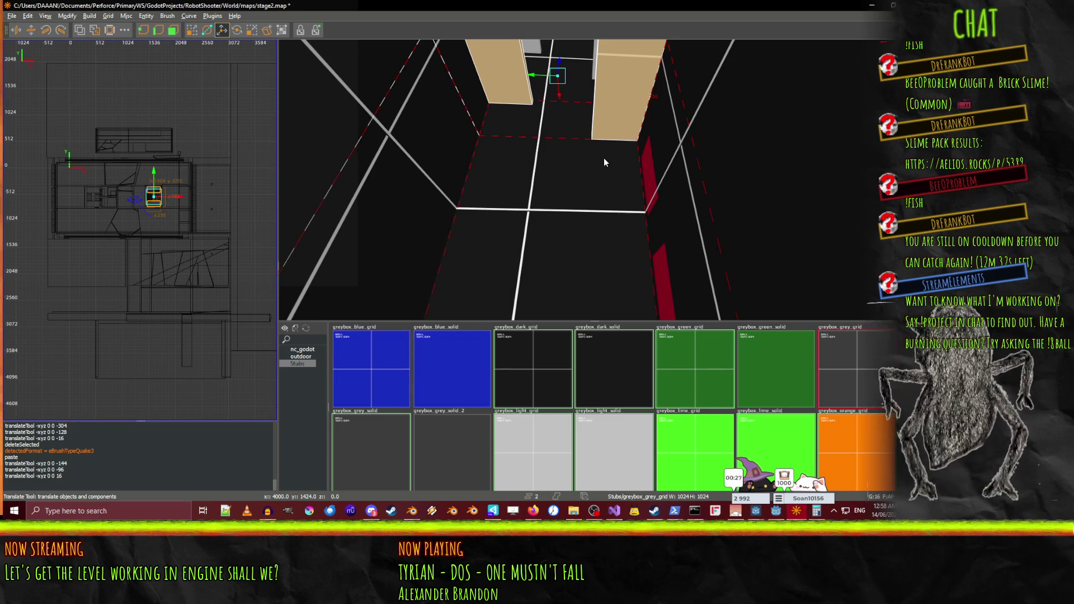
{"action": "key", "text": "ctrl+v"}
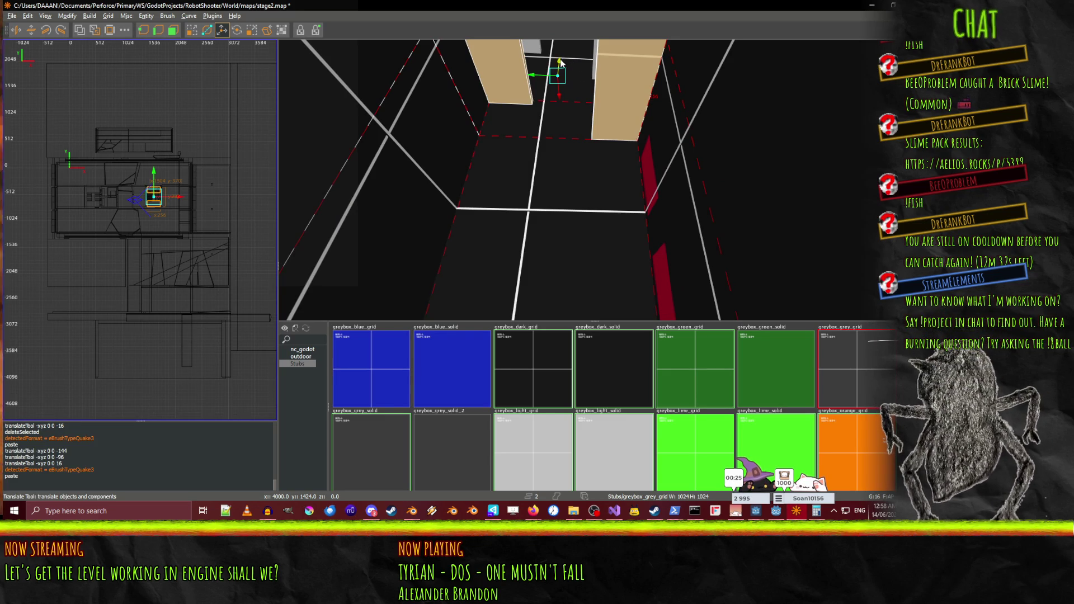
{"action": "left_click_drag", "start_coordinate": [562, 83], "coordinate": [568, 128]}
Paste two more copies of the slab pair, dragging each below the originals
{"action": "key", "text": "shift+space"}
{"action": "key", "text": "w"}
{"action": "key", "text": "s"}
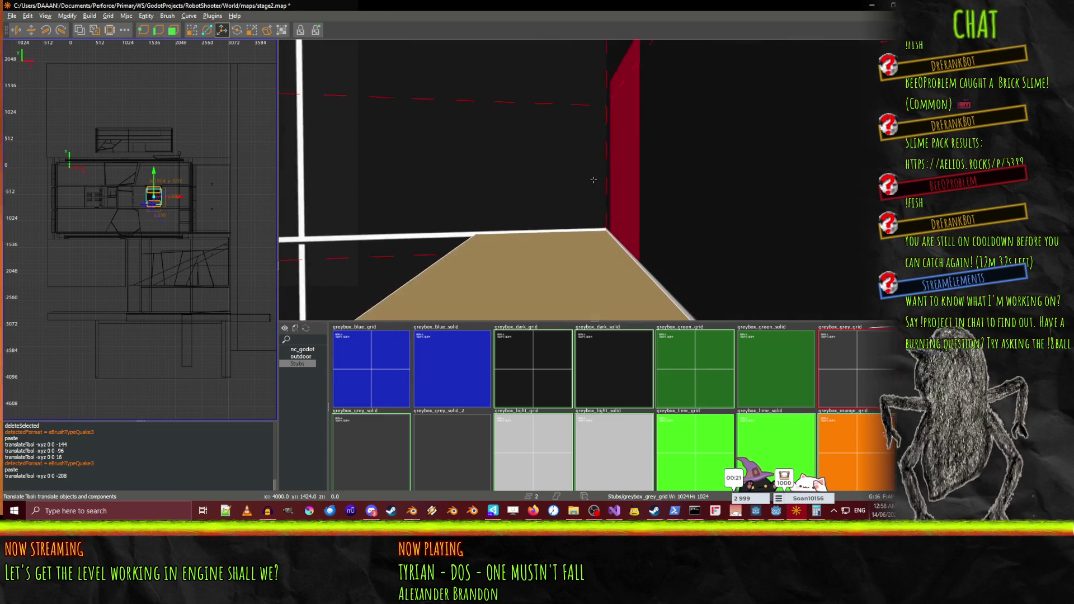
{"action": "key", "text": "s"}
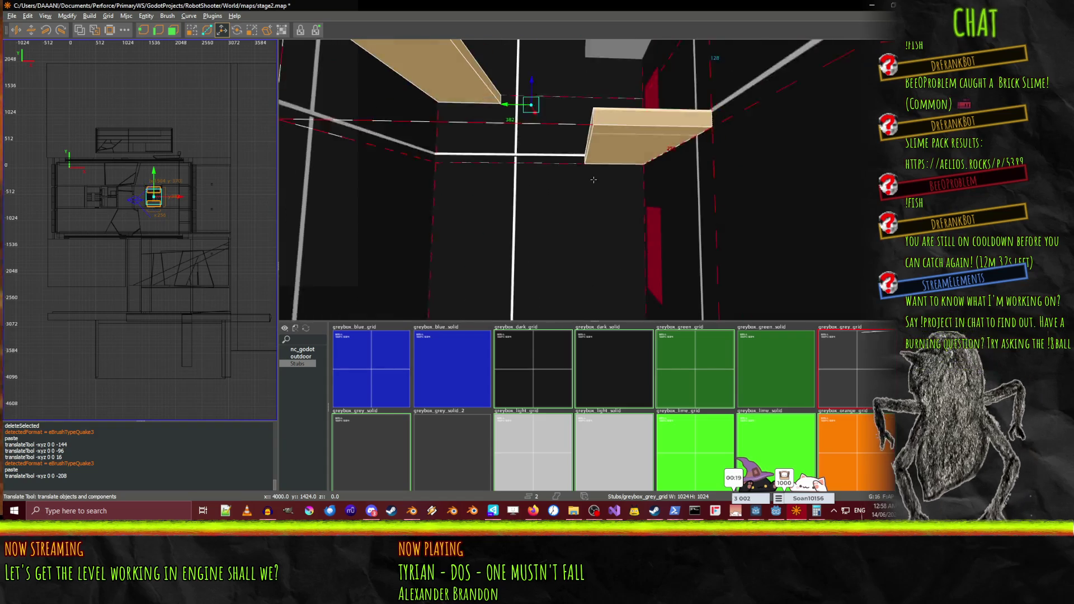
{"action": "key", "text": "shift+space"}
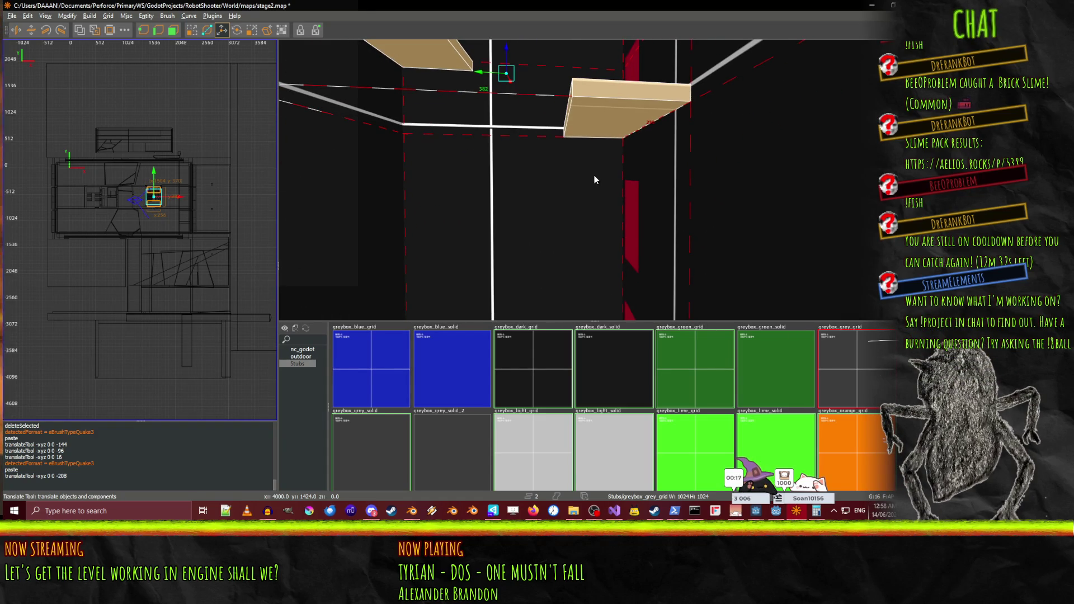
{"action": "key", "text": "ctrl+v"}
{"action": "left_click_drag", "start_coordinate": [506, 51], "coordinate": [503, 240]}
{"action": "key", "text": "w"}
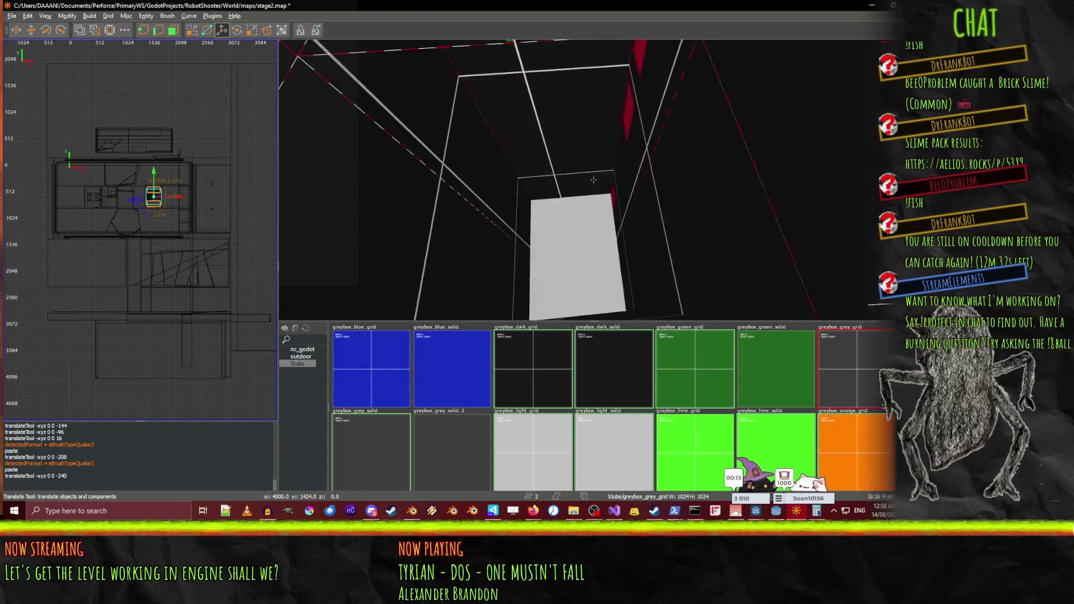
{"action": "key", "text": "s"}
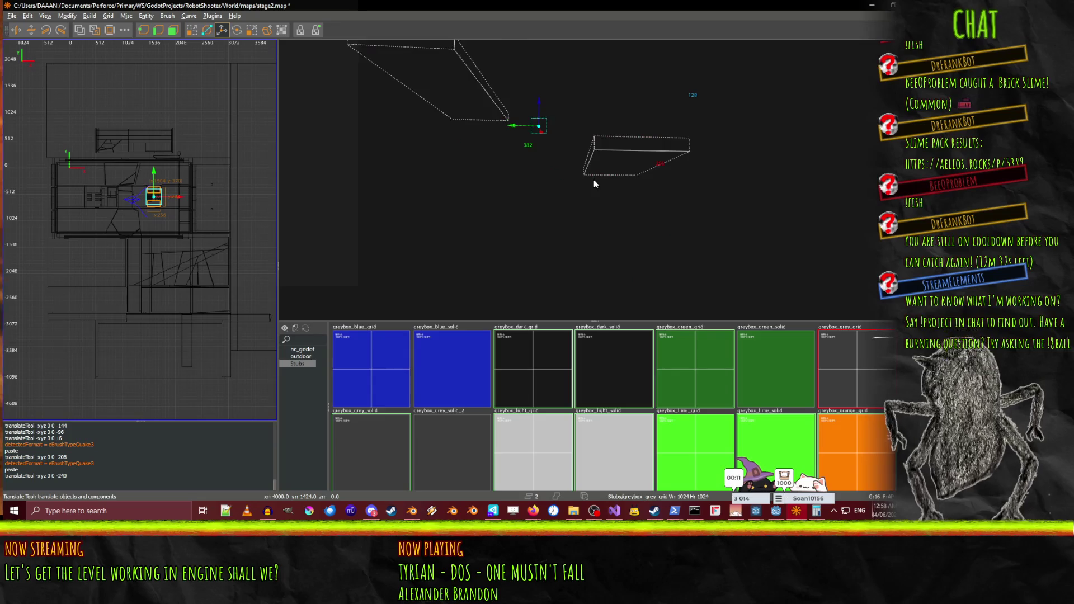
{"action": "key", "text": "w"}
{"action": "key", "text": "ctrl+v"}
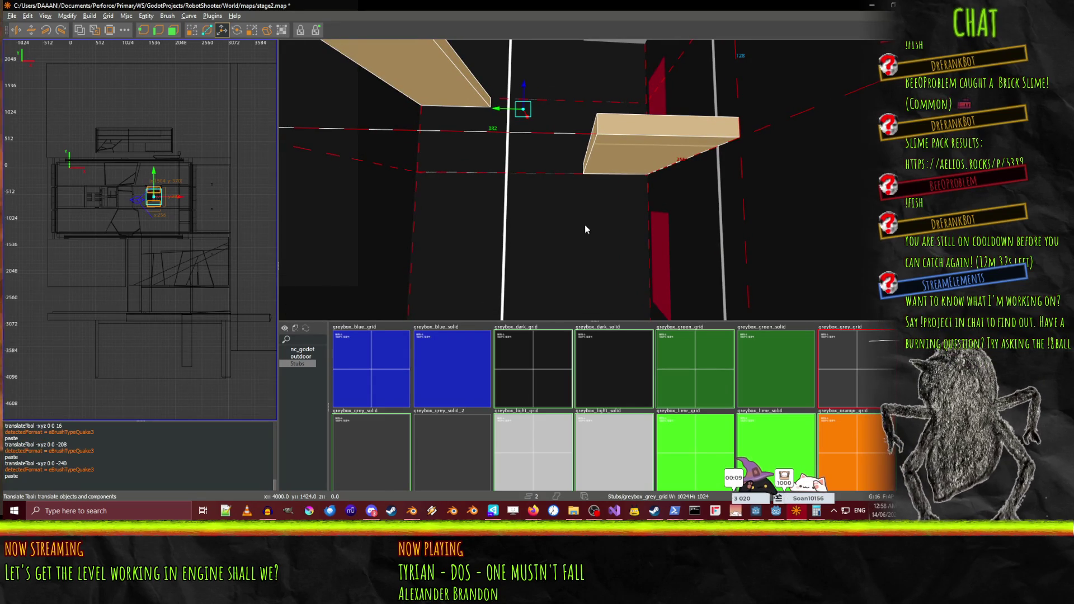
{"action": "left_click_drag", "start_coordinate": [525, 95], "coordinate": [529, 285]}
Paste another slab pair and adjust its height down the shaft
{"action": "left_click_drag", "start_coordinate": [563, 226], "coordinate": [595, 184]}
{"action": "key", "text": "ctrl+v"}
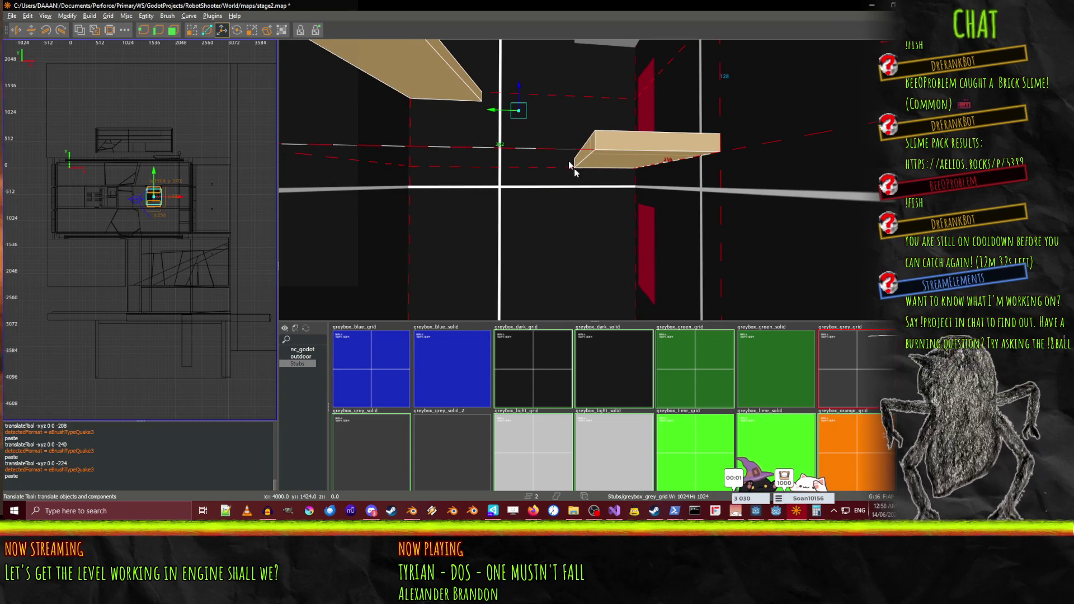
{"action": "left_click_drag", "start_coordinate": [519, 109], "coordinate": [526, 266]}
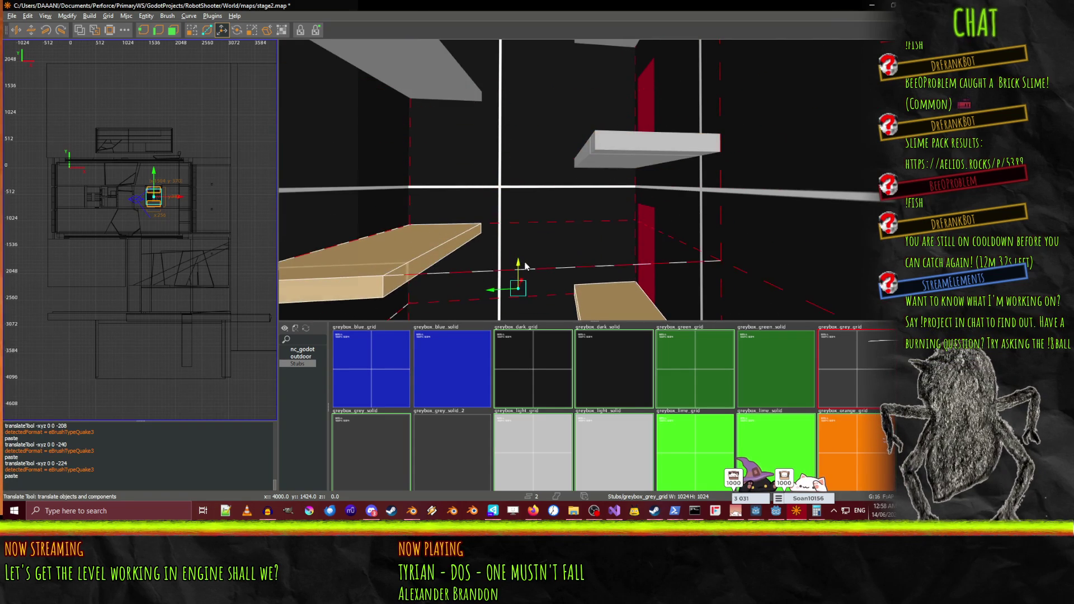
{"action": "left_click_drag", "start_coordinate": [593, 179], "coordinate": [594, 179]}
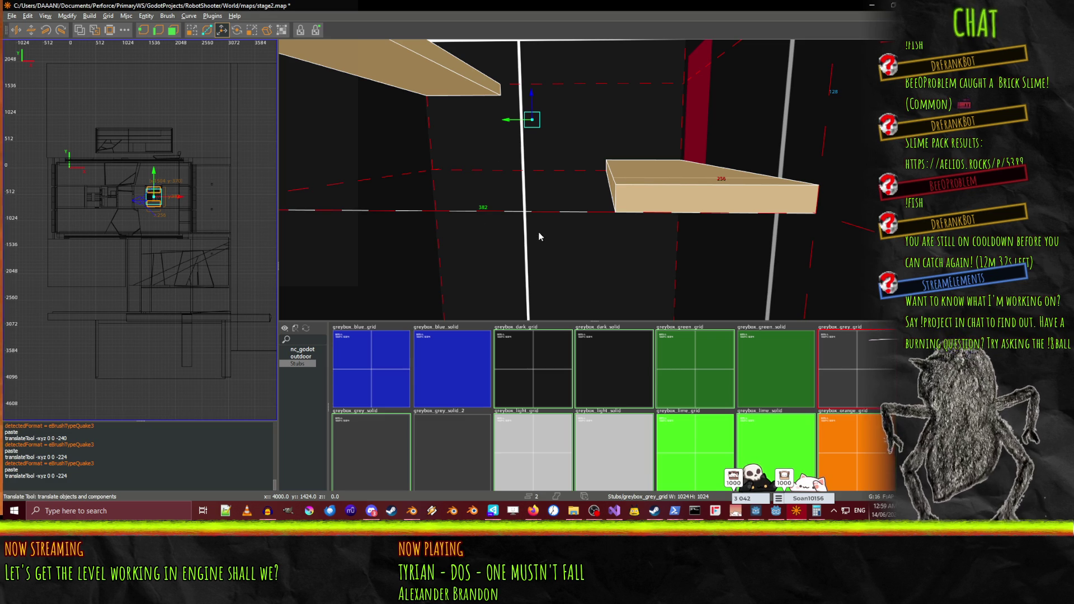
{"action": "left_click_drag", "start_coordinate": [531, 98], "coordinate": [520, 245]}
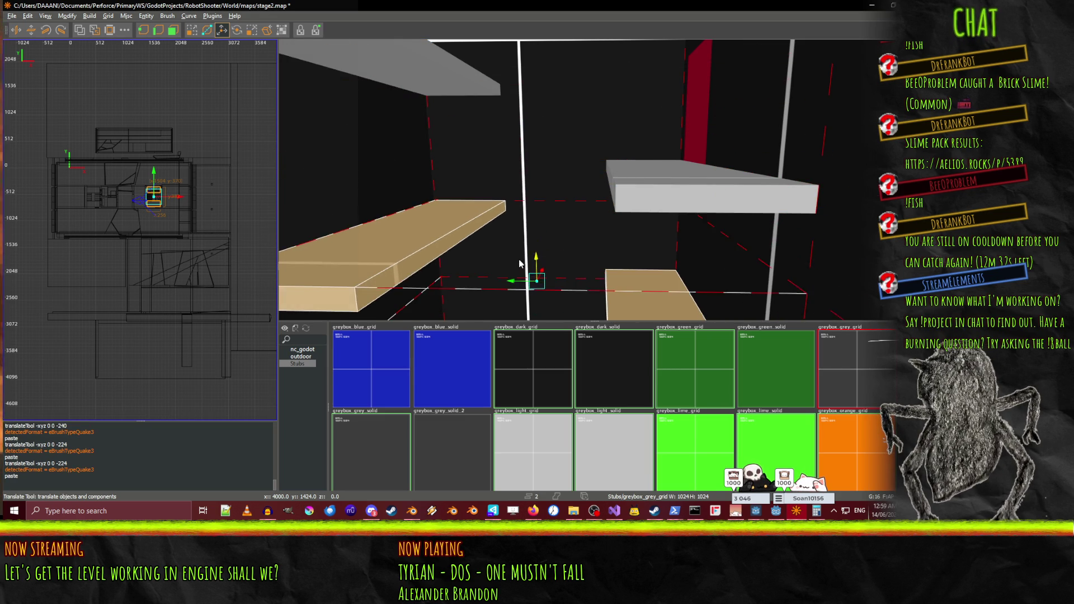
{"action": "mouse_move", "coordinate": [518, 308]}
{"action": "left_mouse_down"}
{"action": "mouse_move", "coordinate": [527, 106]}
{"action": "mouse_move", "coordinate": [519, 197]}
{"action": "left_mouse_up"}
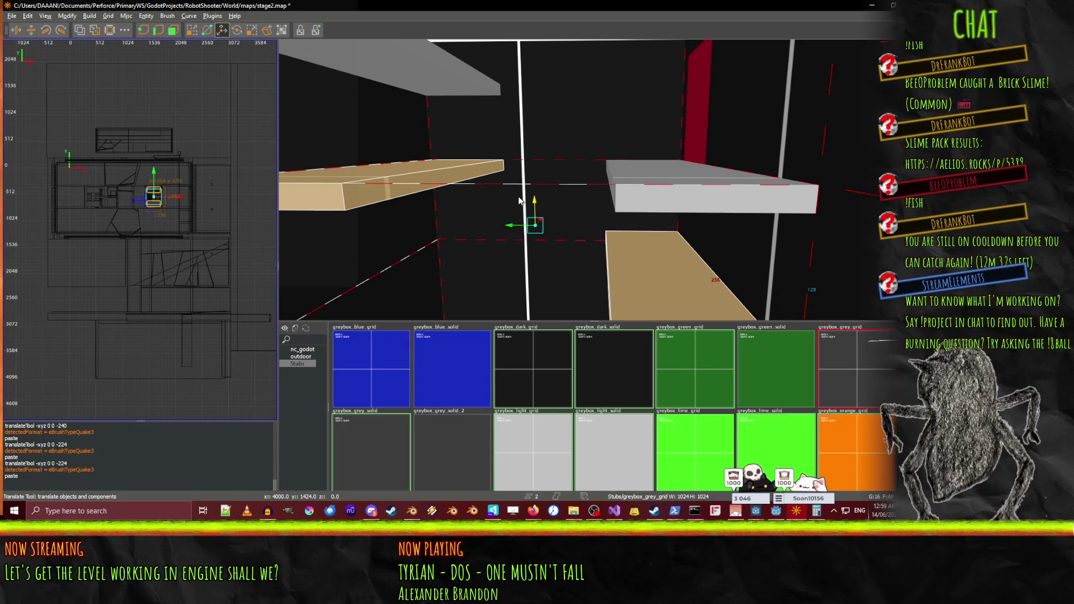
{"action": "left_click_drag", "start_coordinate": [518, 215], "coordinate": [517, 230]}
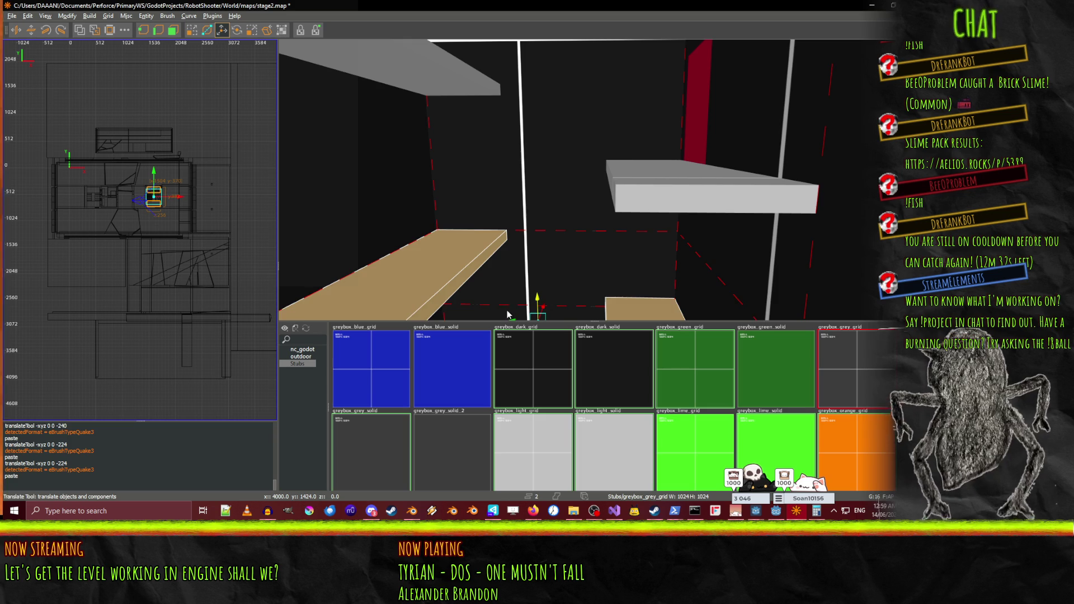
{"action": "scroll", "coordinate": [594, 179], "scroll_direction": "down", "scroll_amount": 5}
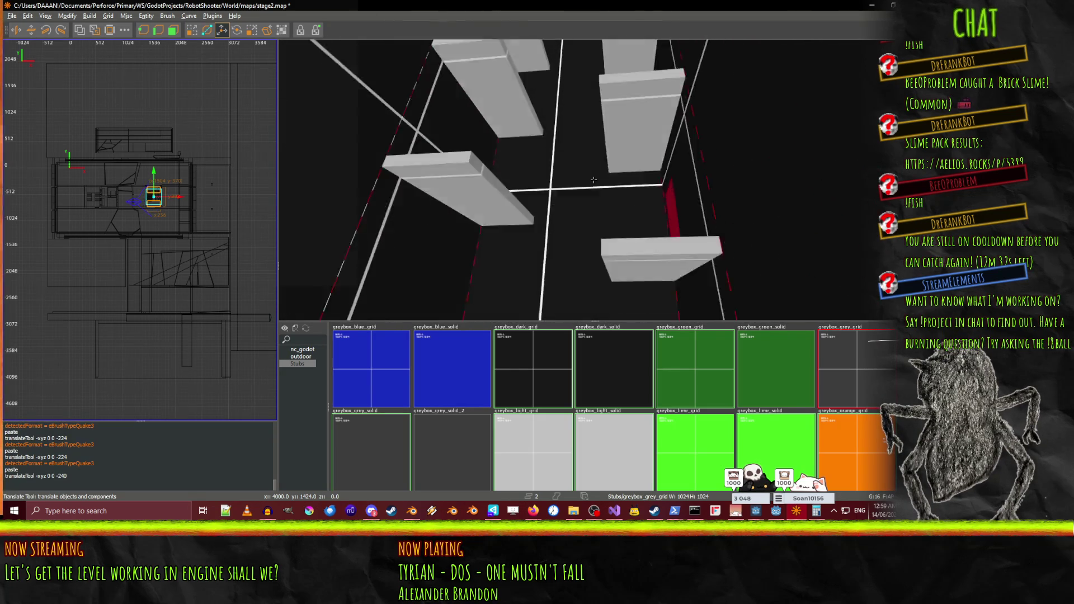
Undo the last copy, reselect both slabs, paste, and delete the stray pasted slab
{"action": "key", "text": "ctrl+z"}
{"action": "key", "text": "ctrl+z"}
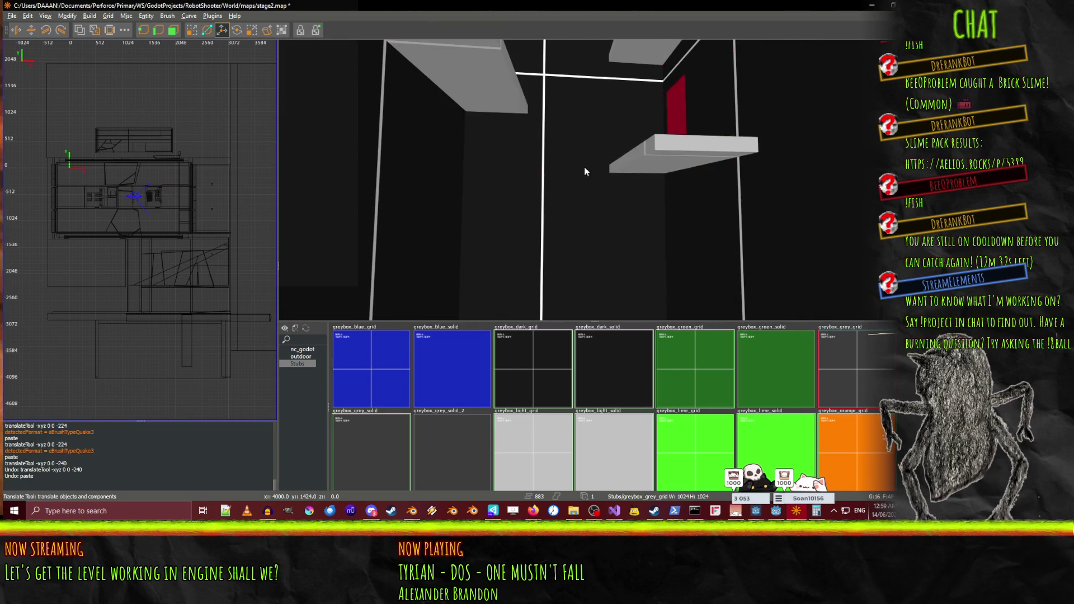
{"action": "left_click", "coordinate": [689, 273], "text": "shift"}
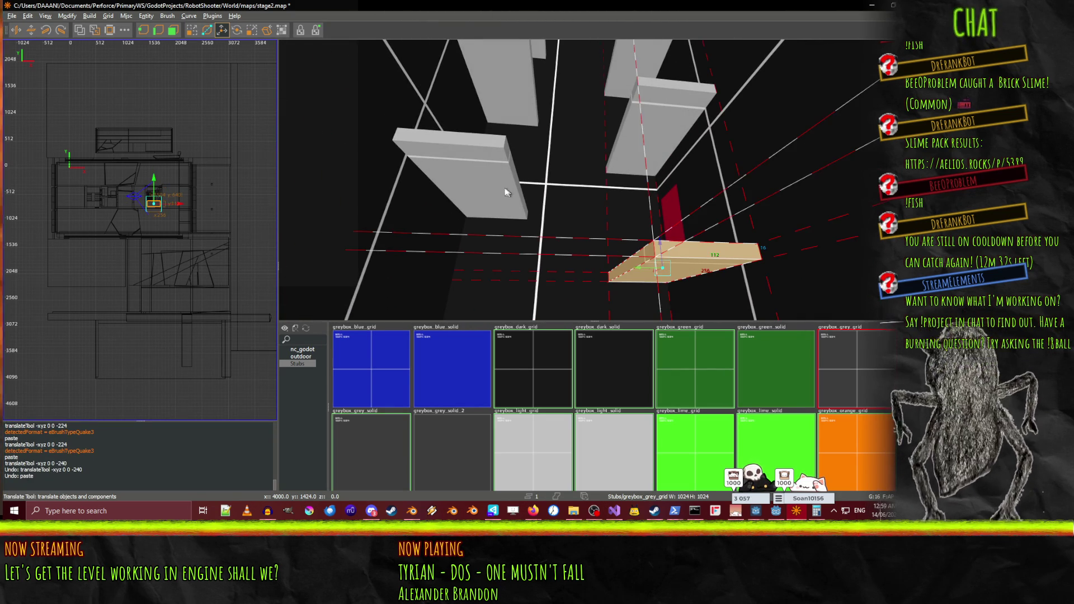
{"action": "left_click", "coordinate": [506, 189], "text": "shift"}
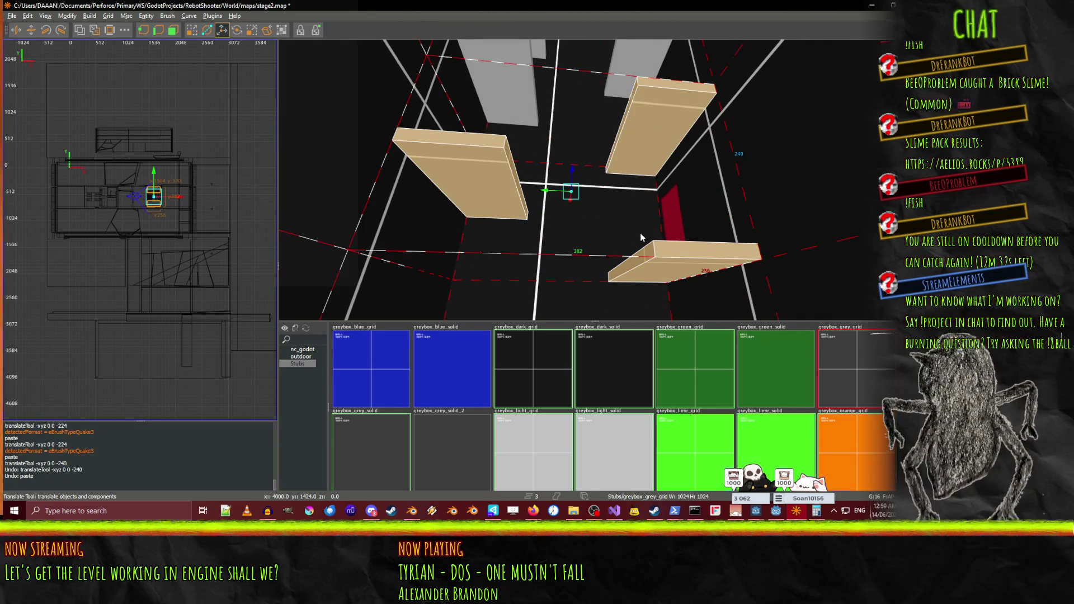
{"action": "key", "text": "ctrl+v"}
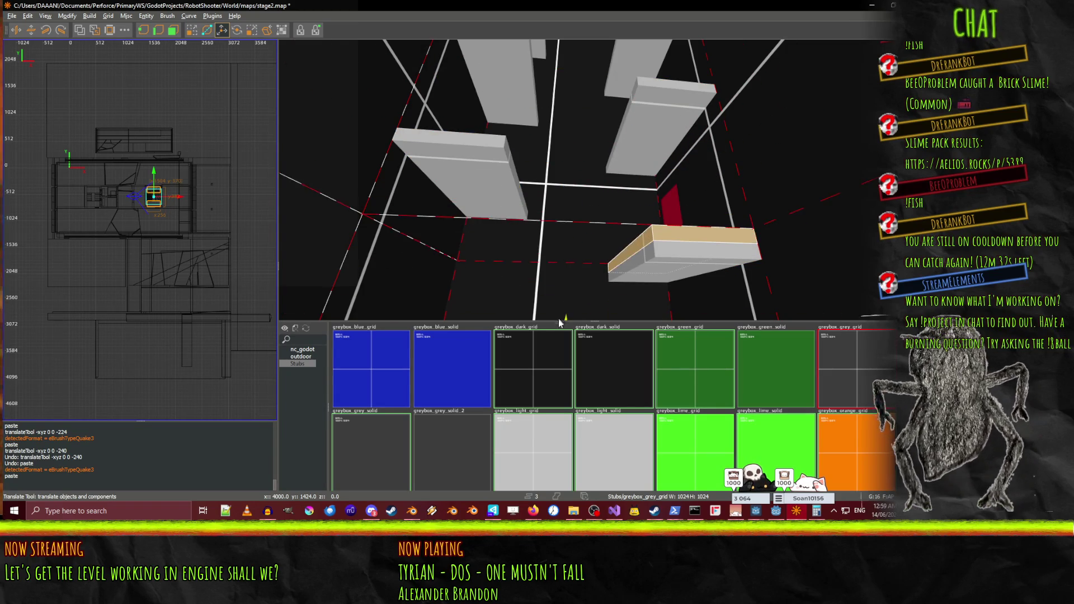
{"action": "key", "text": "Escape"}
{"action": "left_click", "coordinate": [651, 270]}
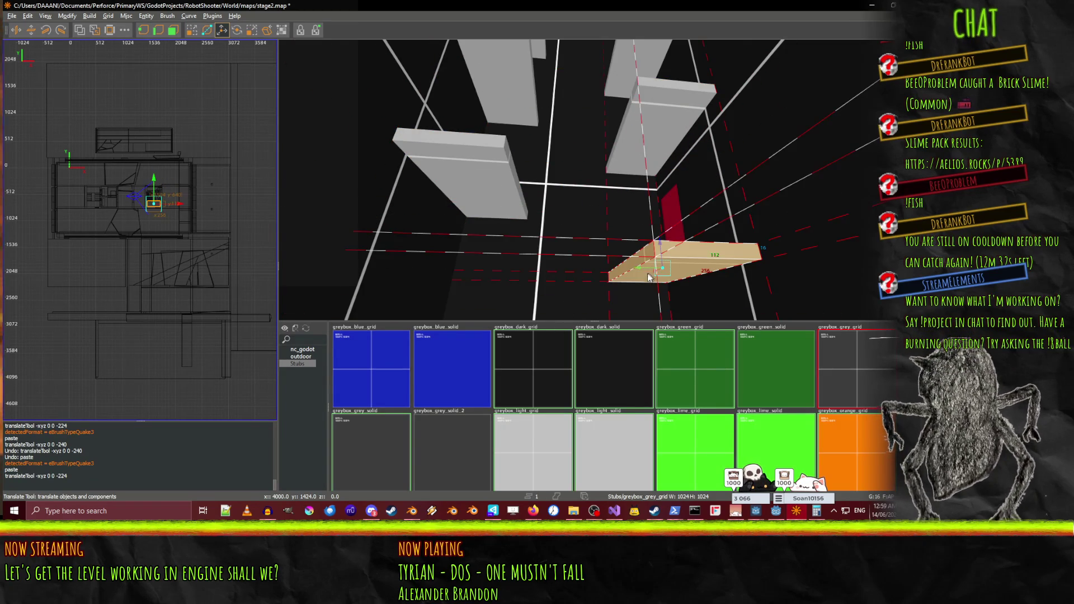
{"action": "key", "text": "Delete"}
Drag the pasted slab copies below the originals and nudge them down 16 units
{"action": "scroll", "coordinate": [582, 230], "scroll_direction": "down", "scroll_amount": 3}
{"action": "scroll", "coordinate": [593, 179], "scroll_direction": "down", "scroll_amount": 5}
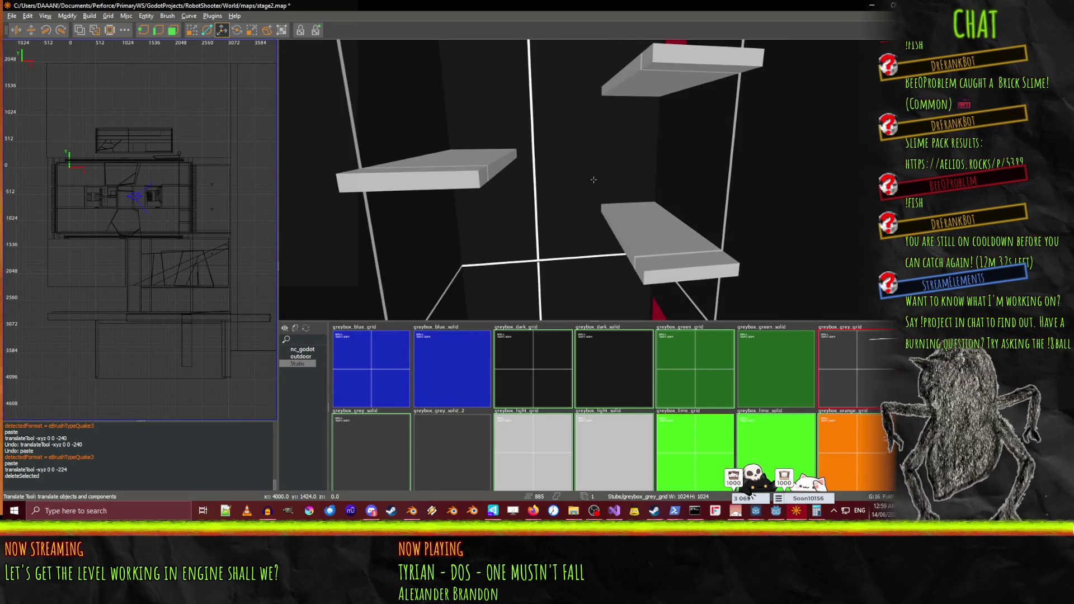
{"action": "scroll", "coordinate": [593, 179], "scroll_direction": "down", "scroll_amount": 3}
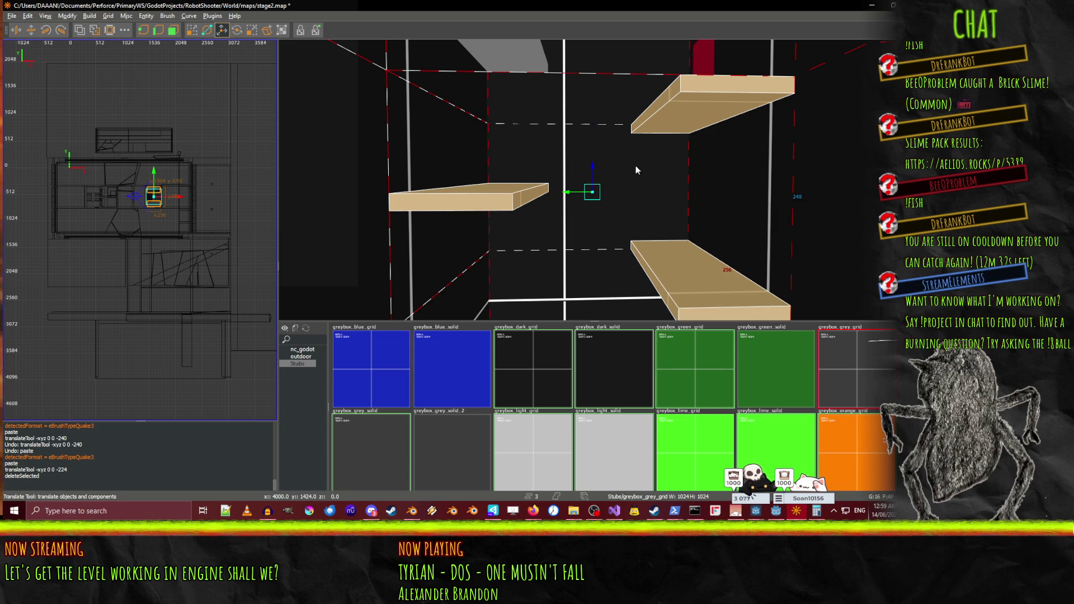
{"action": "left_click_drag", "start_coordinate": [596, 174], "coordinate": [580, 321]}
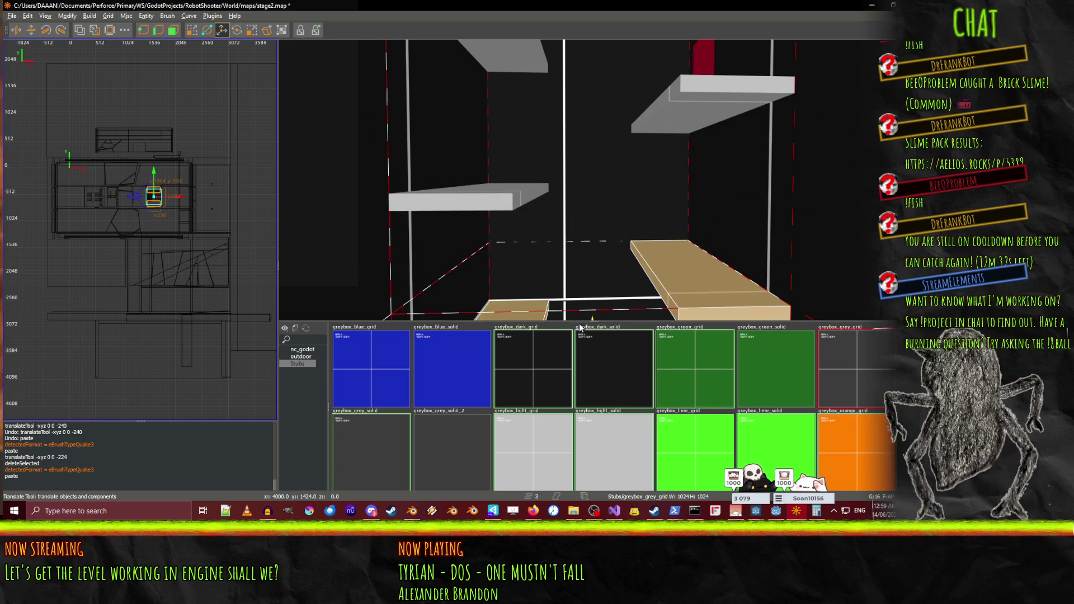
{"action": "right_click", "coordinate": [615, 257]}
{"action": "key", "text": "q"}
{"action": "right_click", "coordinate": [594, 180]}
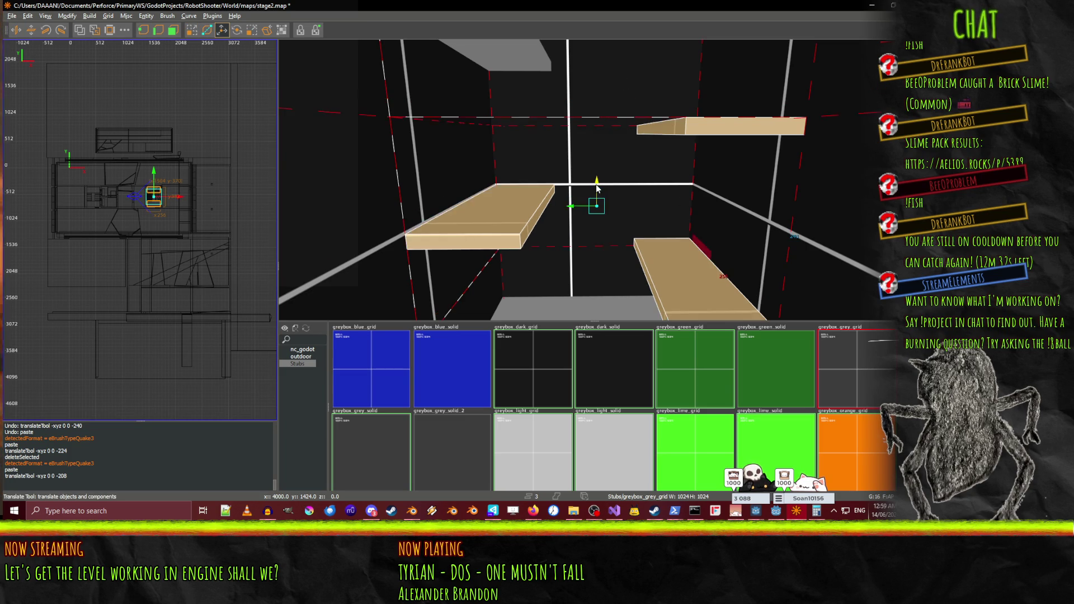
{"action": "left_click_drag", "start_coordinate": [596, 189], "coordinate": [596, 191]}
{"action": "right_click", "coordinate": [597, 191]}
Delete the pasted slab copies and frame the view on the selected slab
{"action": "key", "text": "Delete"}
{"action": "key", "text": "w"}
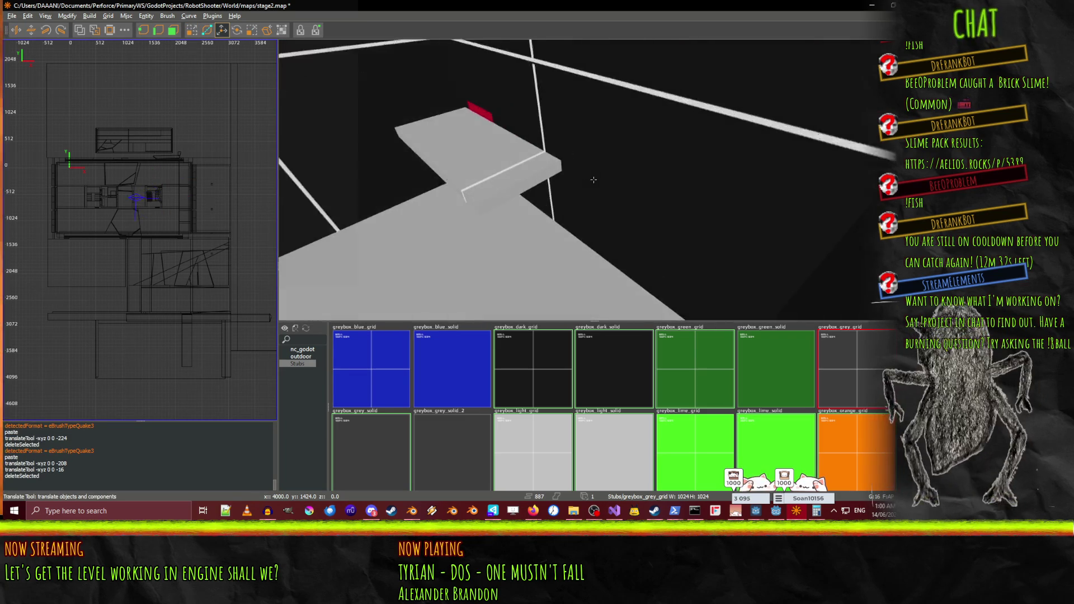
{"action": "key", "text": "w"}
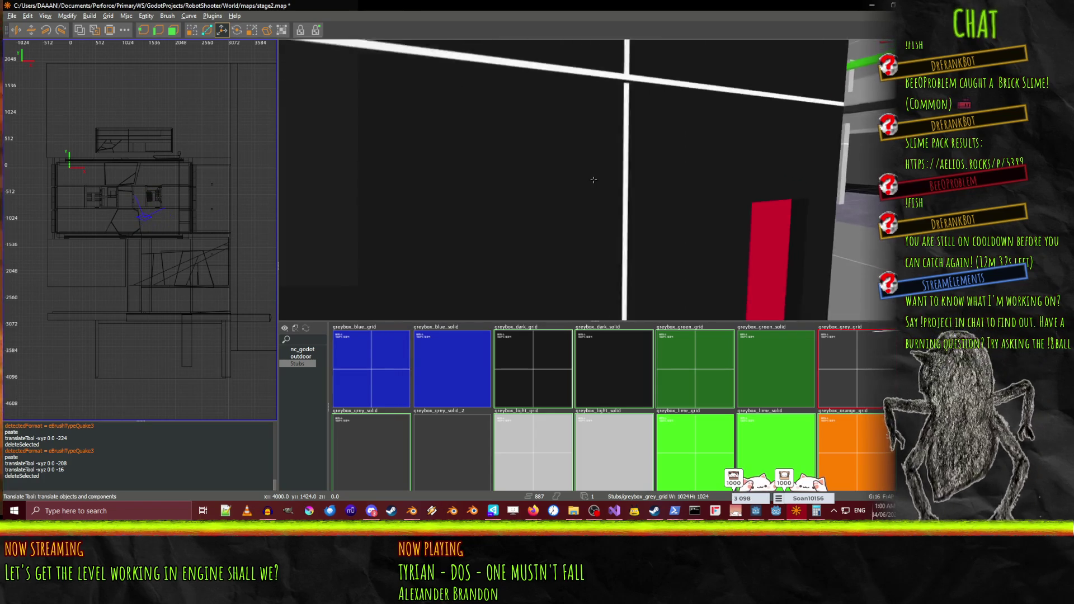
{"action": "key", "text": "s"}
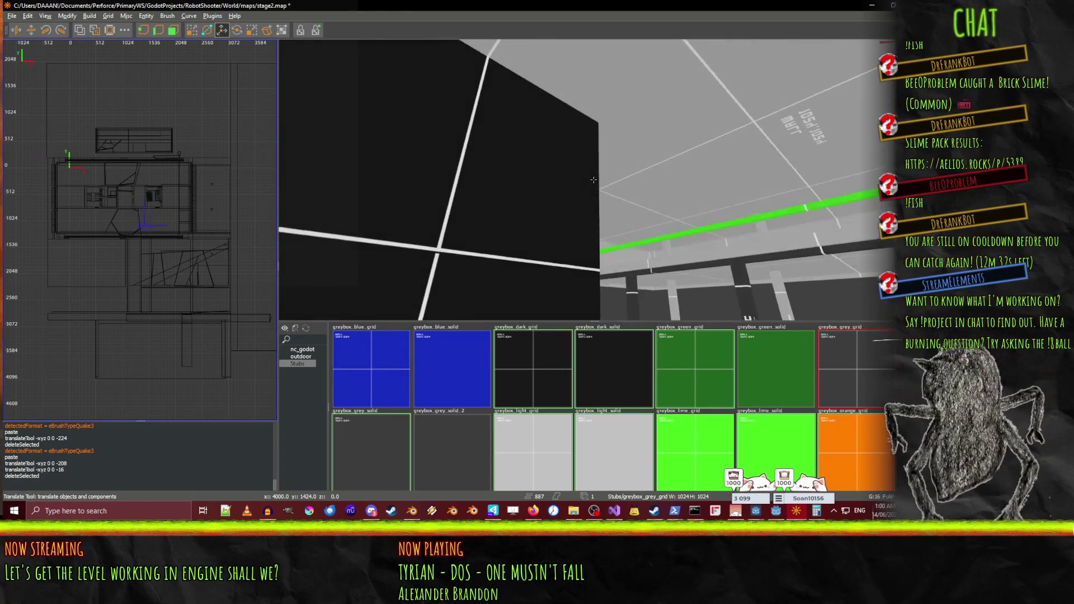
{"action": "key", "text": "w"}
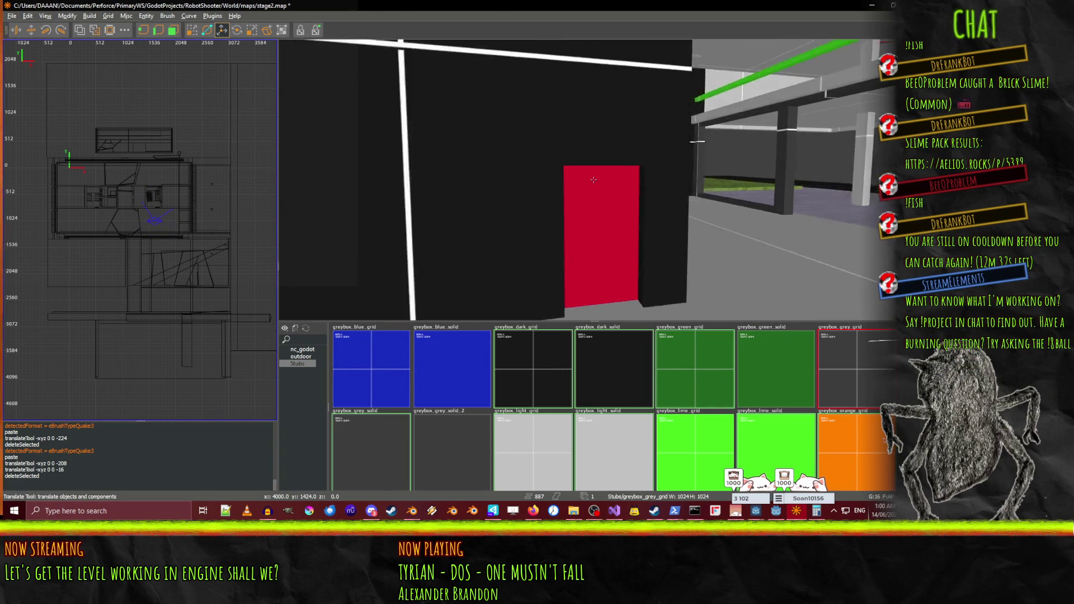
{"action": "key", "text": "s"}
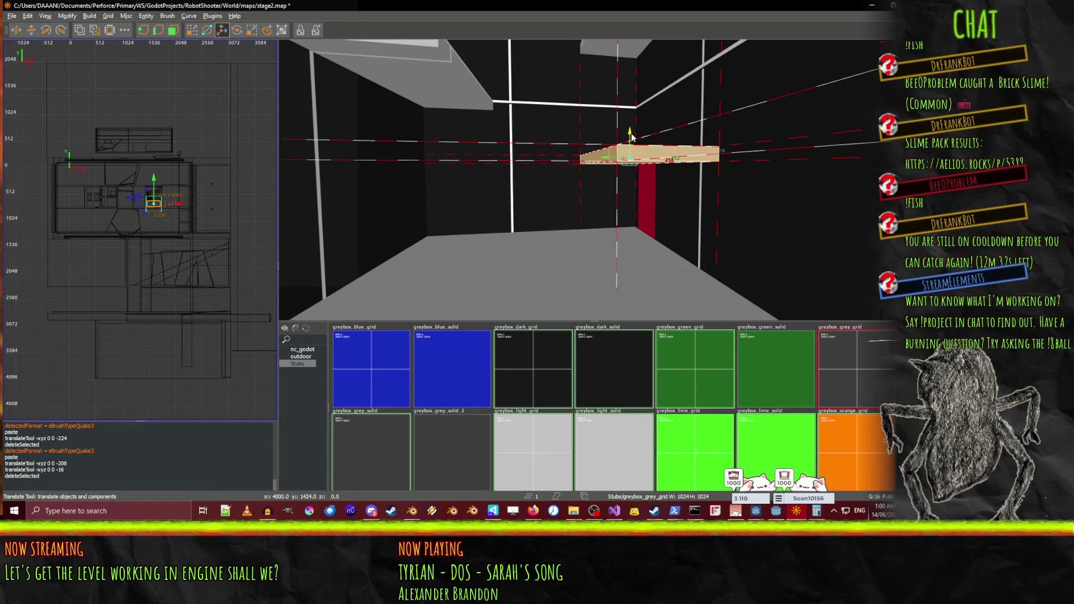
{"action": "key", "text": "ctrl+u"}
{"action": "scroll", "coordinate": [594, 180], "scroll_direction": "down", "scroll_amount": 10}
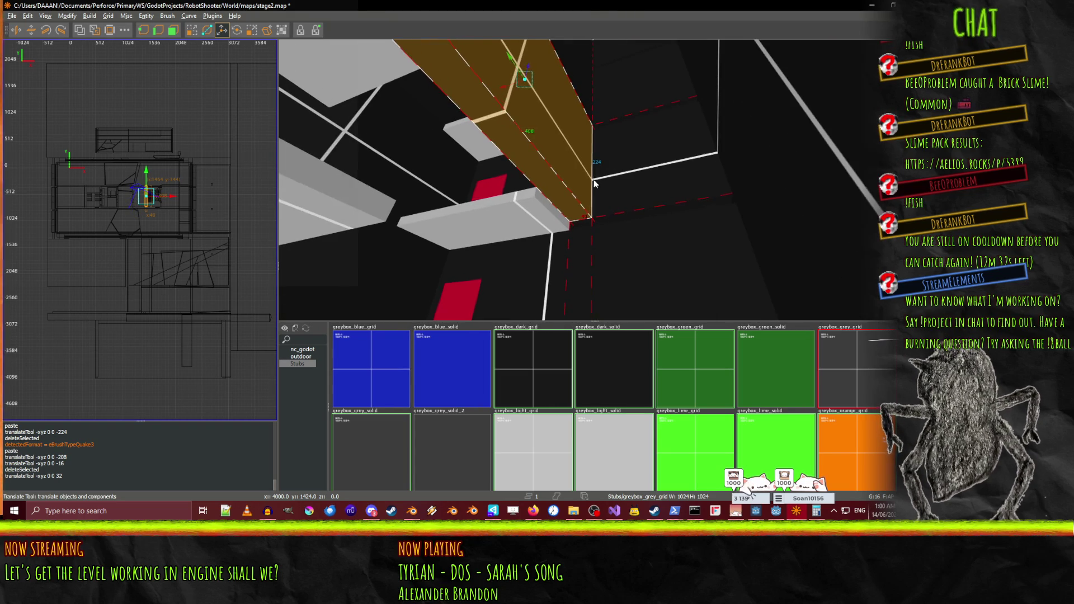
Paste a copy of the brush, move it down 224 units, and undo an accidental change
{"action": "key", "text": "ctrl+v"}
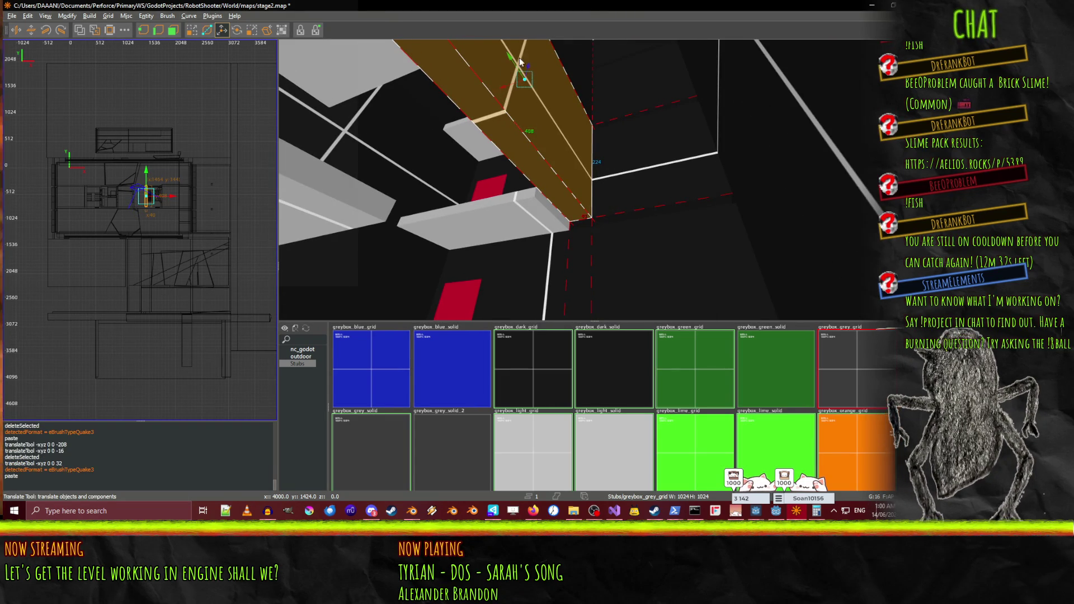
{"action": "scroll", "coordinate": [528, 69], "scroll_direction": "up", "scroll_amount": 5}
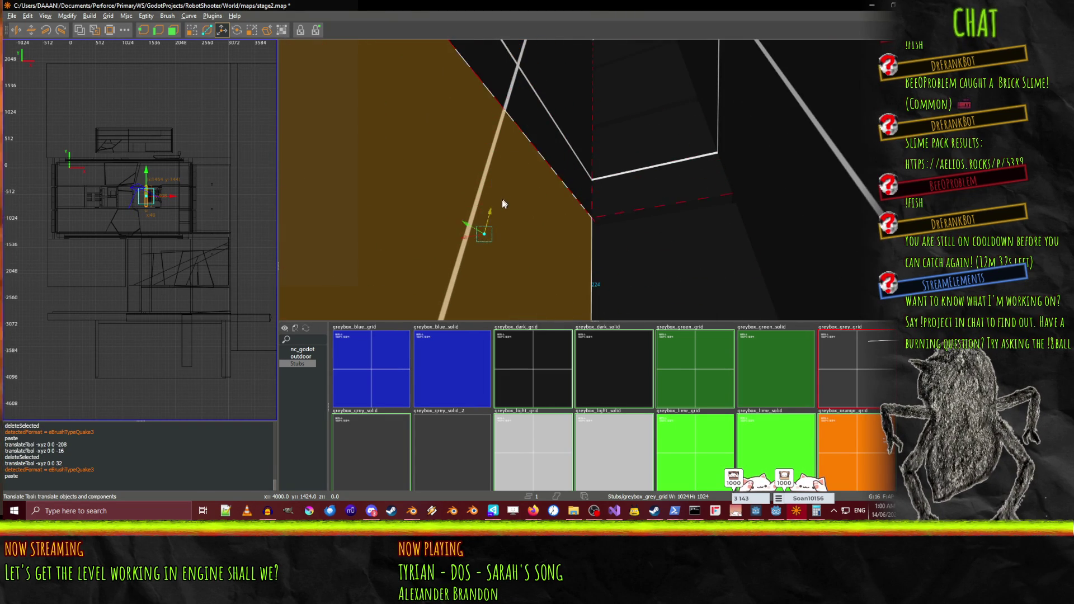
{"action": "left_click_drag", "start_coordinate": [502, 202], "coordinate": [589, 140]}
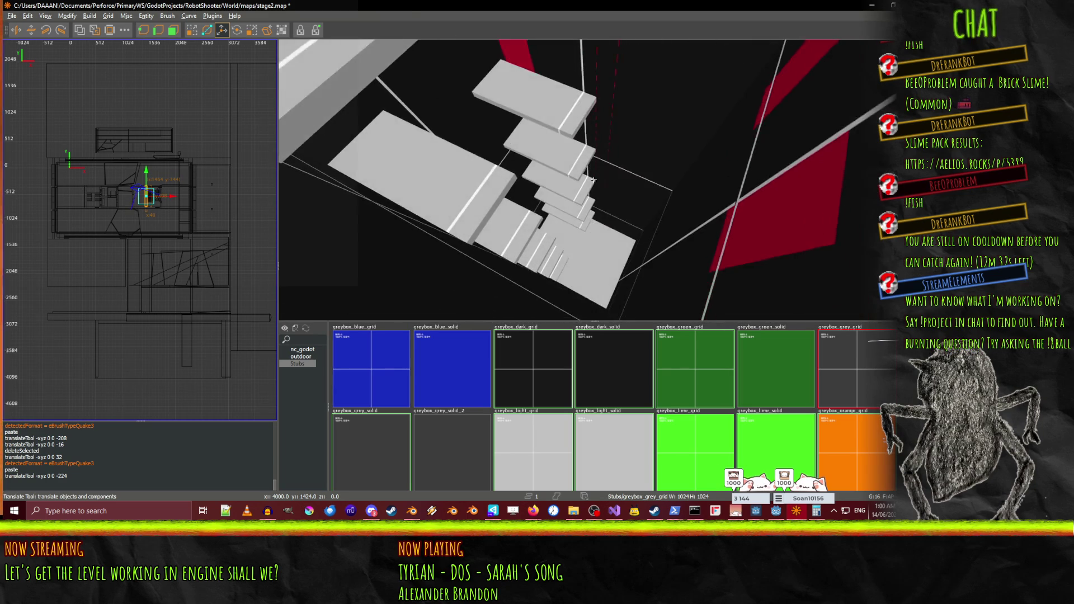
{"action": "key", "text": "Up"}
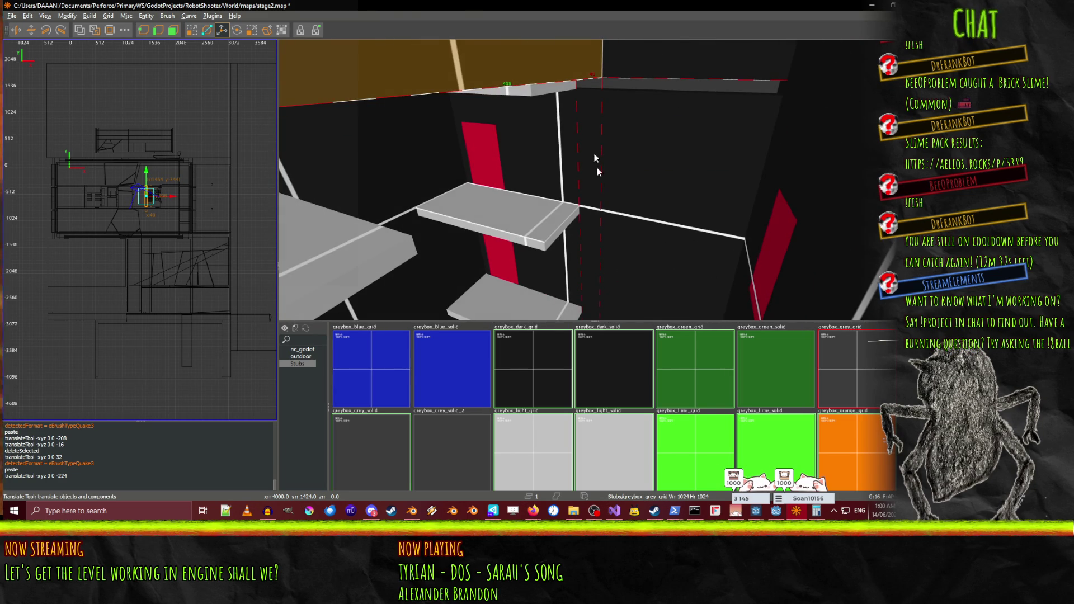
{"action": "right_click", "coordinate": [596, 144]}
{"action": "right_click", "coordinate": [595, 179]}
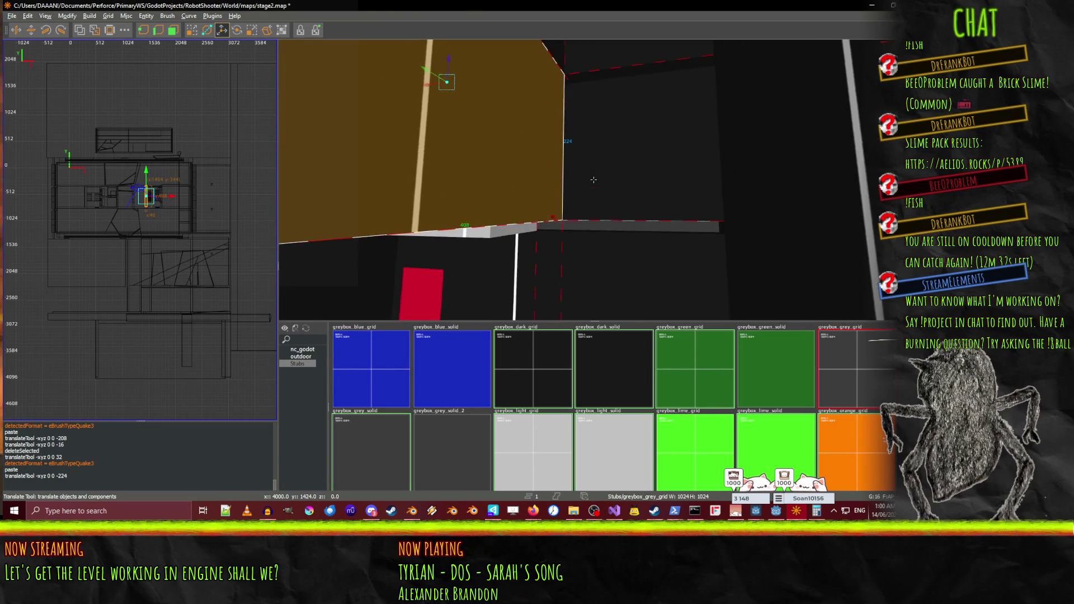
{"action": "key", "text": "q"}
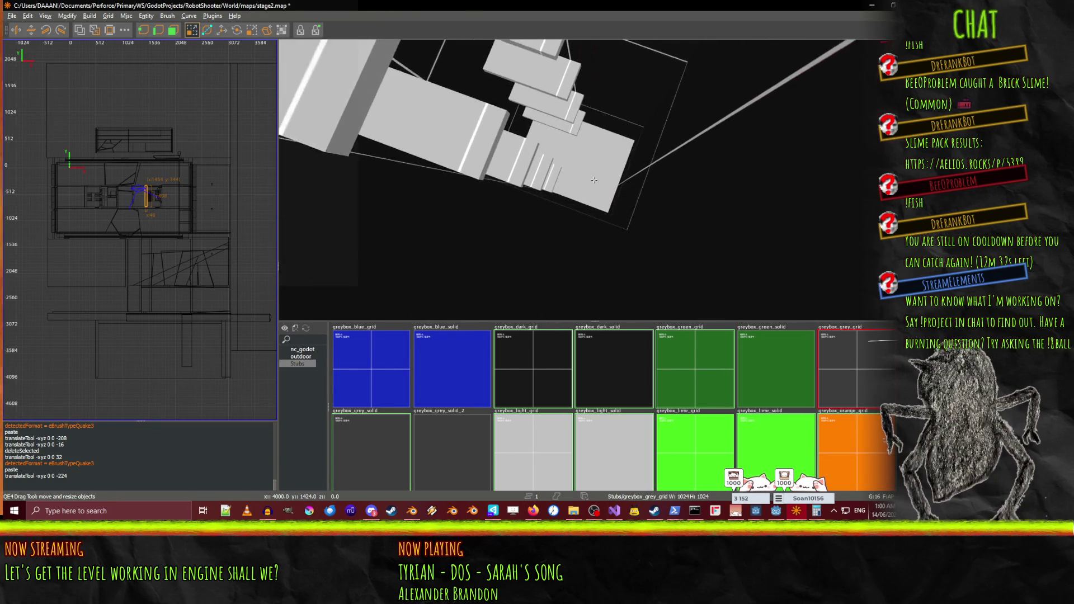
{"action": "right_click", "coordinate": [593, 180]}
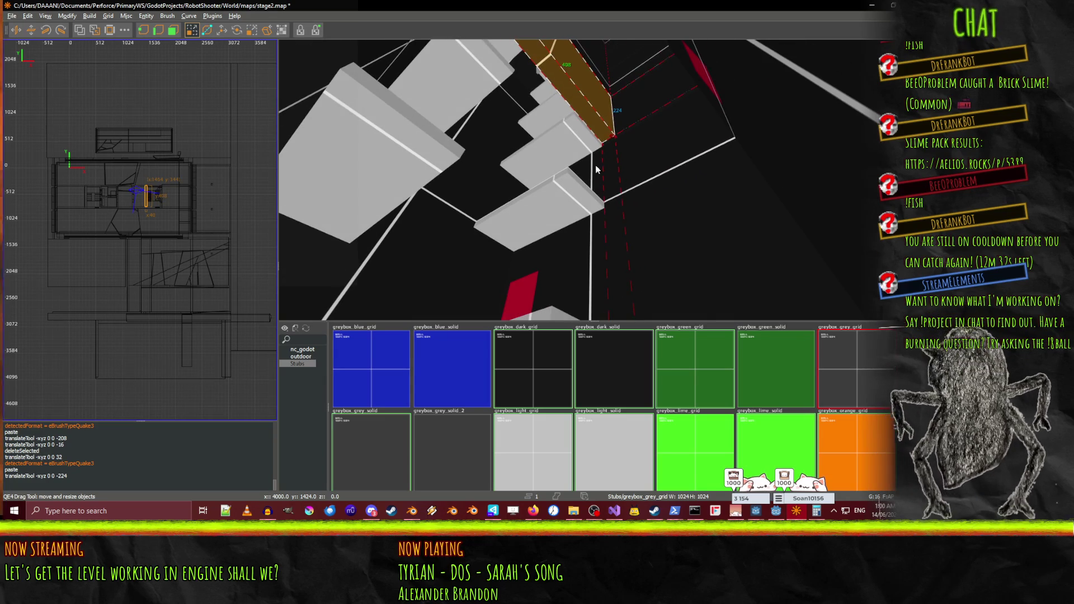
{"action": "key", "text": "ctrl+z"}
Try stretching the orange brush, undo it, then resize the selected brush
{"action": "left_click_drag", "start_coordinate": [557, 110], "coordinate": [551, 126]}
{"action": "key", "text": "ctrl+z"}
{"action": "right_click", "coordinate": [551, 126]}
{"action": "key", "text": "w"}
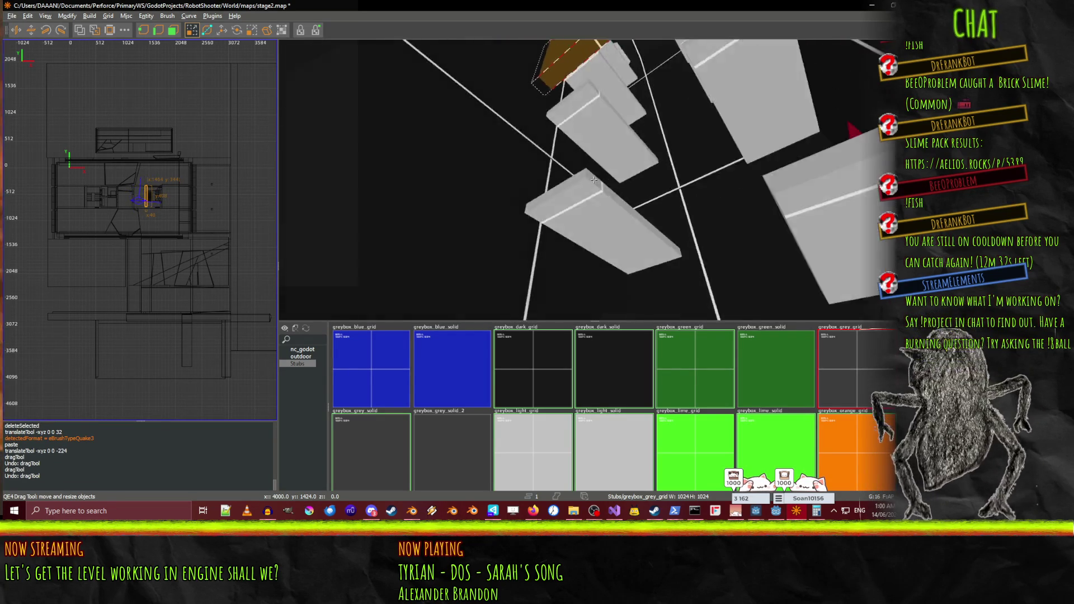
{"action": "left_click_drag", "start_coordinate": [571, 117], "coordinate": [563, 151]}
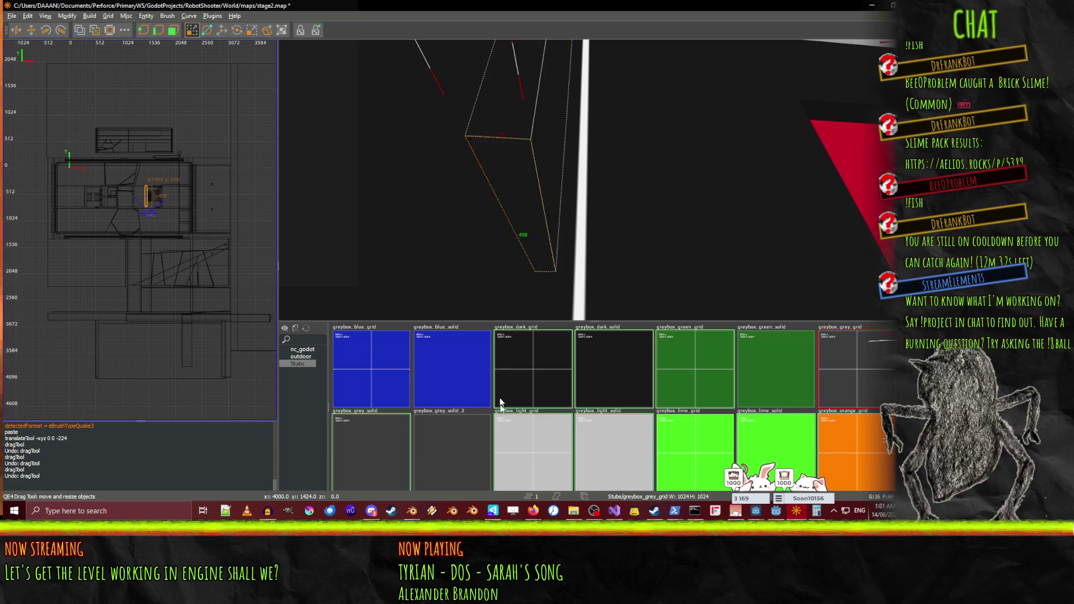
{"action": "key", "text": "w"}
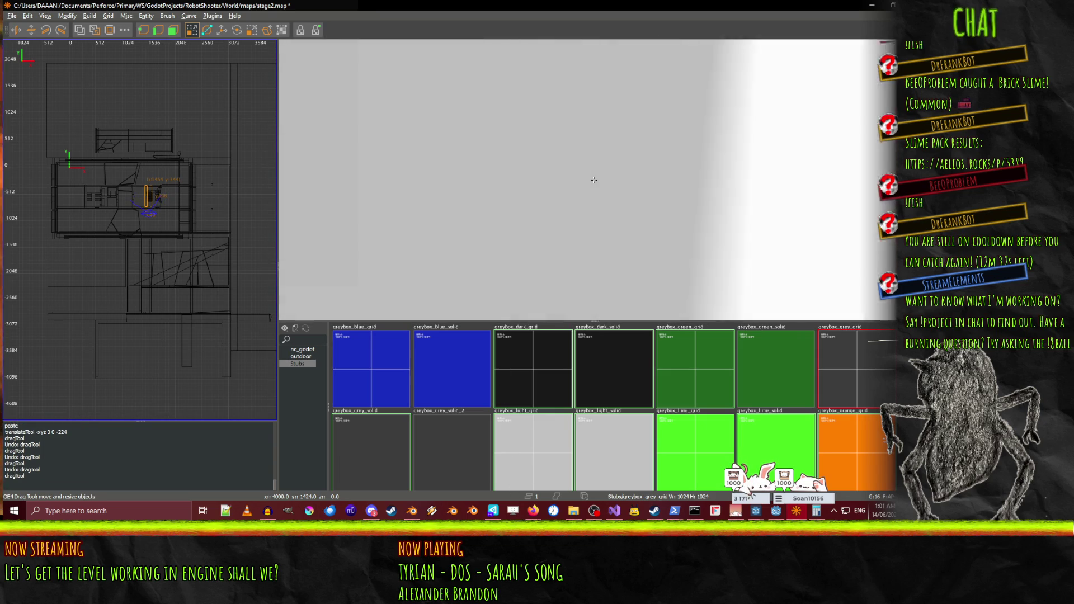
{"action": "key", "text": "w"}
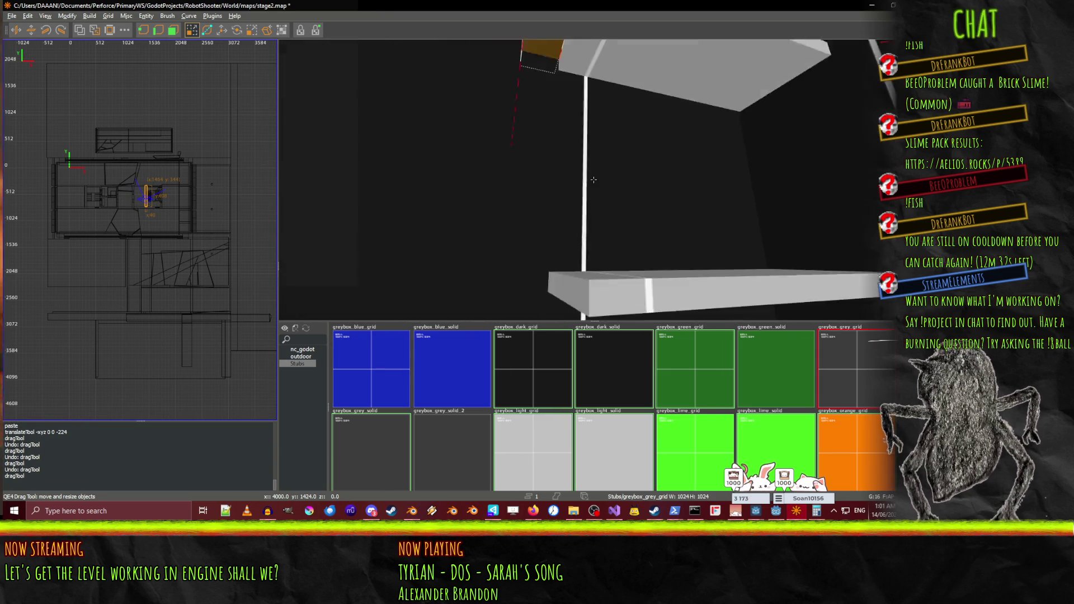
{"action": "key", "text": "w"}
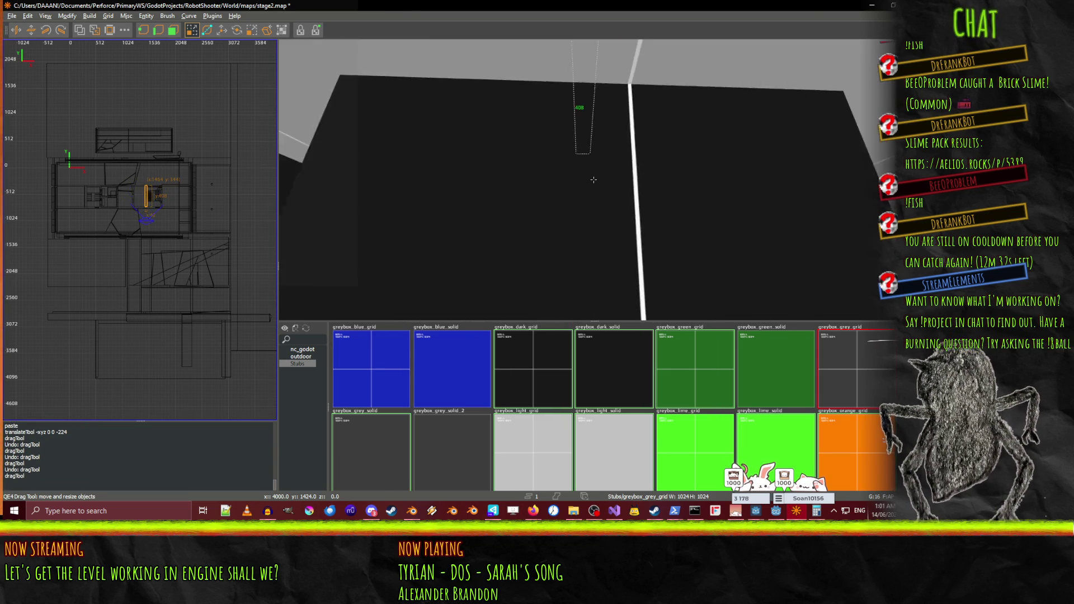
{"action": "key", "text": "w"}
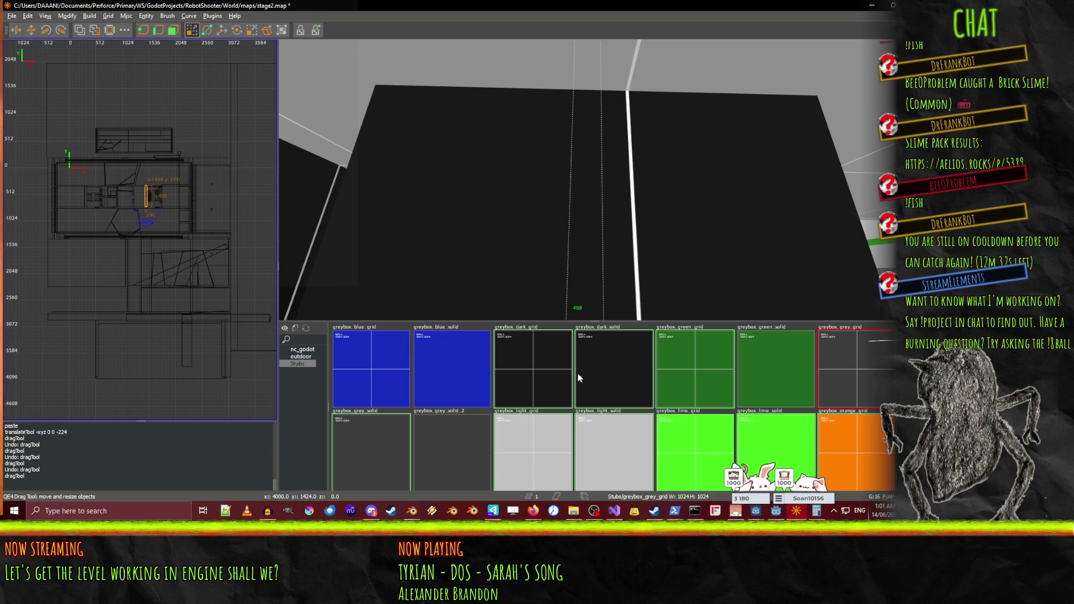
Undo the brown brush resize and drag it to a new size
{"action": "right_click", "coordinate": [593, 180]}
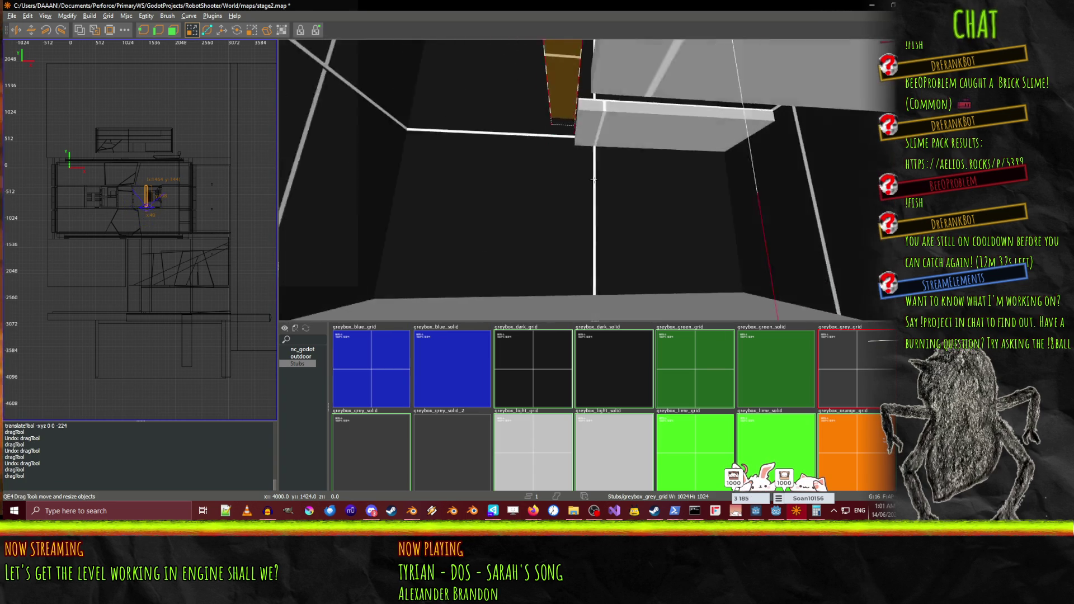
{"action": "right_click", "coordinate": [572, 178]}
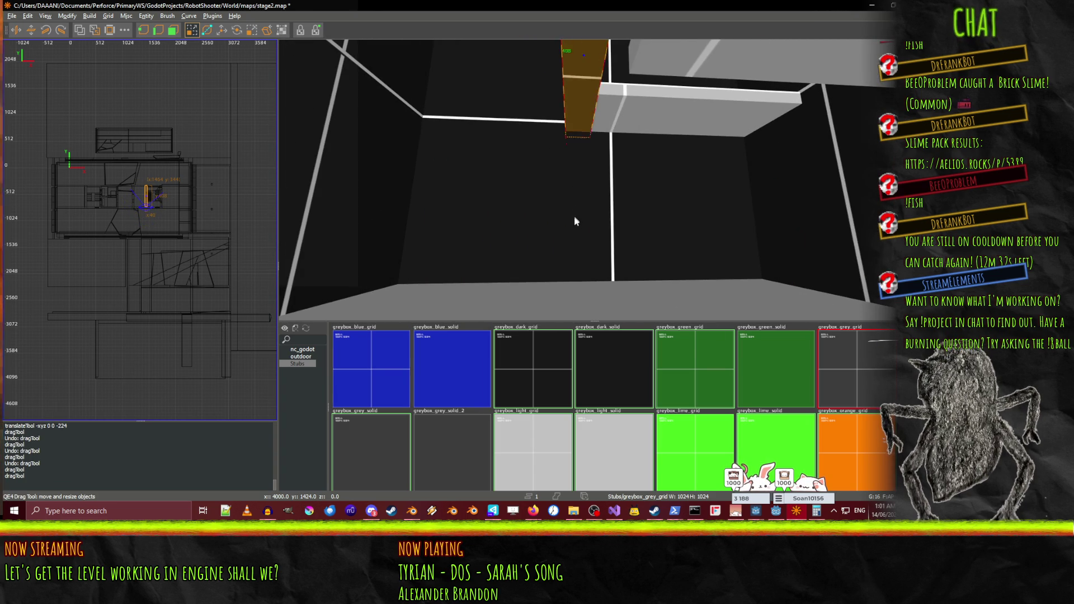
{"action": "key", "text": "w"}
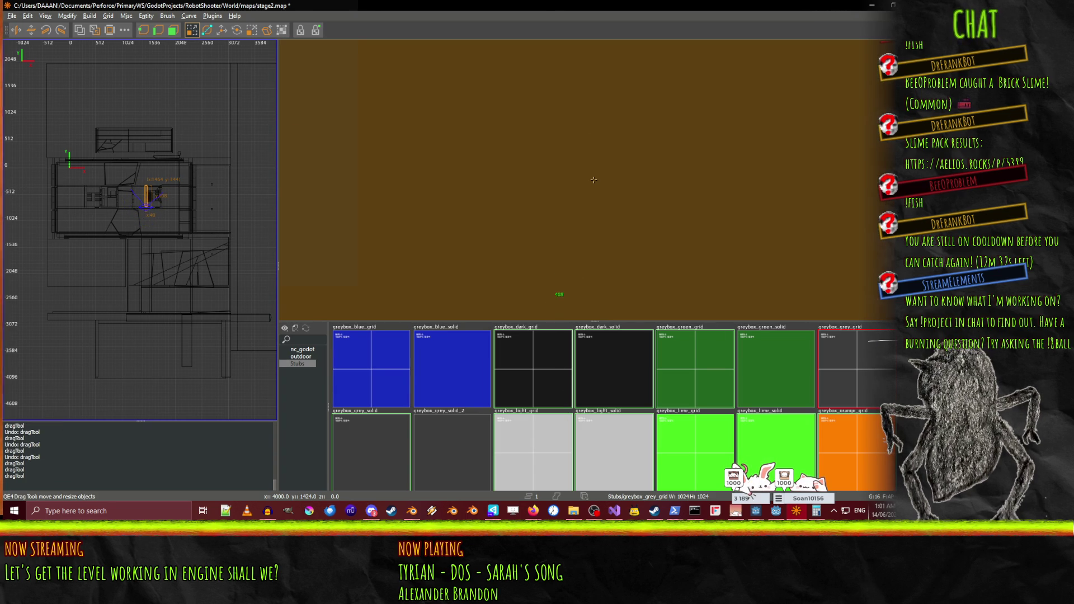
{"action": "key", "text": "s"}
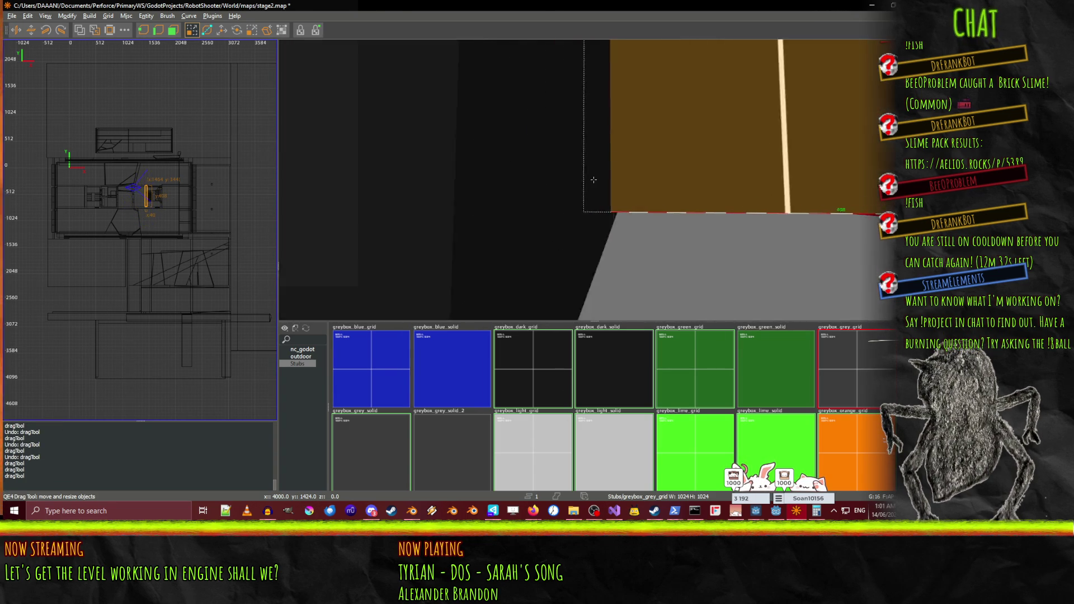
{"action": "key", "text": "s"}
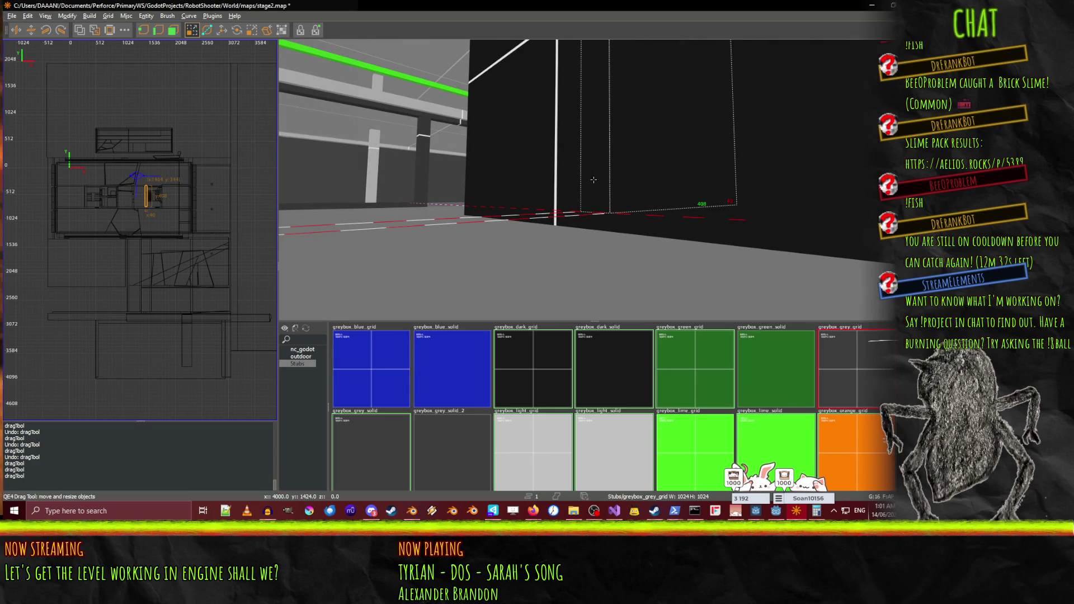
{"action": "key", "text": "w"}
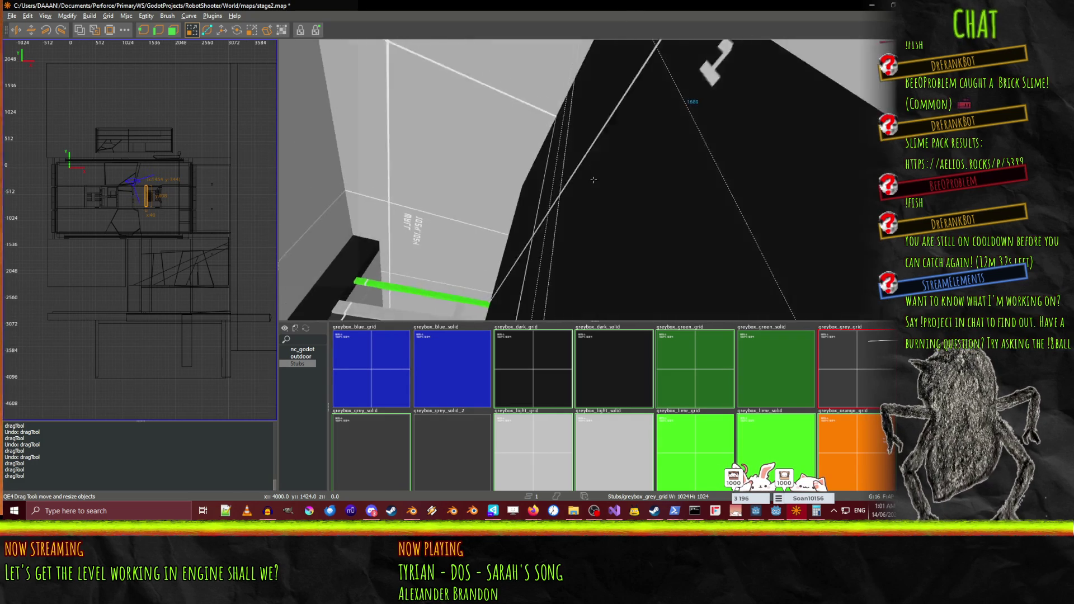
{"action": "right_click", "coordinate": [592, 182]}
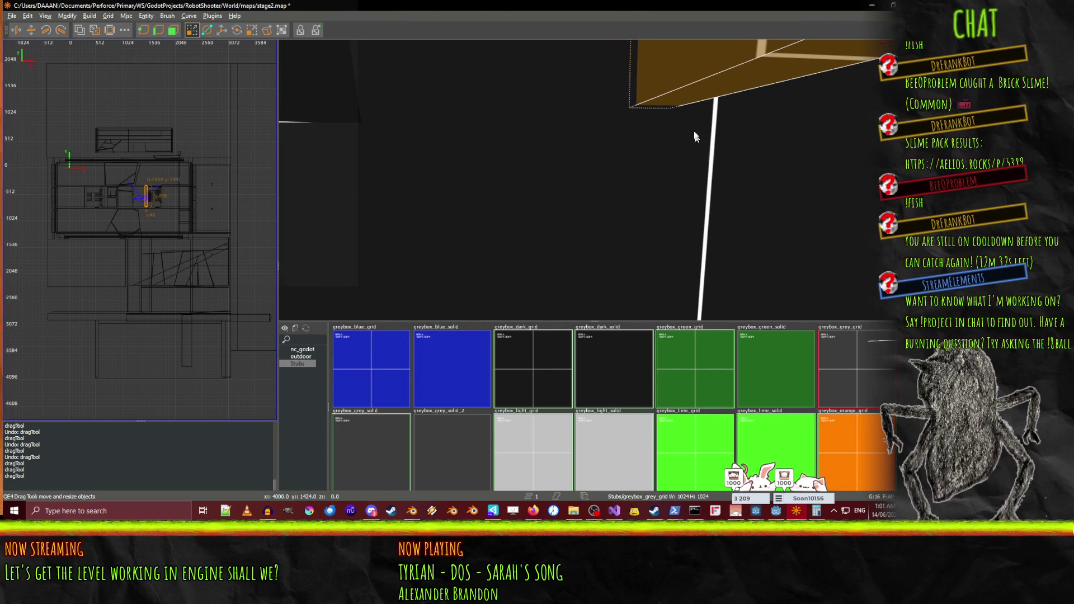
{"action": "key", "text": "ctrl+z"}
{"action": "left_click_drag", "start_coordinate": [686, 129], "coordinate": [684, 146]}
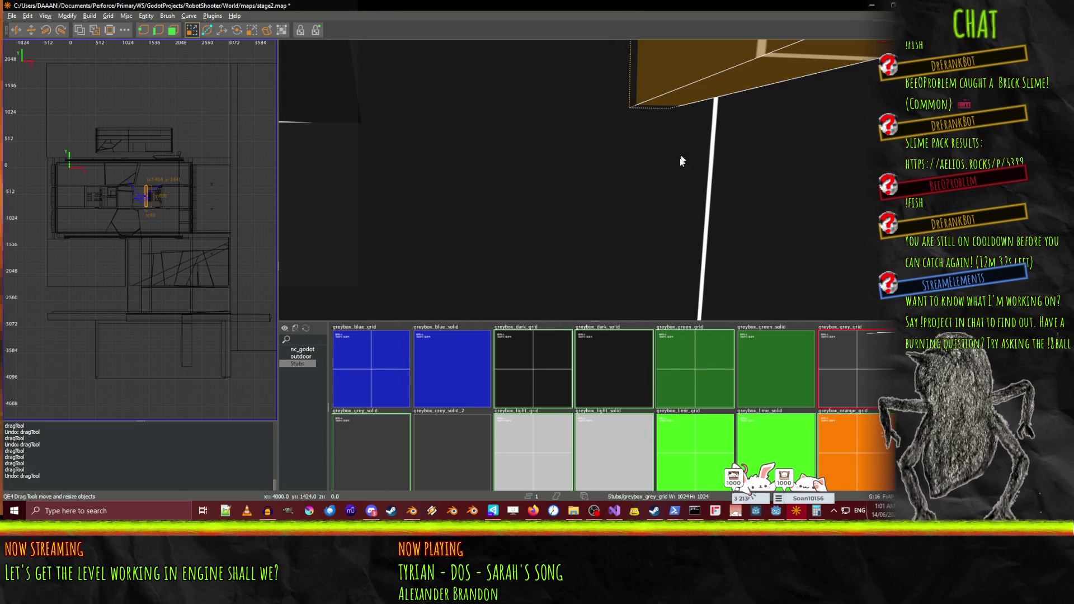
Switch the 2D view to a side elevation and inspect the grey stairs
{"action": "right_click", "coordinate": [674, 177]}
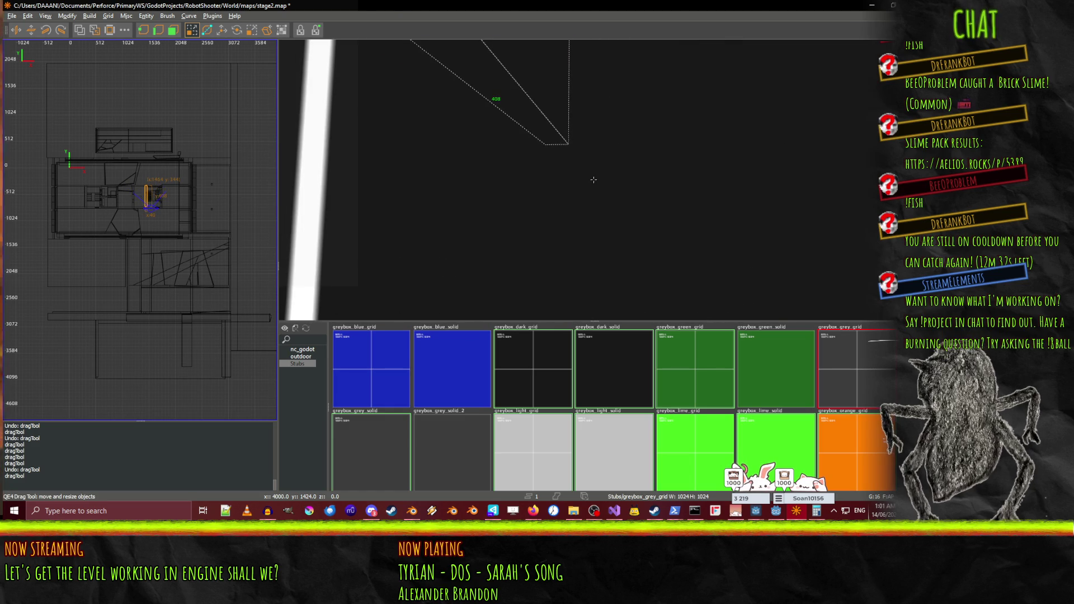
{"action": "right_click", "coordinate": [530, 184]}
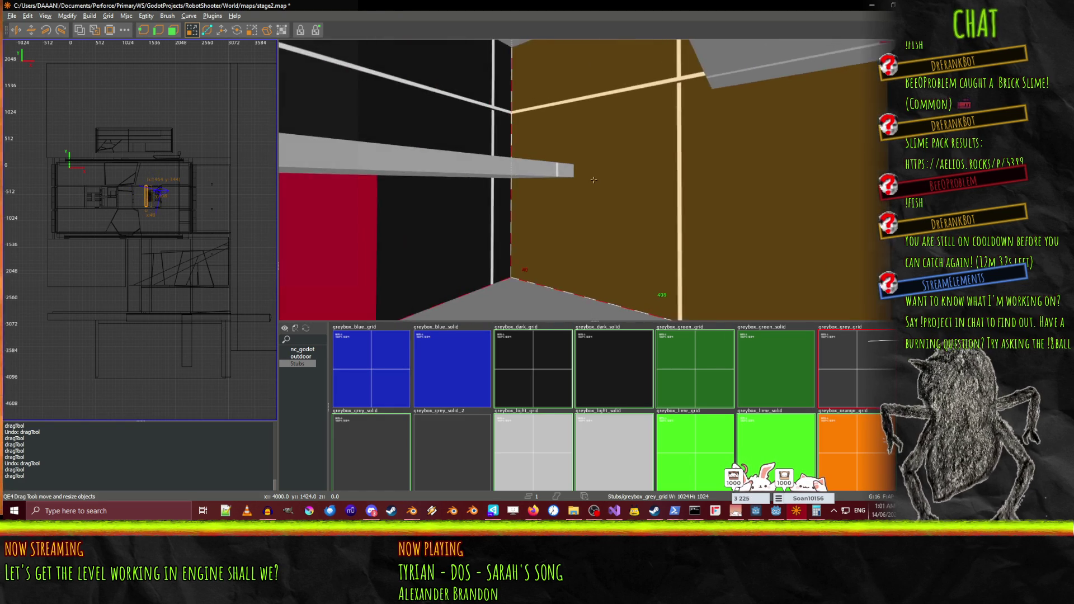
{"action": "right_click", "coordinate": [675, 197]}
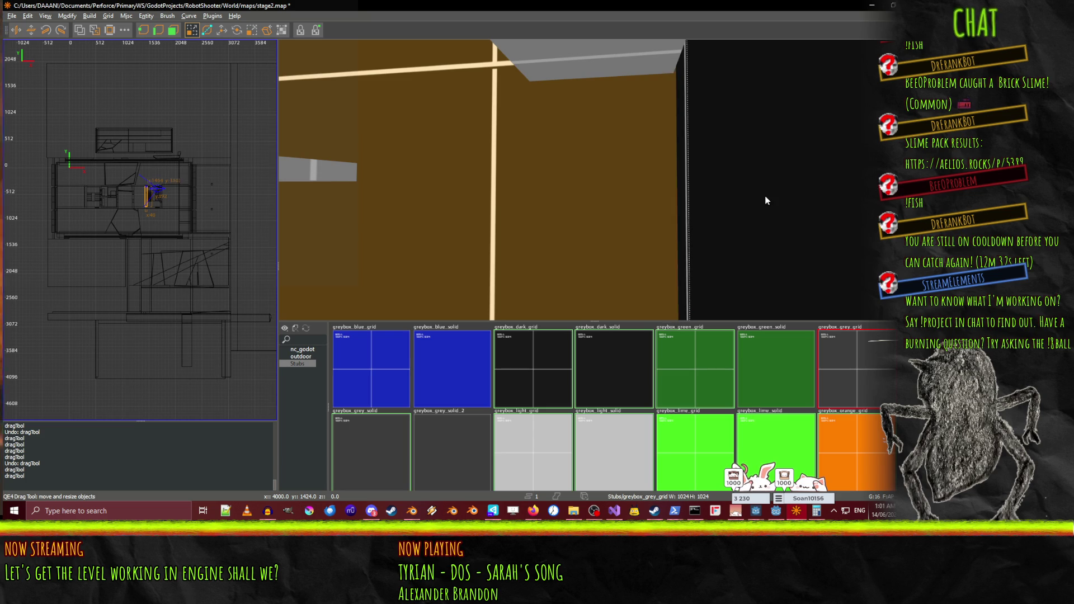
{"action": "right_click", "coordinate": [767, 201]}
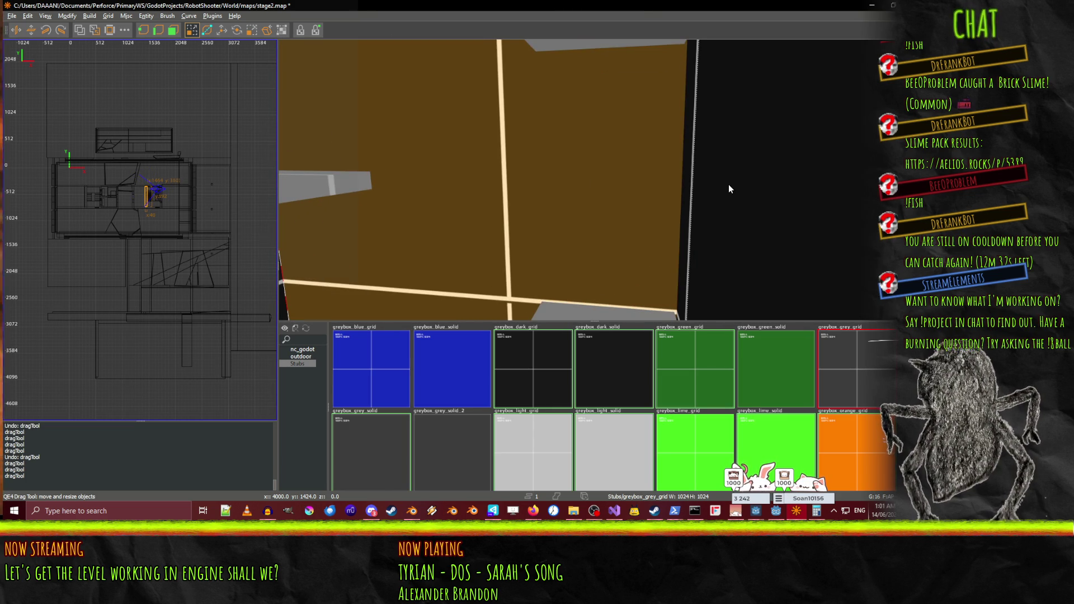
{"action": "key", "text": "ctrl+Tab"}
{"action": "key", "text": "ctrl+Tab"}
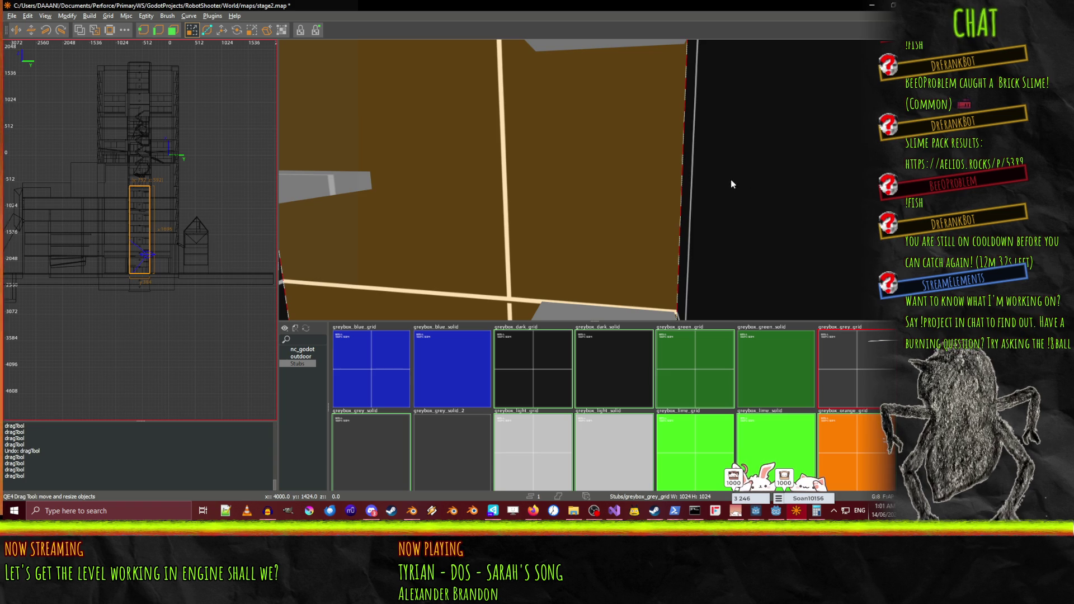
{"action": "right_click", "coordinate": [731, 184]}
{"action": "key", "text": "w"}
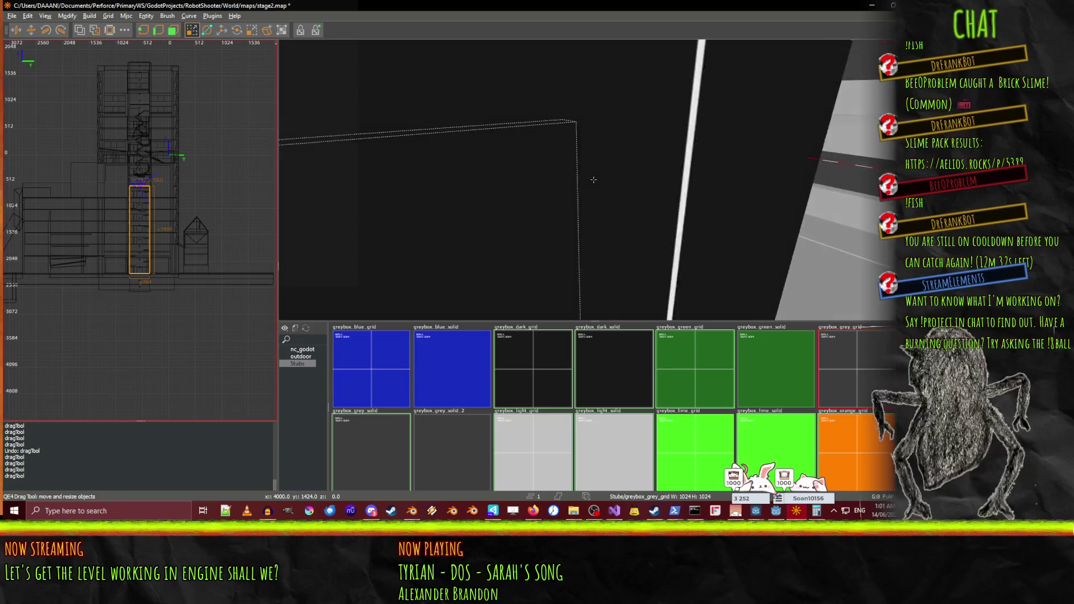
Apply the nc_godot skip texture to the brown face and return to the Stubs textures
{"action": "left_click", "coordinate": [303, 350]}
{"action": "left_click", "coordinate": [344, 342]}
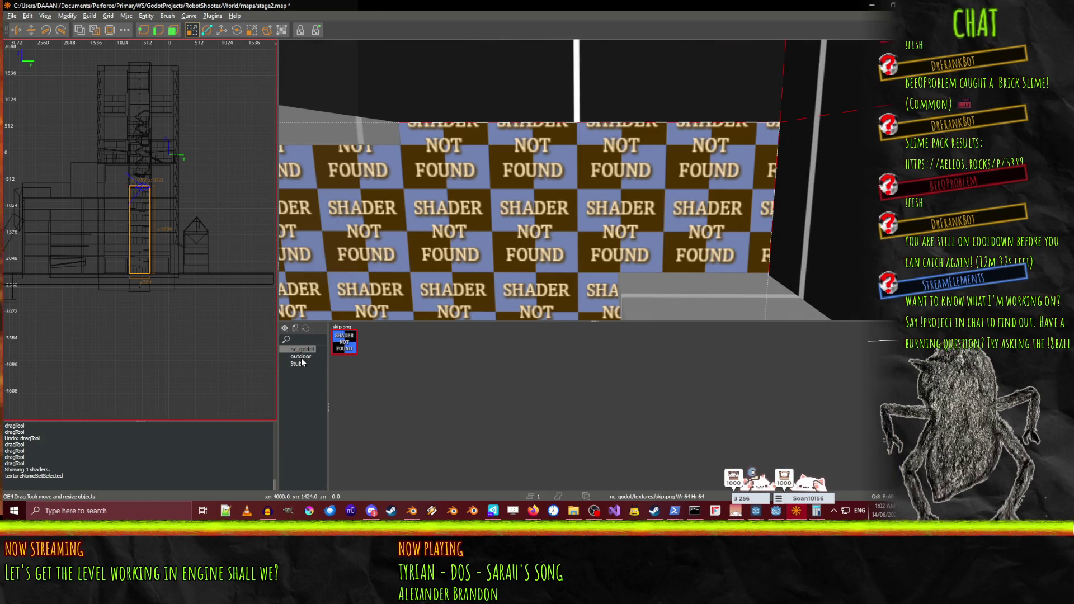
{"action": "left_click", "coordinate": [300, 363]}
{"action": "key", "text": "Escape"}
Give the checker-textured wall brush the greybox_dark_grid texture
{"action": "left_click", "coordinate": [525, 253], "text": "shift"}
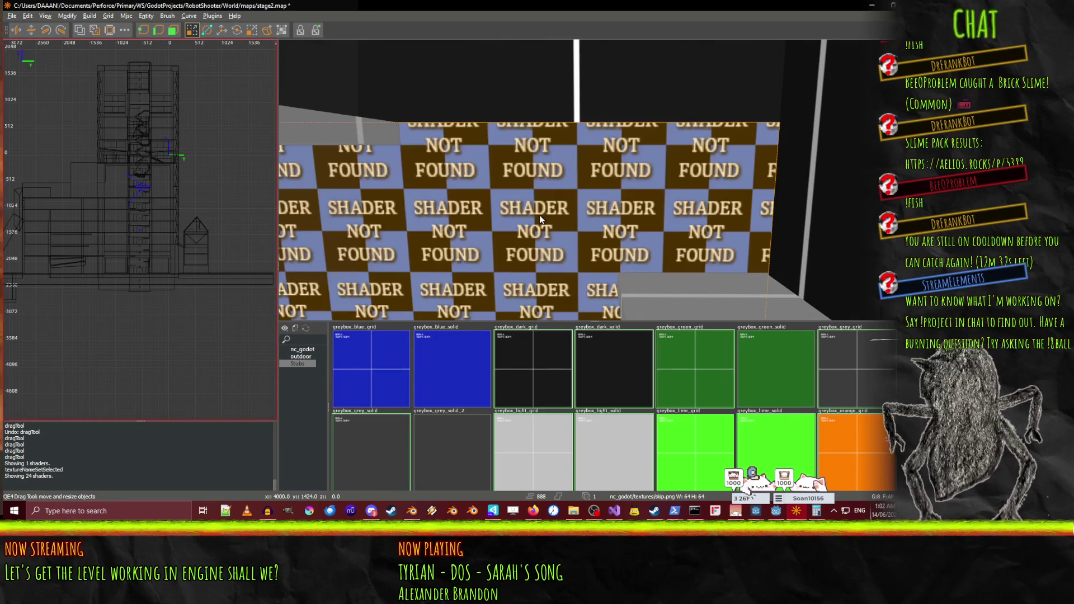
{"action": "left_click", "coordinate": [529, 385]}
{"action": "right_click", "coordinate": [593, 179]}
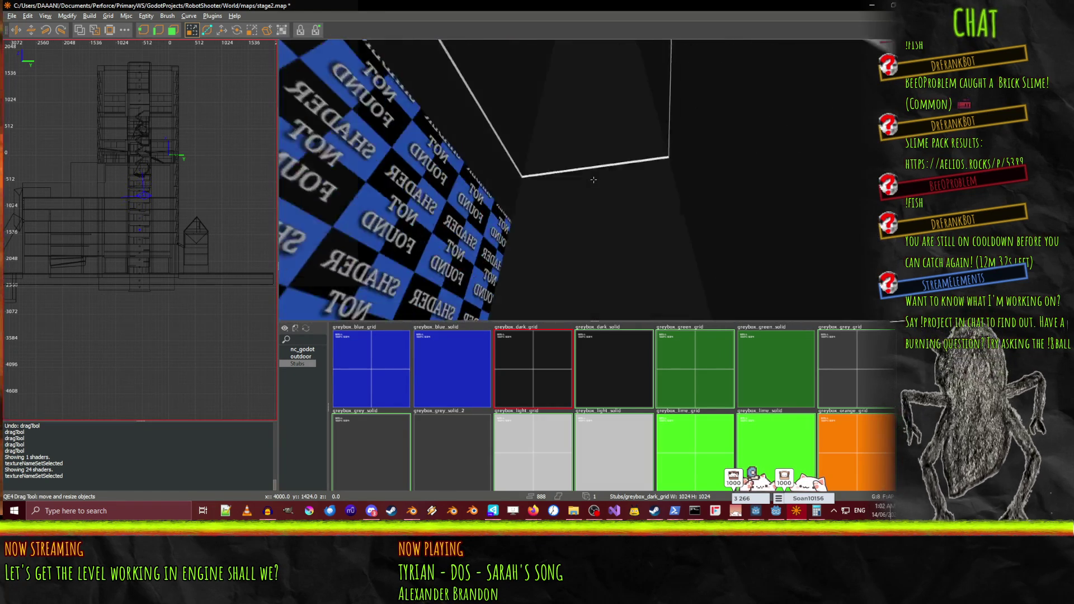
{"action": "right_click", "coordinate": [594, 180]}
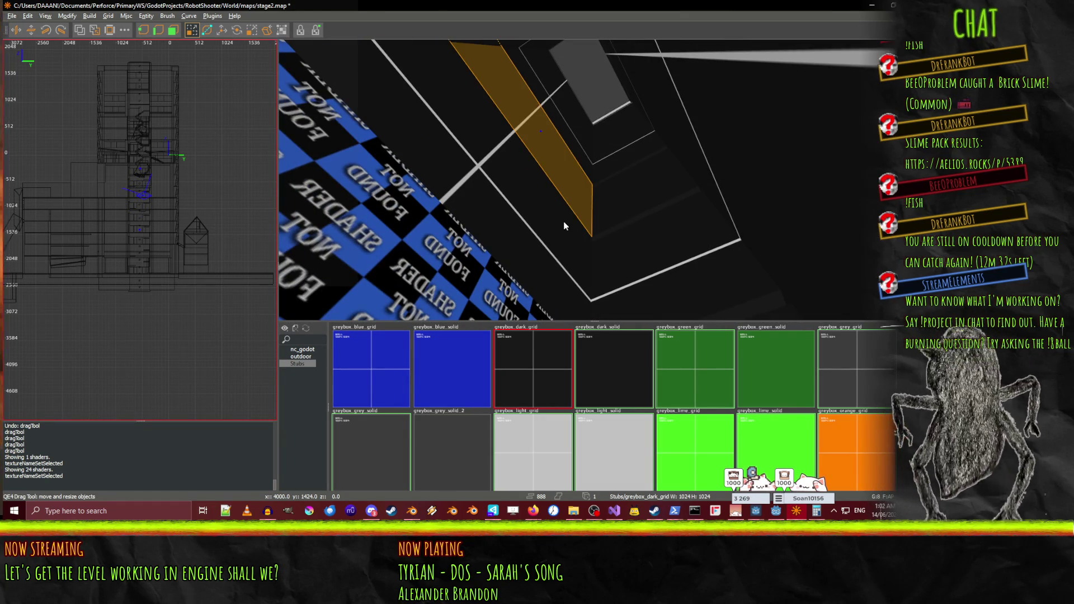
Paste a copy of the red panel and move it down 240 units
{"action": "right_click", "coordinate": [564, 225]}
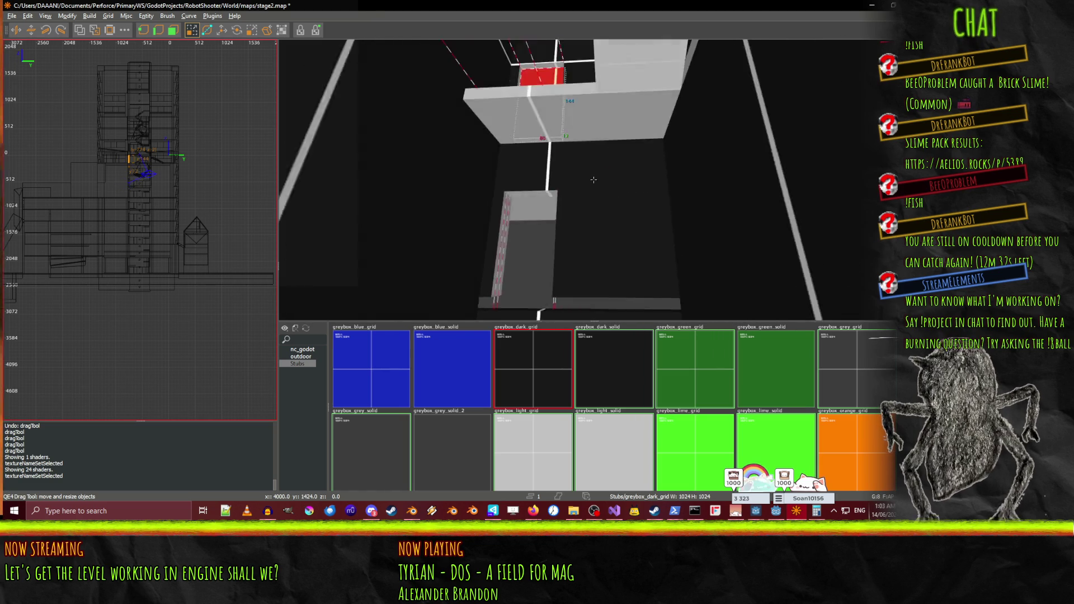
{"action": "right_click", "coordinate": [594, 182]}
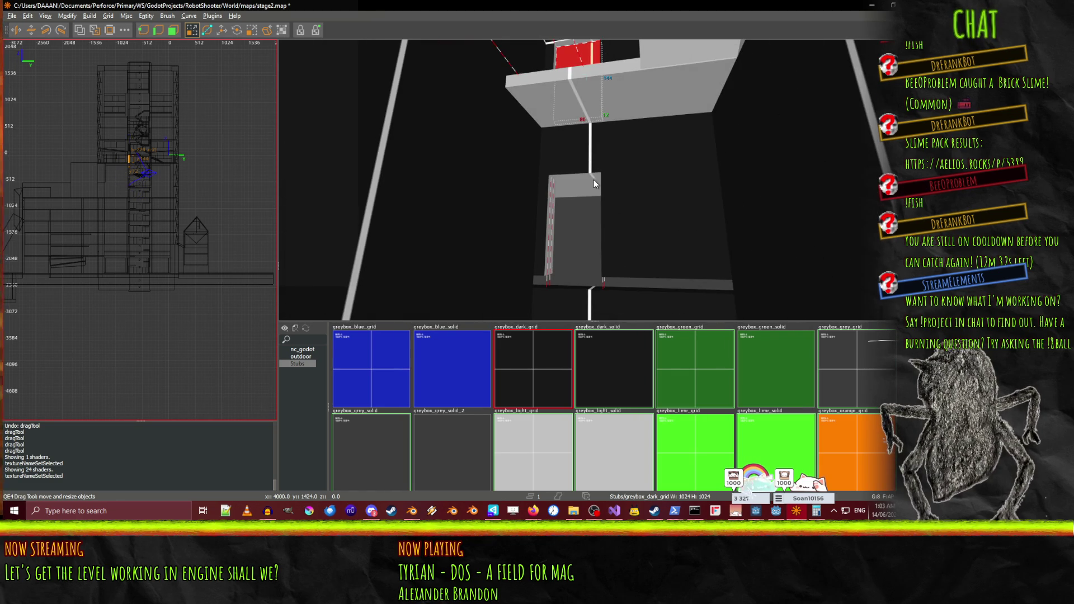
{"action": "key", "text": "ctrl+v"}
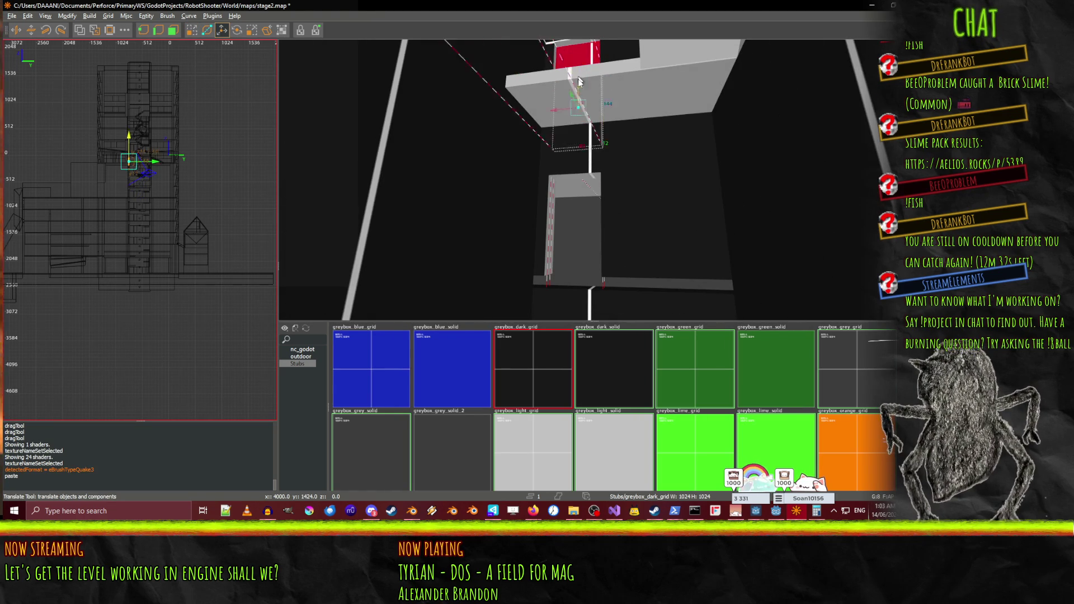
{"action": "left_click_drag", "start_coordinate": [566, 186], "coordinate": [566, 186]}
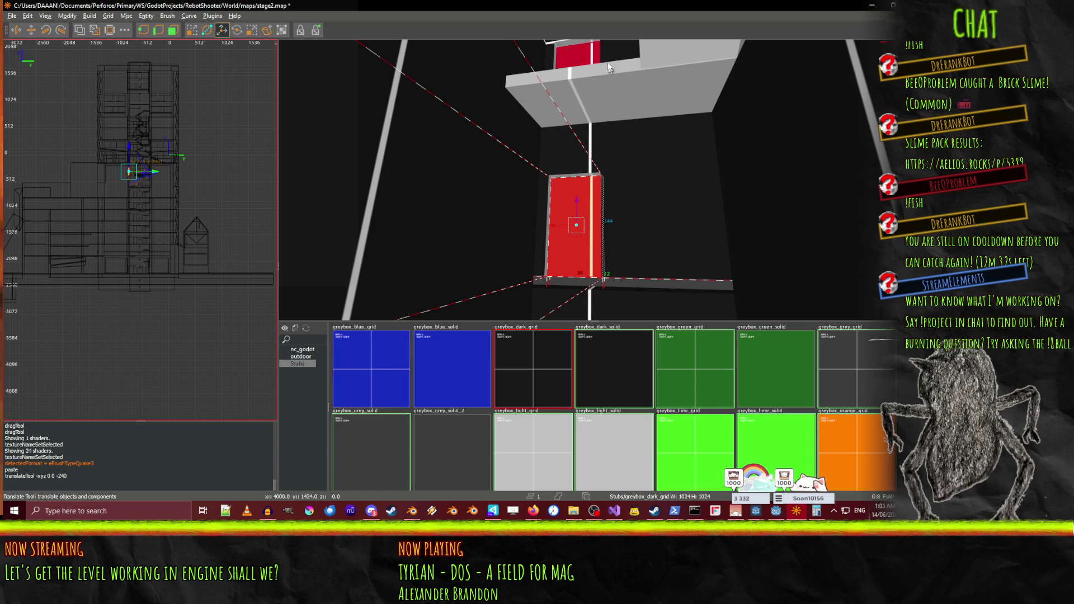
Paste copies of both red panels and move them down, undoing a stray texture paint
{"action": "left_click", "coordinate": [573, 45], "text": "ctrl"}
{"action": "key", "text": "ctrl+v"}
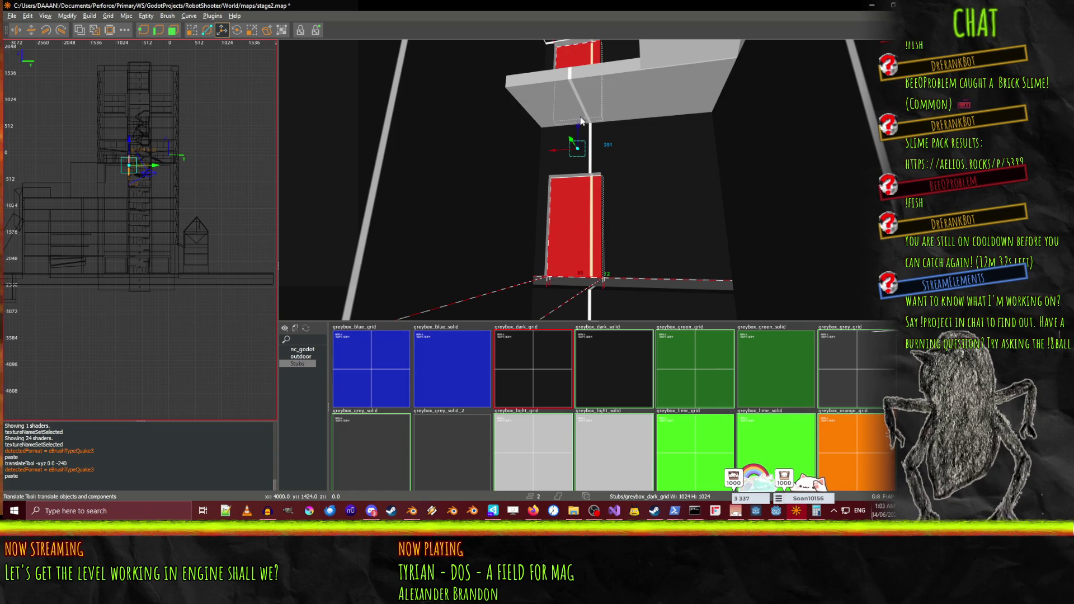
{"action": "middle_click", "coordinate": [664, 243], "text": "ctrl"}
{"action": "right_click", "coordinate": [664, 242]}
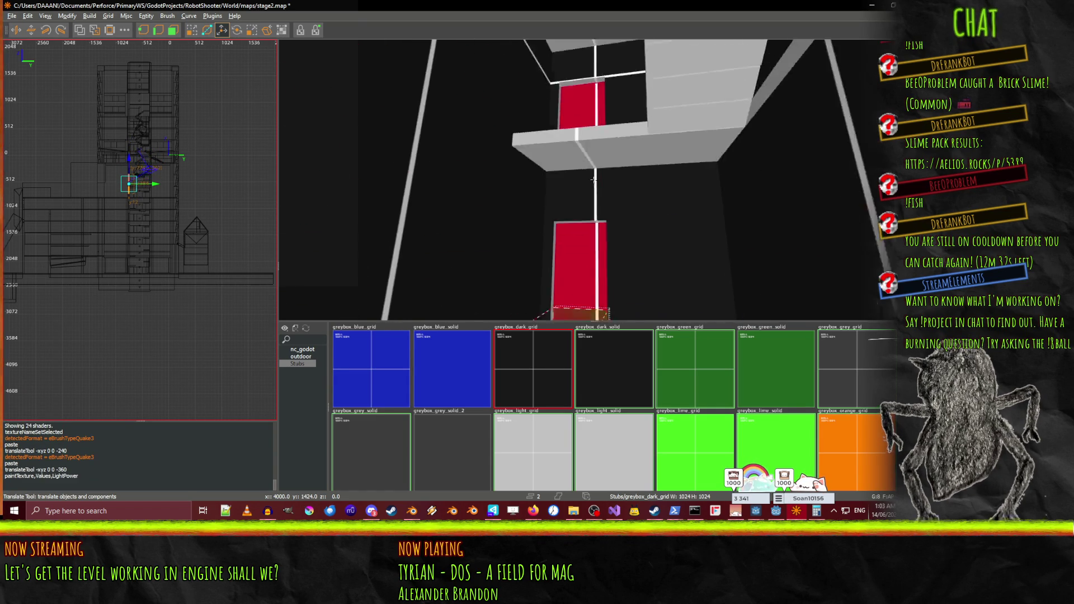
{"action": "key", "text": "Right"}
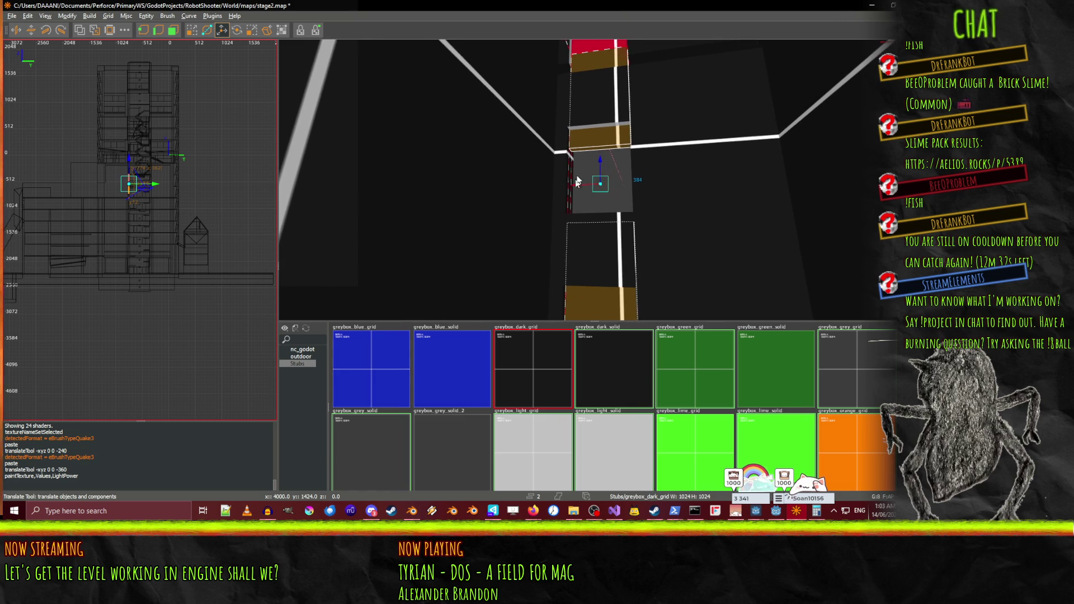
{"action": "left_click_drag", "start_coordinate": [600, 155], "coordinate": [604, 218]}
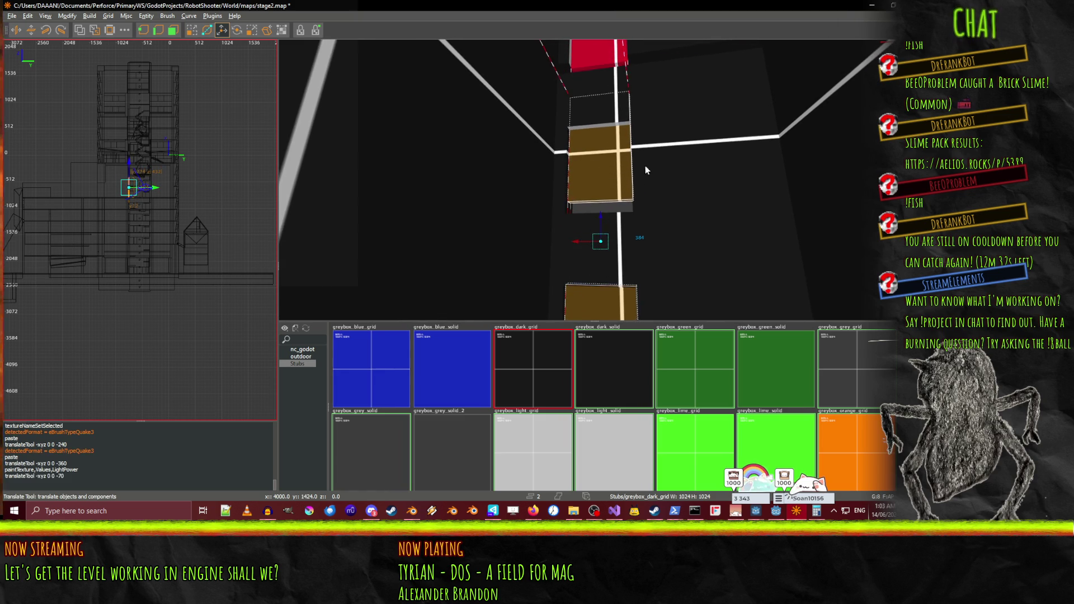
{"action": "key", "text": "ctrl+z"}
{"action": "key", "text": "Up"}
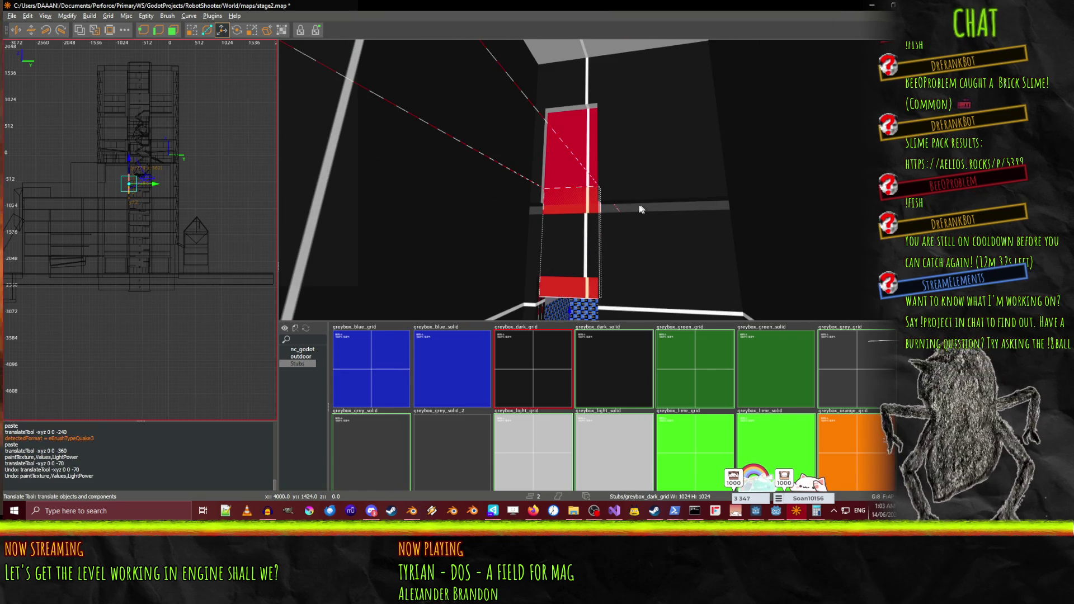
Lower the selected brush further down the red column
{"action": "key", "text": "Page_Down"}
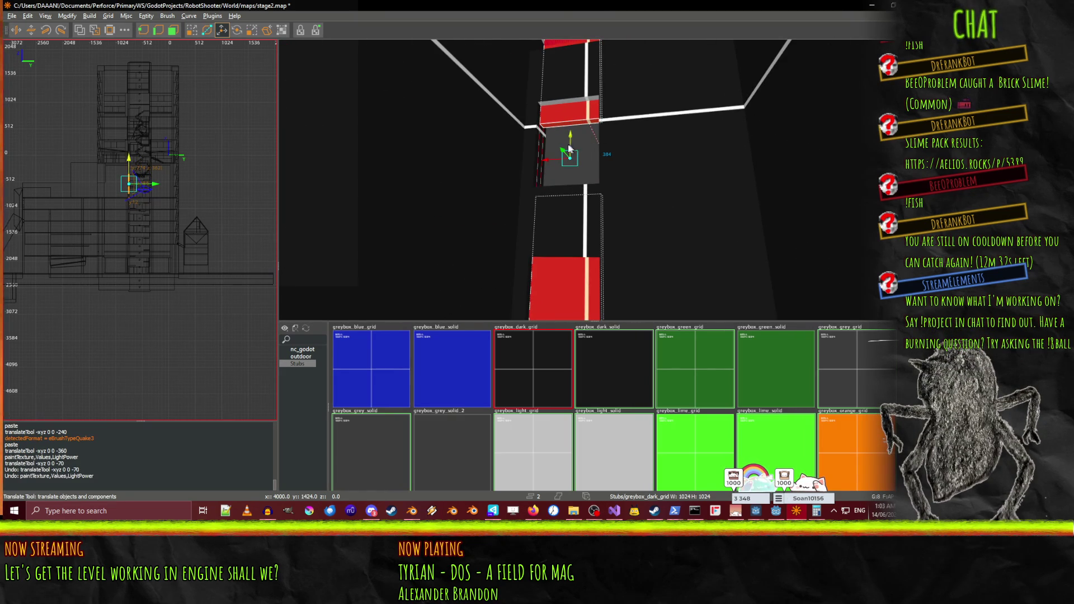
{"action": "mouse_move", "coordinate": [572, 141]}
{"action": "left_mouse_down"}
{"action": "mouse_move", "coordinate": [565, 251]}
{"action": "mouse_move", "coordinate": [569, 240]}
{"action": "left_mouse_up"}
{"action": "right_click", "coordinate": [569, 241]}
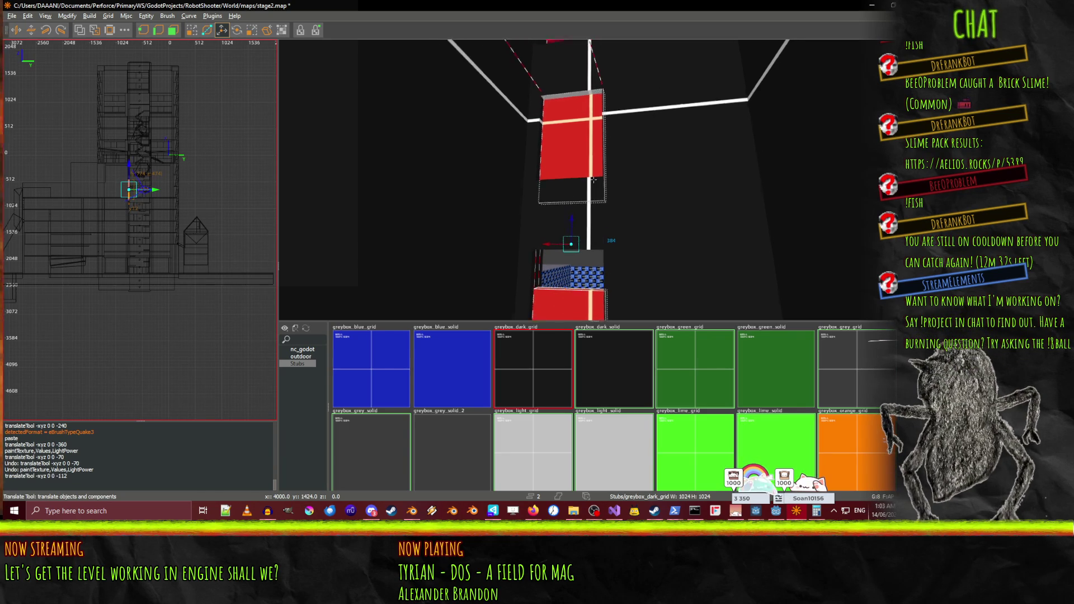
{"action": "left_click_drag", "start_coordinate": [593, 180], "coordinate": [565, 147]}
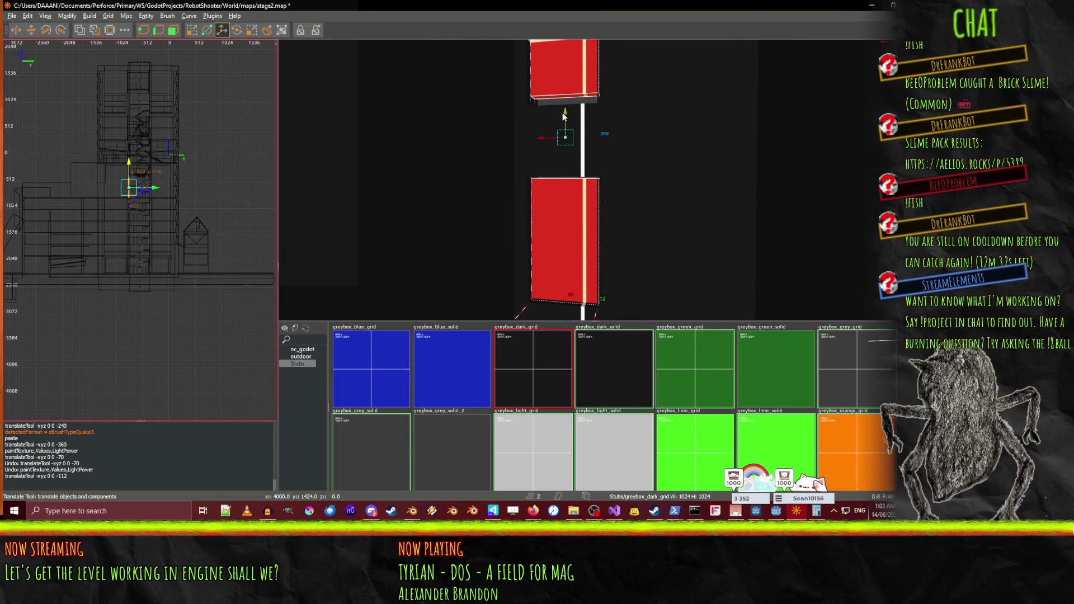
{"action": "right_click", "coordinate": [621, 169]}
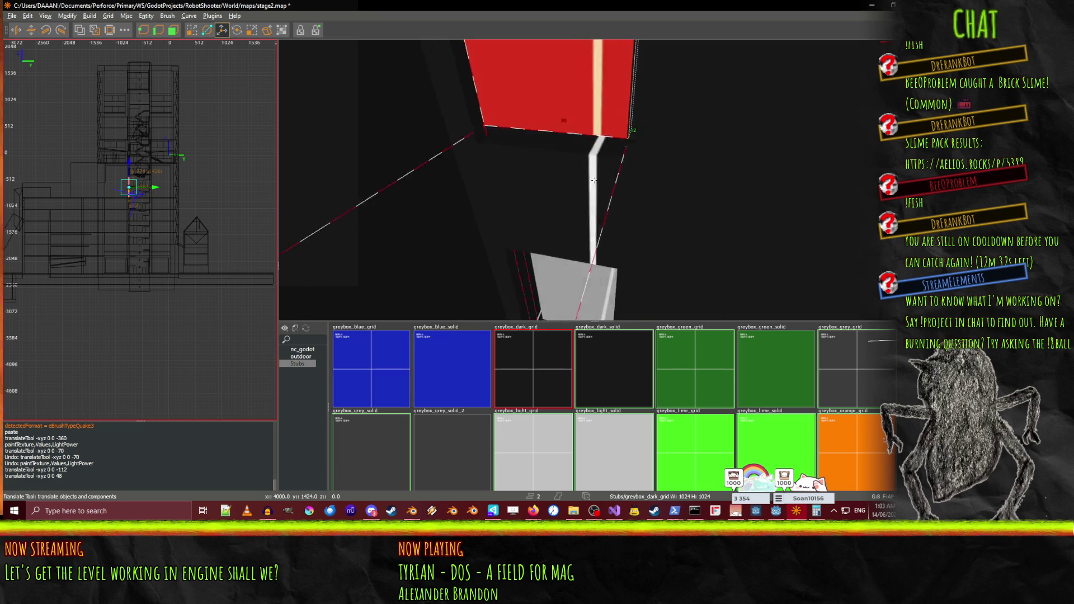
{"action": "mouse_move", "coordinate": [594, 179]}
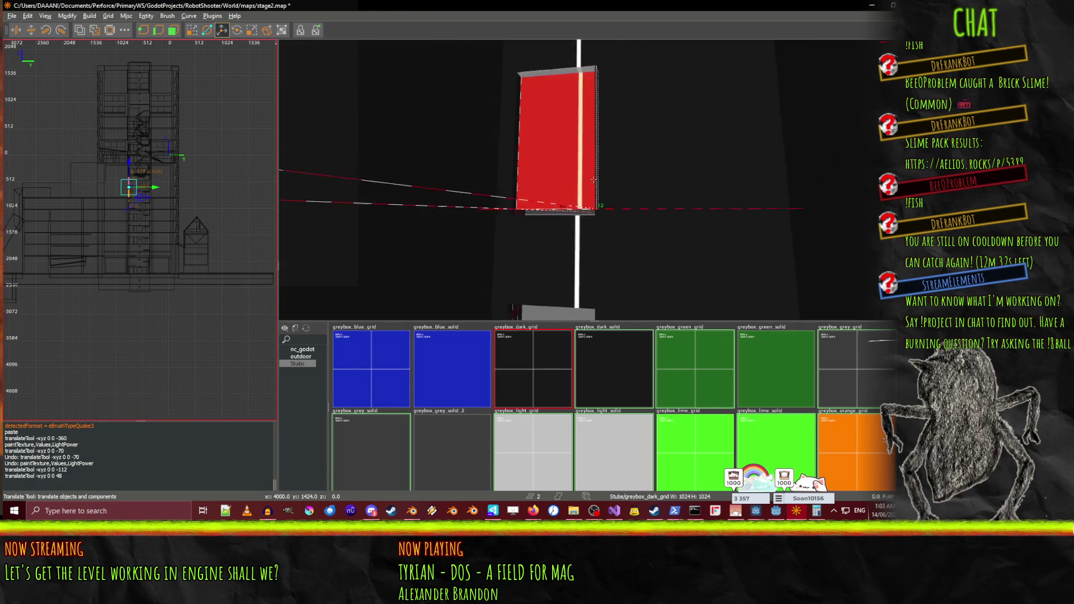
{"action": "right_click", "coordinate": [593, 179]}
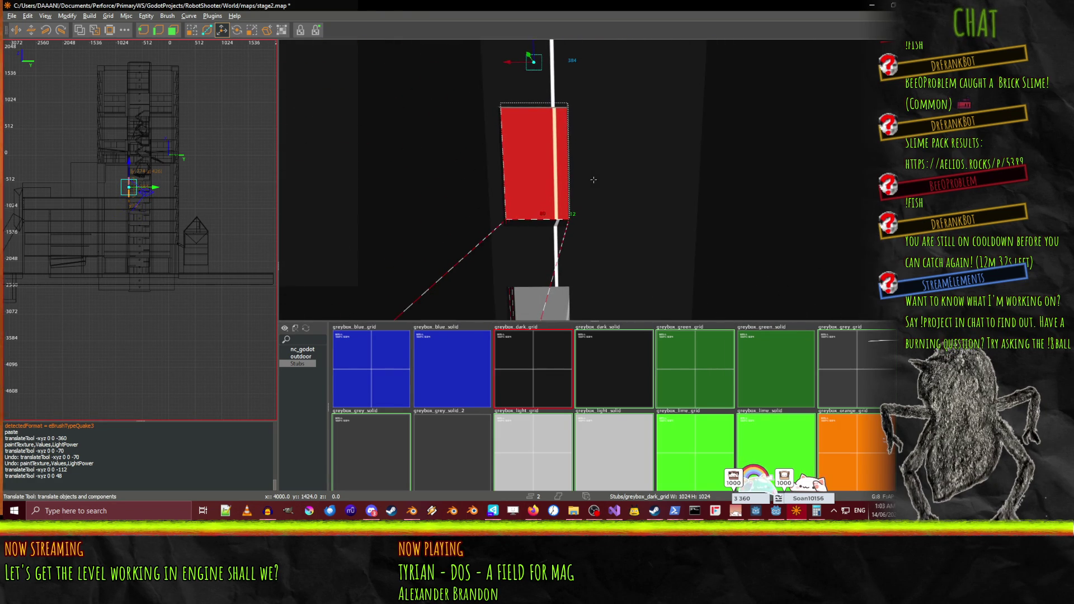
Lower the red panel by 8 units, then face the dark wall
{"action": "left_click_drag", "start_coordinate": [535, 49], "coordinate": [535, 54]}
{"action": "right_click", "coordinate": [535, 54]}
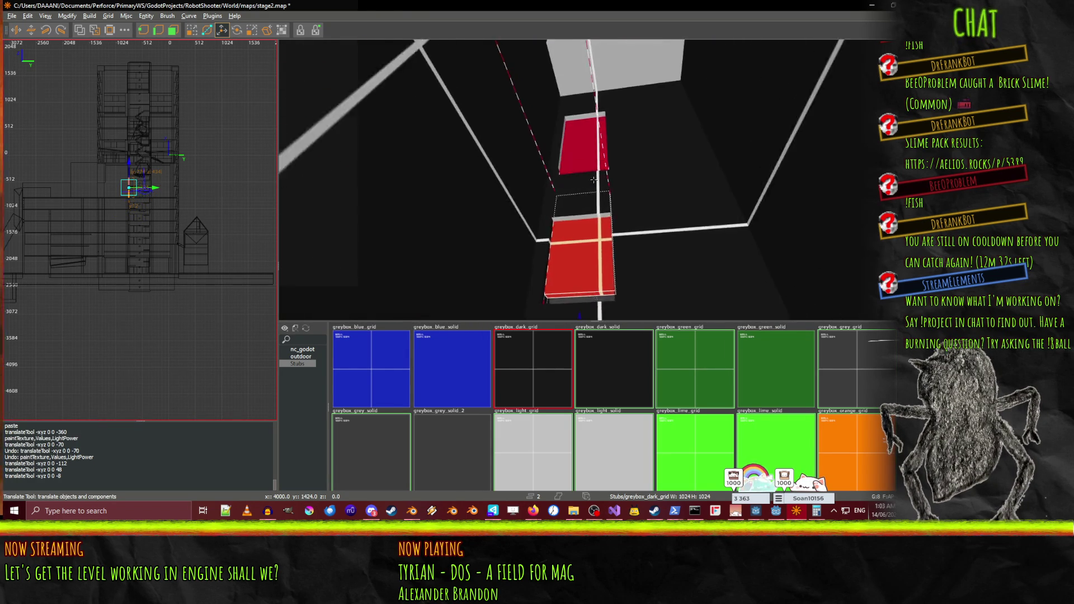
{"action": "mouse_move", "coordinate": [593, 180]}
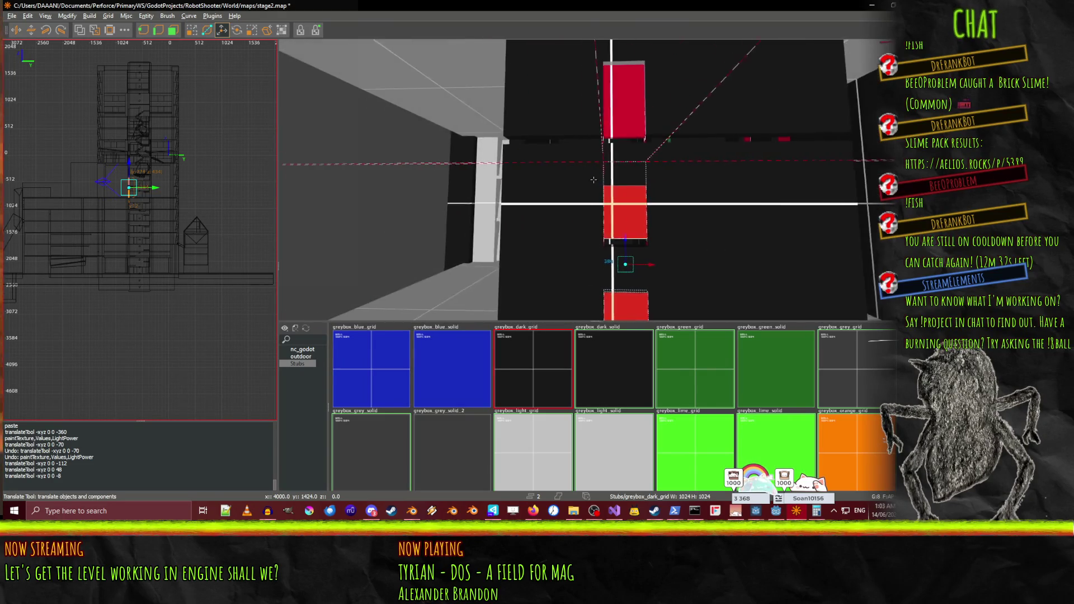
{"action": "right_click", "coordinate": [593, 180]}
{"action": "left_click", "coordinate": [593, 172]}
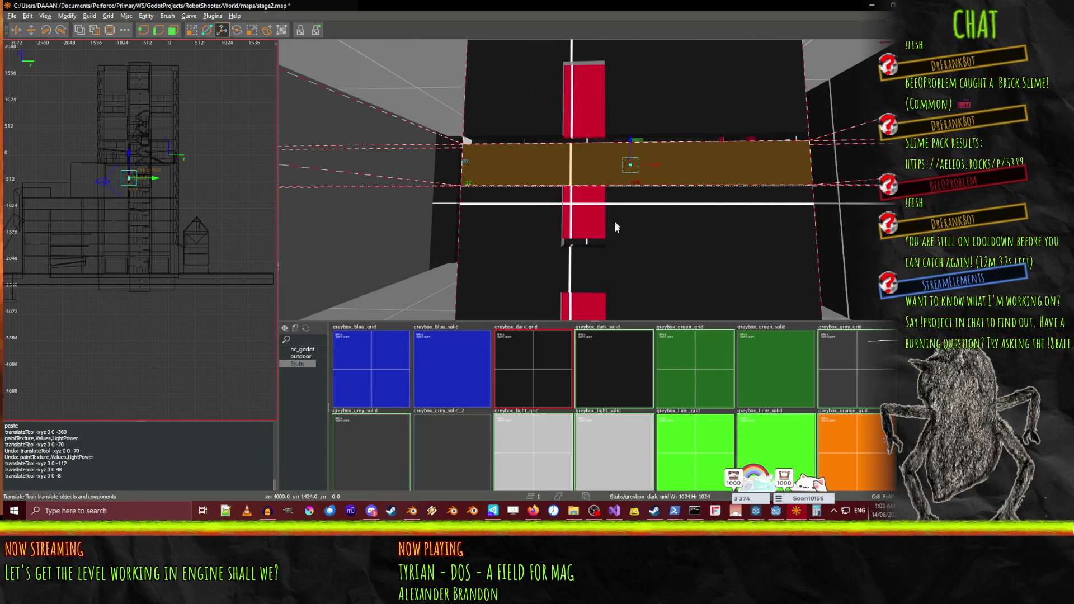
Extend the beam to both sides of the red strip and raise both pieces up the wall
{"action": "left_click_drag", "start_coordinate": [630, 234], "coordinate": [657, 235]}
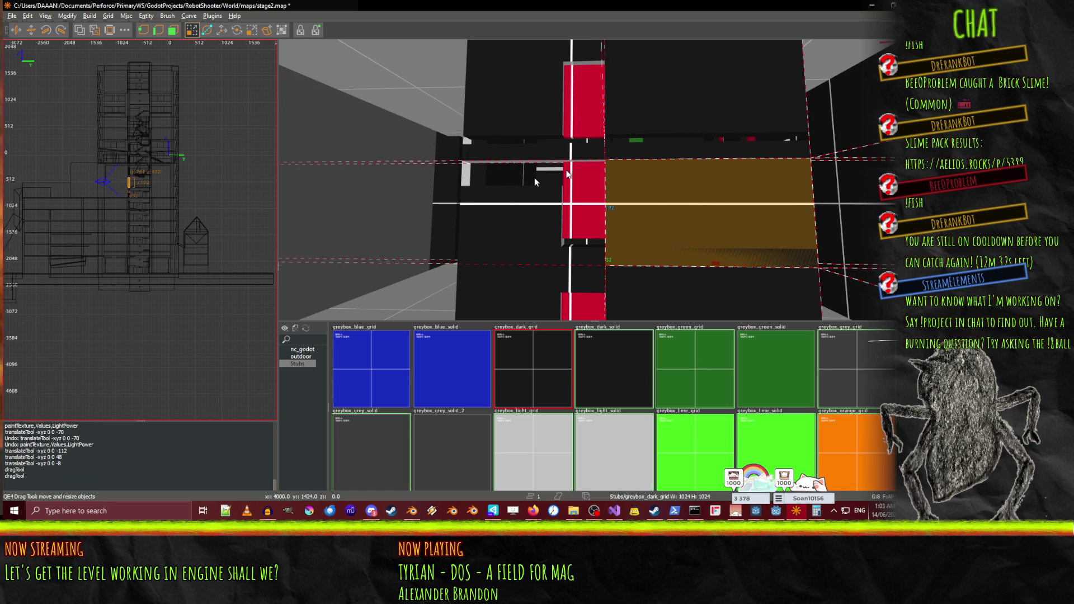
{"action": "left_click_drag", "start_coordinate": [613, 159], "coordinate": [506, 210]}
{"action": "key", "text": "ctrl+z"}
{"action": "key", "text": "ctrl+z"}
{"action": "key", "text": "ctrl+z"}
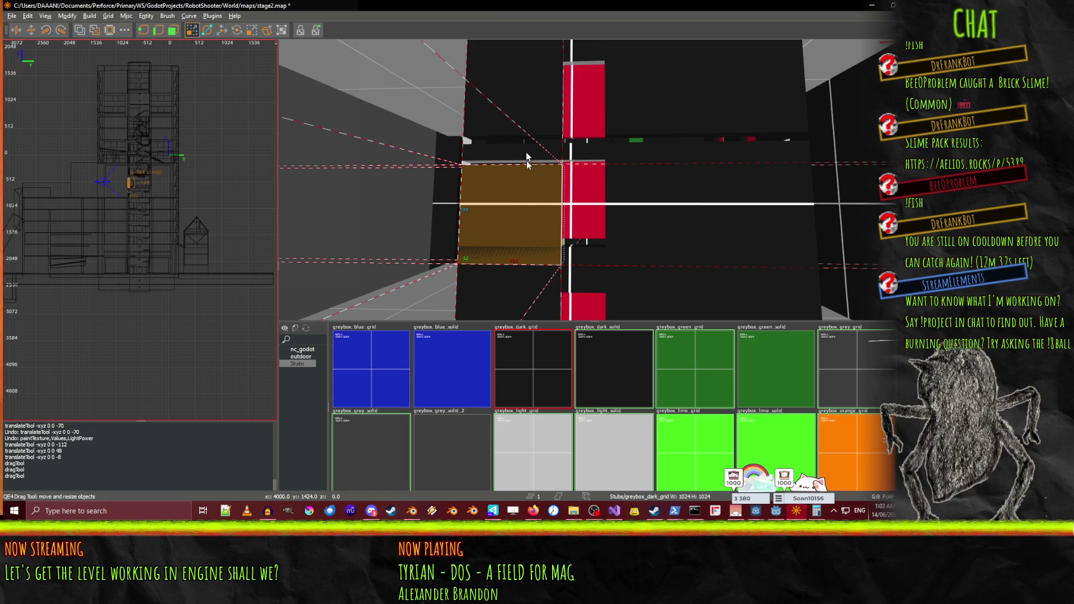
{"action": "key", "text": "ctrl+y"}
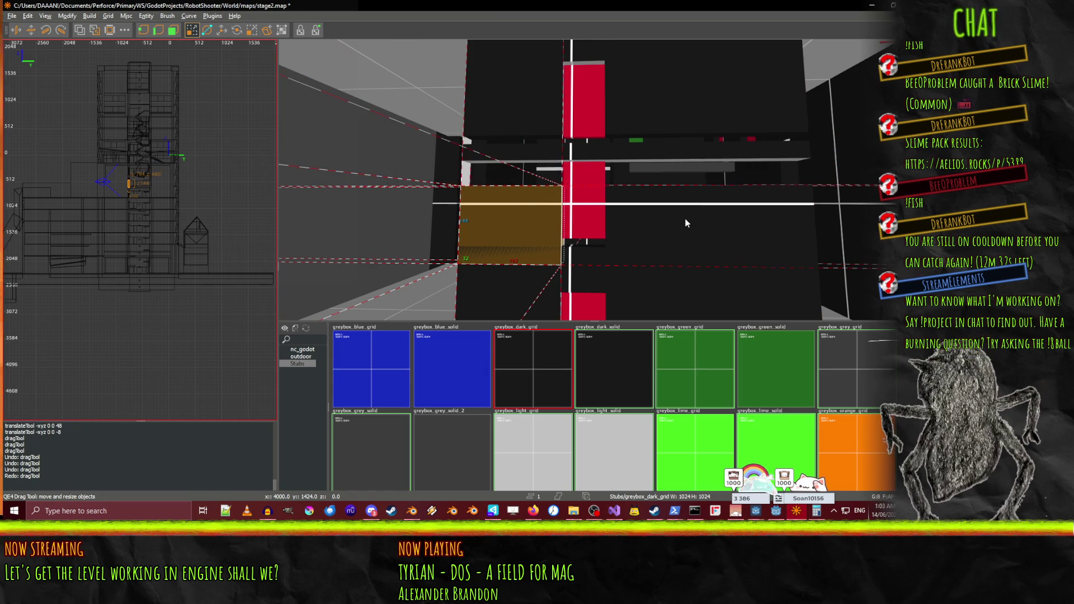
{"action": "left_click", "coordinate": [504, 230], "text": "shift"}
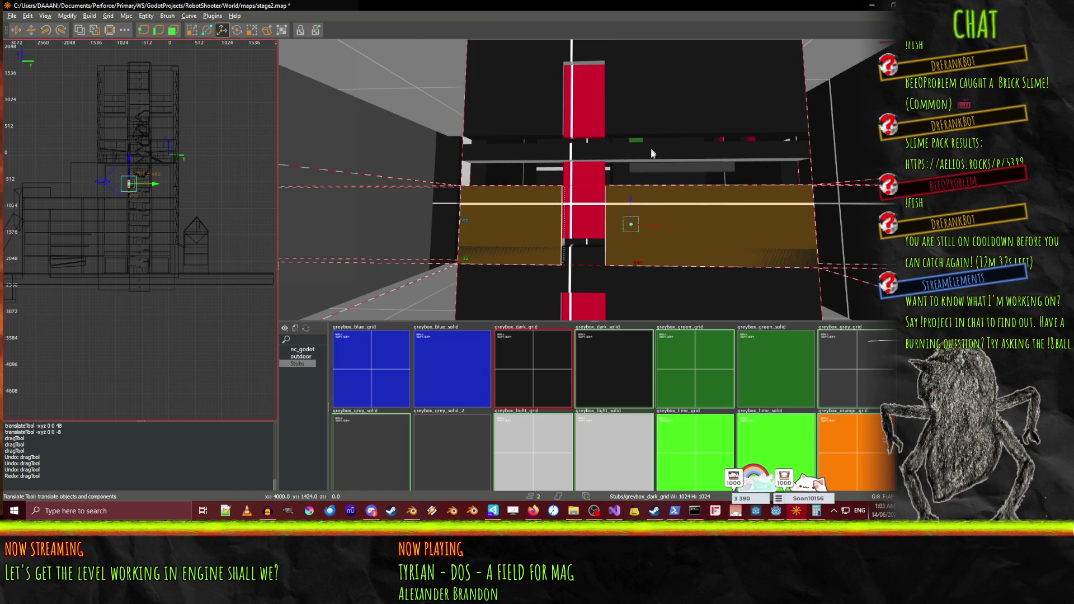
{"action": "left_click_drag", "start_coordinate": [630, 196], "coordinate": [633, 173]}
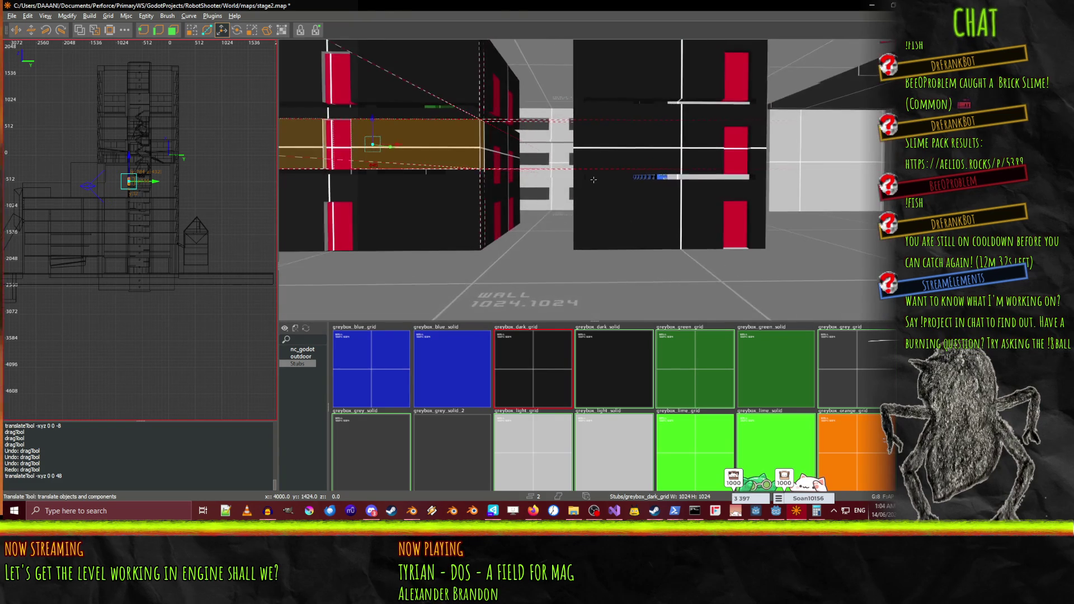
Undo the accidental beam resize and the 48-unit drop, then fly the view around the building
{"action": "key", "text": "q"}
{"action": "left_click", "coordinate": [431, 48]}
{"action": "key", "text": "ctrl+z"}
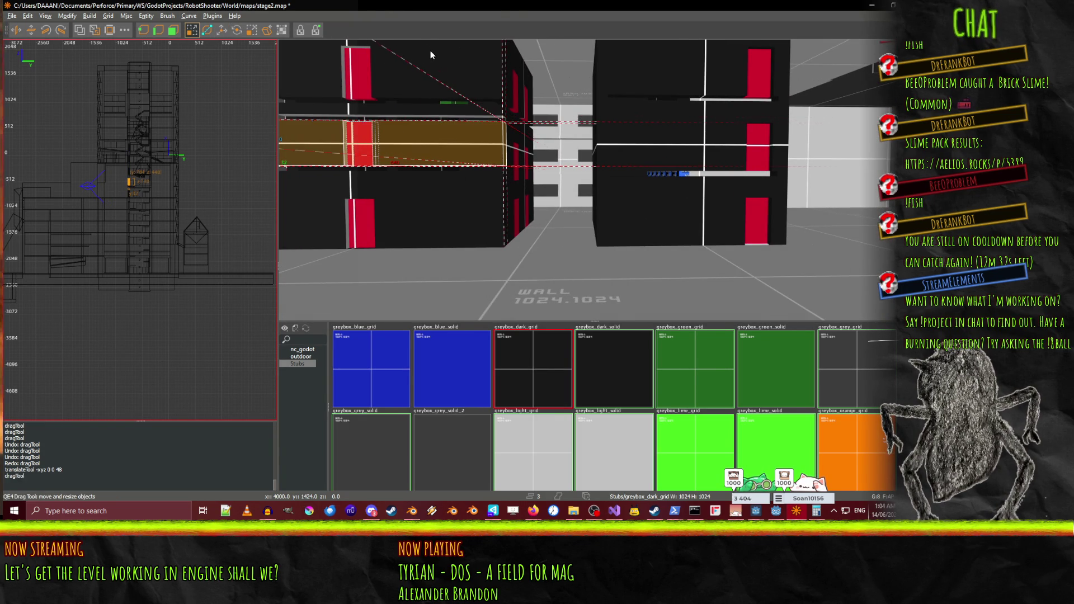
{"action": "right_click", "coordinate": [392, 134]}
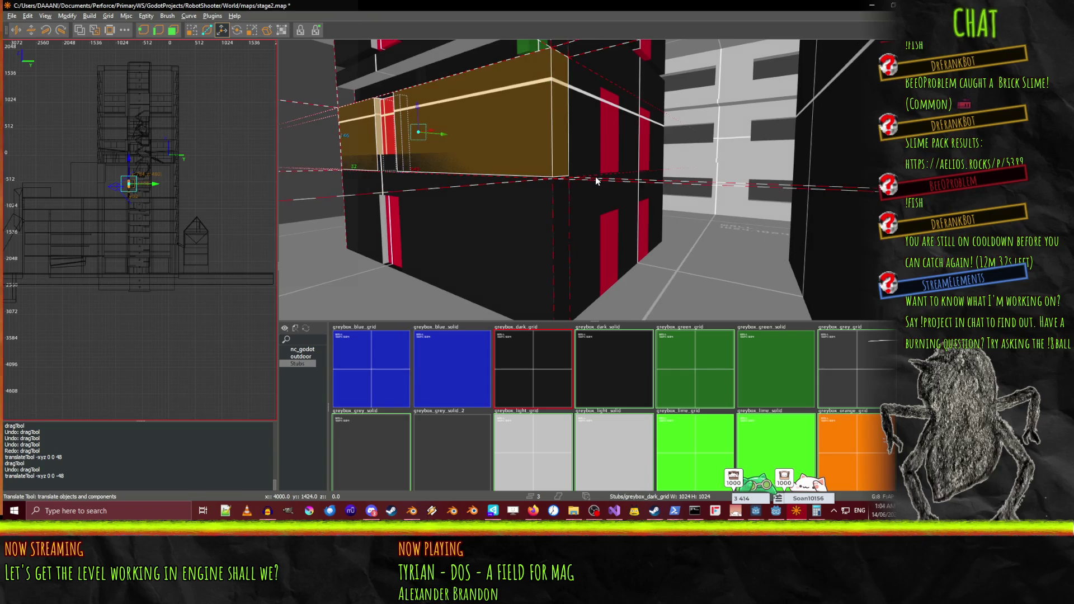
{"action": "key", "text": "ctrl+z"}
{"action": "right_click", "coordinate": [619, 175]}
{"action": "right_click", "coordinate": [621, 175]}
{"action": "key", "text": "w"}
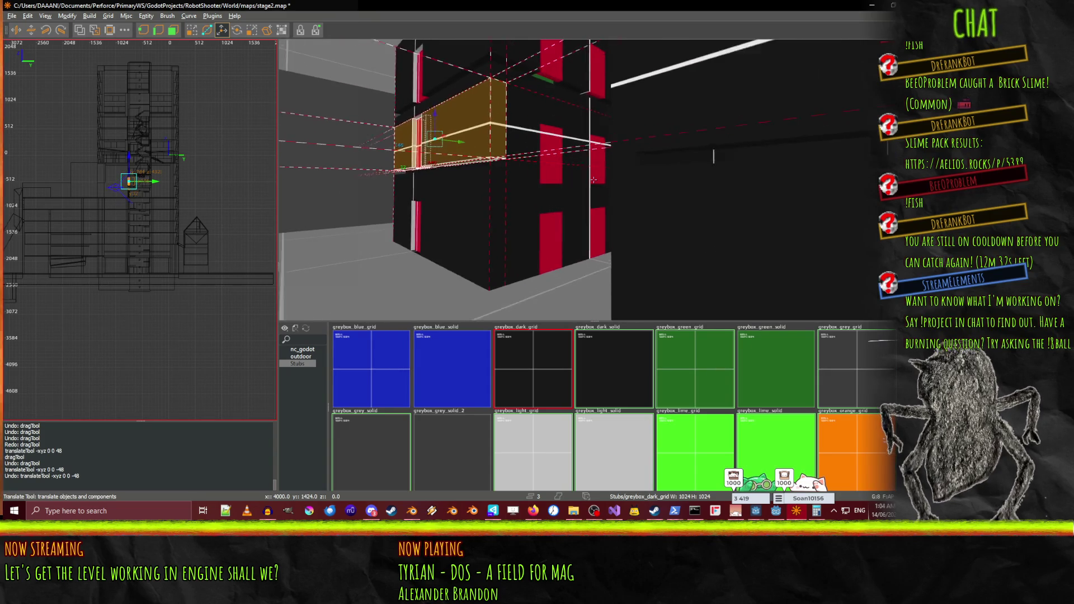
{"action": "key", "text": "w"}
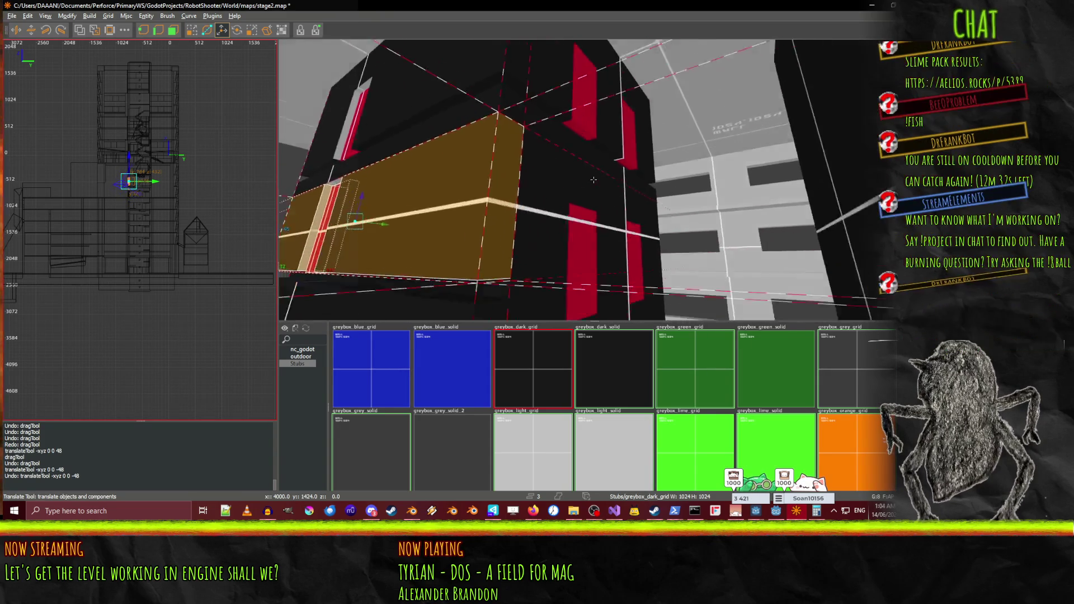
{"action": "key", "text": "s"}
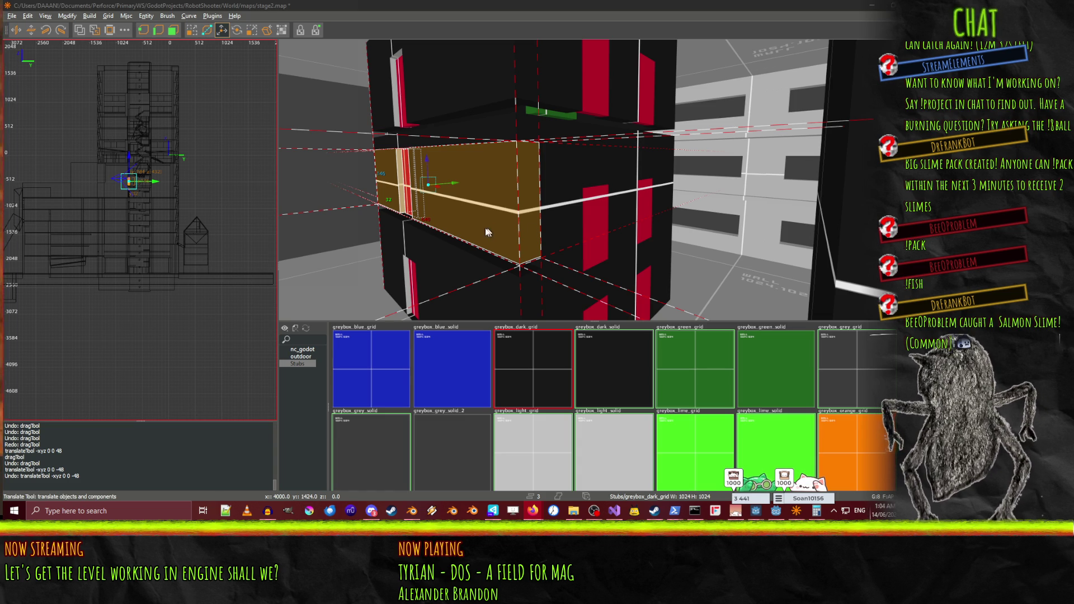
Select the raised ledge piece and drag its top face down into a thin slab
{"action": "key", "text": "ctrl+u"}
{"action": "key", "text": "a"}
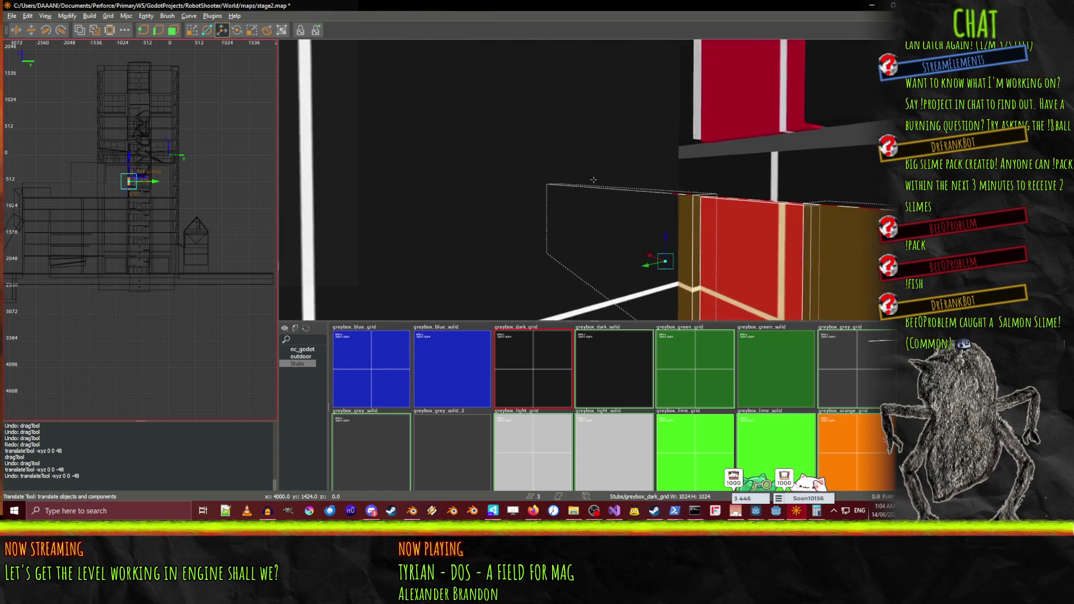
{"action": "key", "text": "w"}
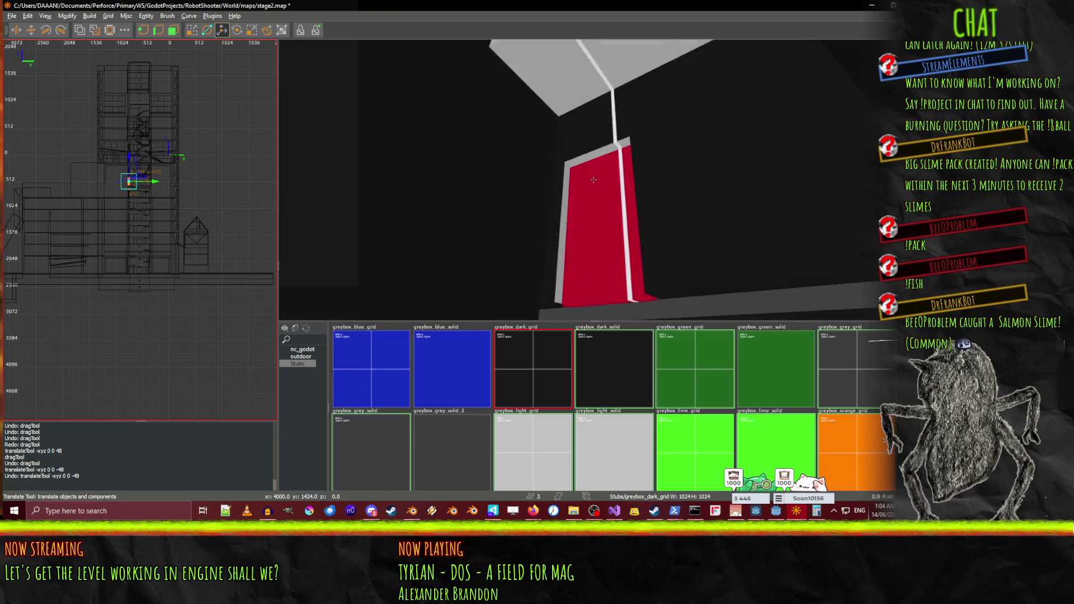
{"action": "key", "text": "s"}
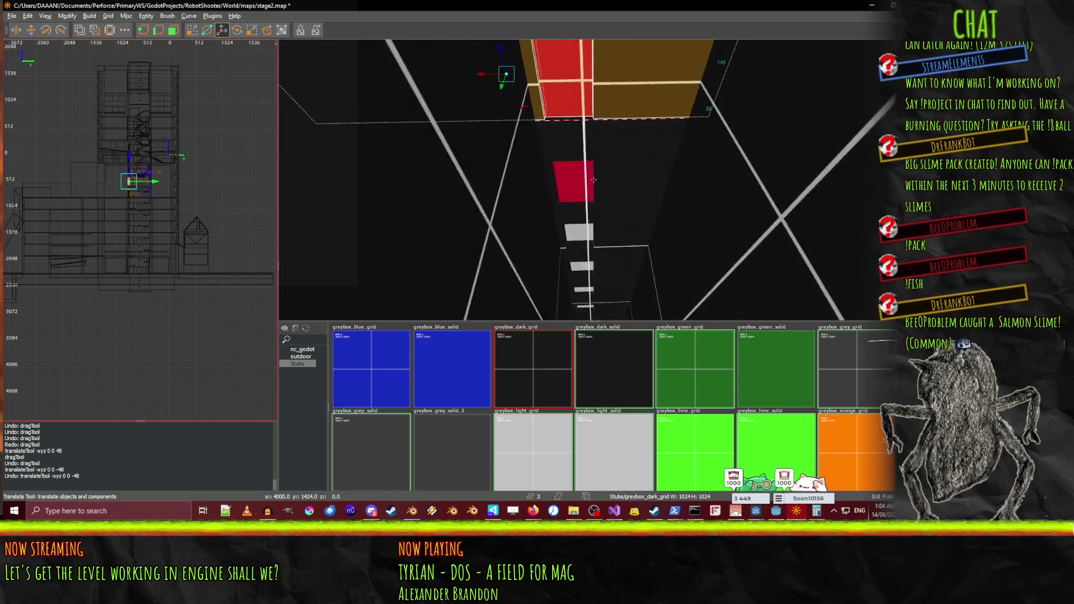
{"action": "key", "text": "w"}
{"action": "key", "text": "s"}
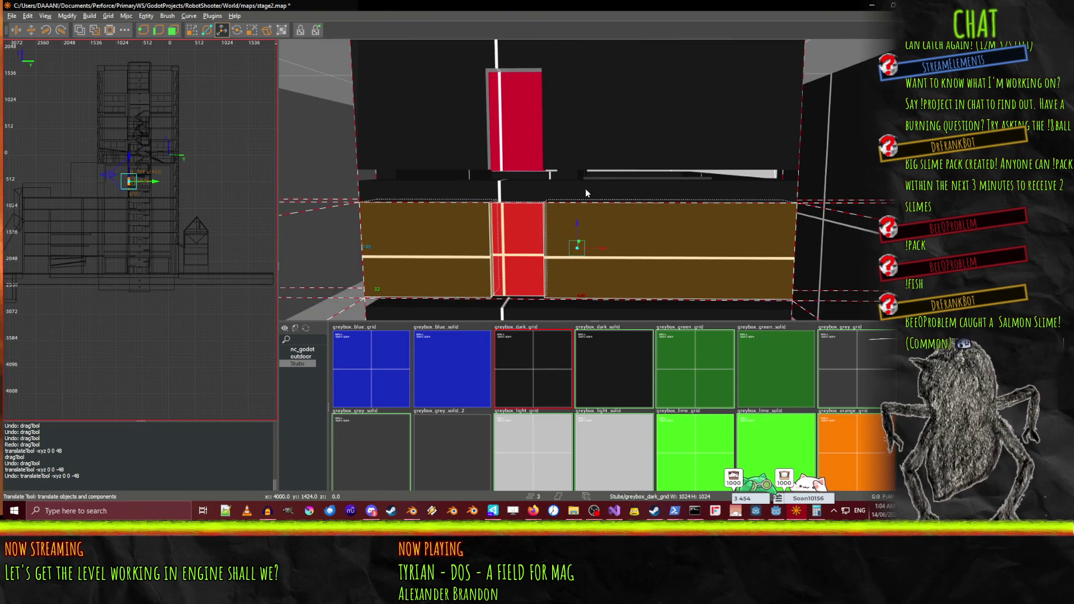
{"action": "left_click", "coordinate": [585, 189]}
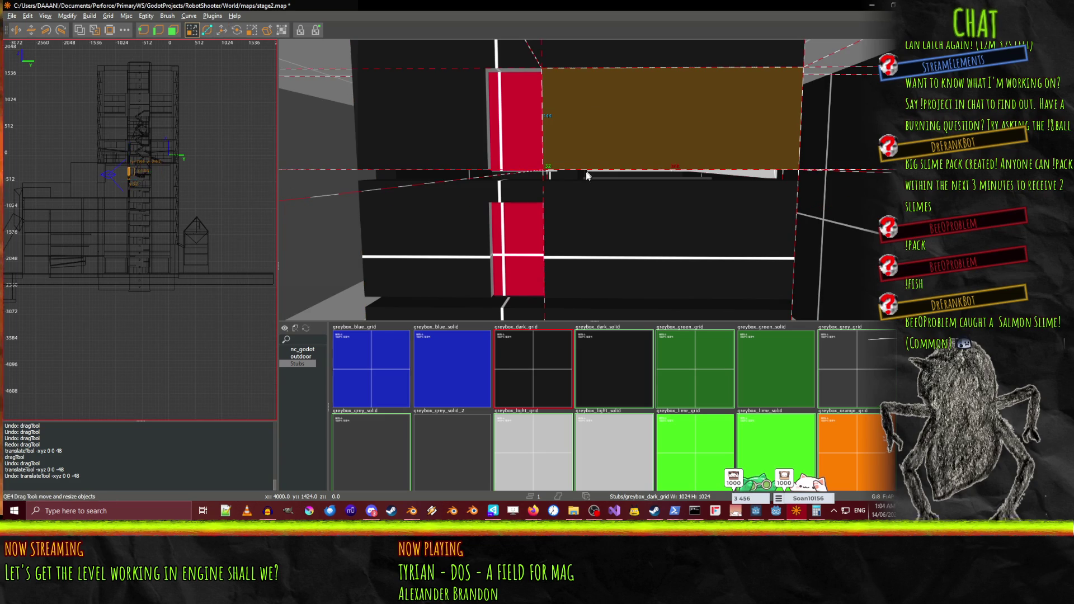
{"action": "left_click_drag", "start_coordinate": [588, 166], "coordinate": [587, 186]}
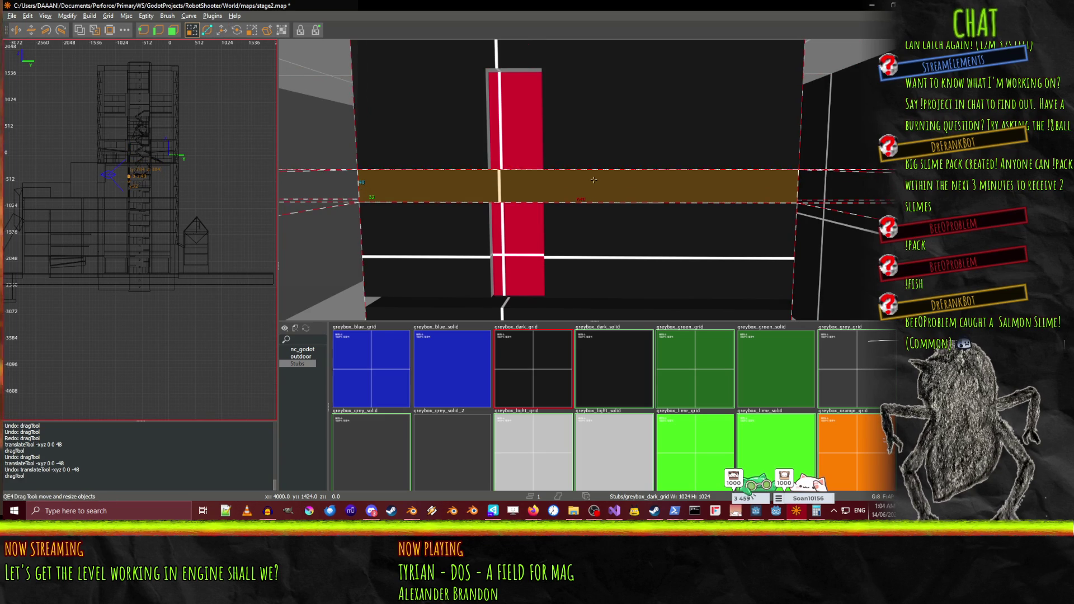
Circle the camera beneath the slab to face the dark pillar
{"action": "key", "text": "a"}
{"action": "key", "text": "Right"}
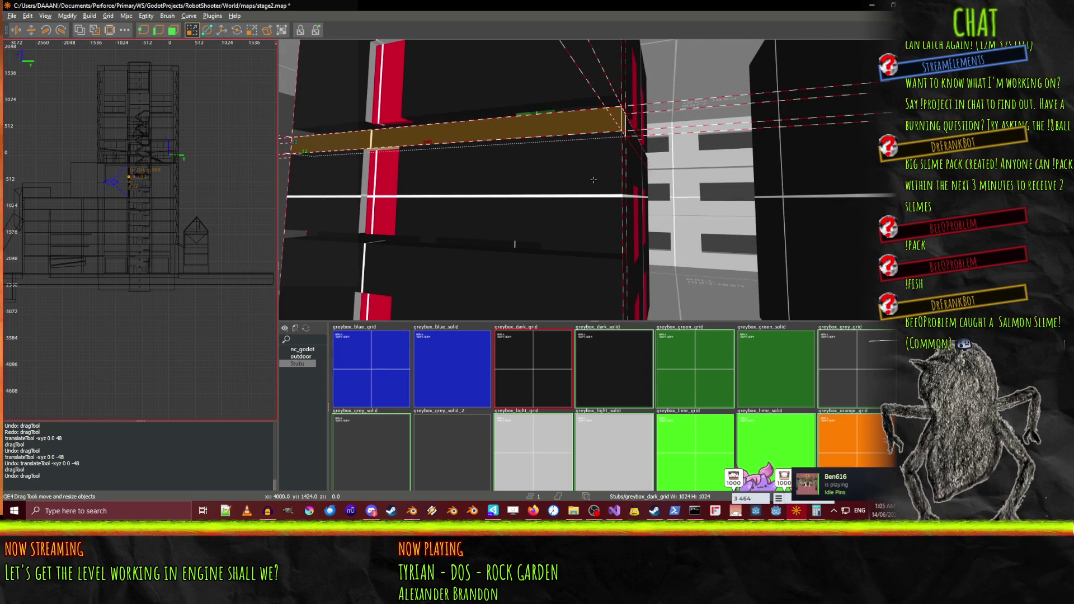
{"action": "key", "text": "Right"}
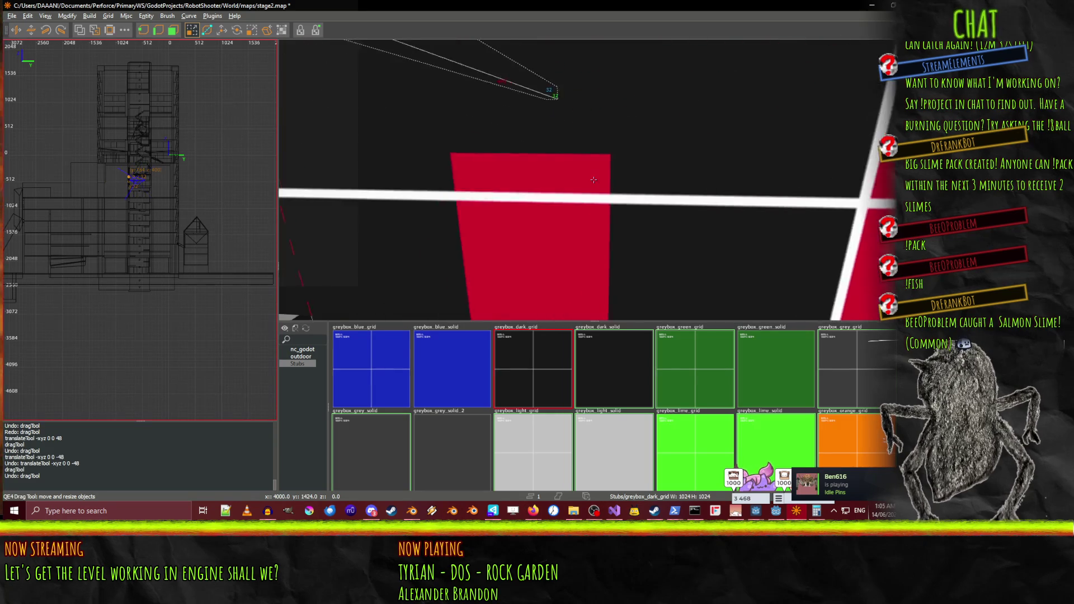
{"action": "key", "text": "Right"}
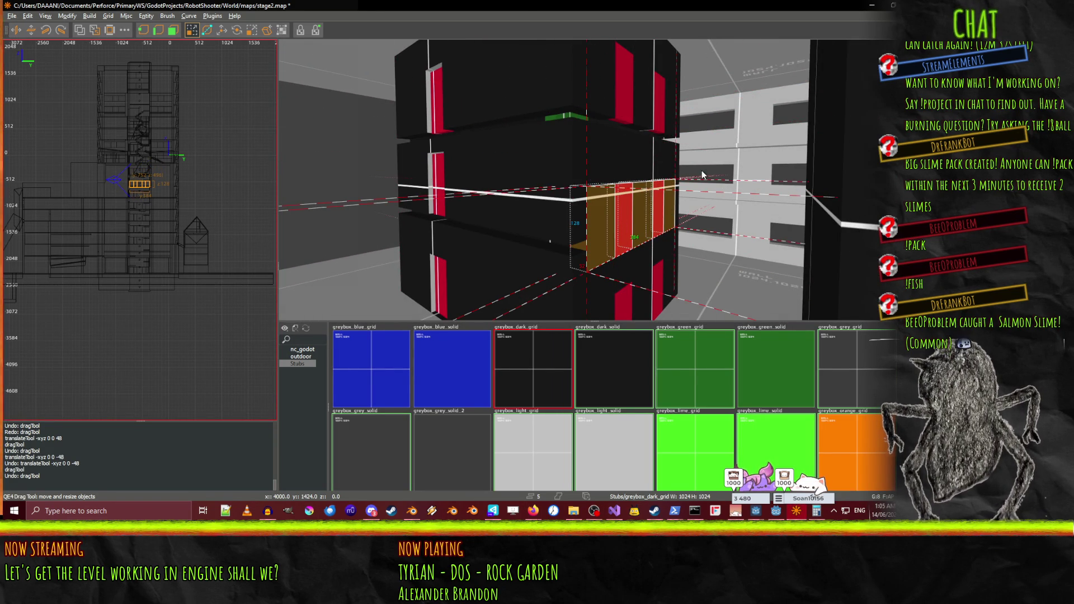
Raise the slab higher up the wall and fly around the tower to view it
{"action": "key", "text": "Right"}
{"action": "key", "text": "w"}
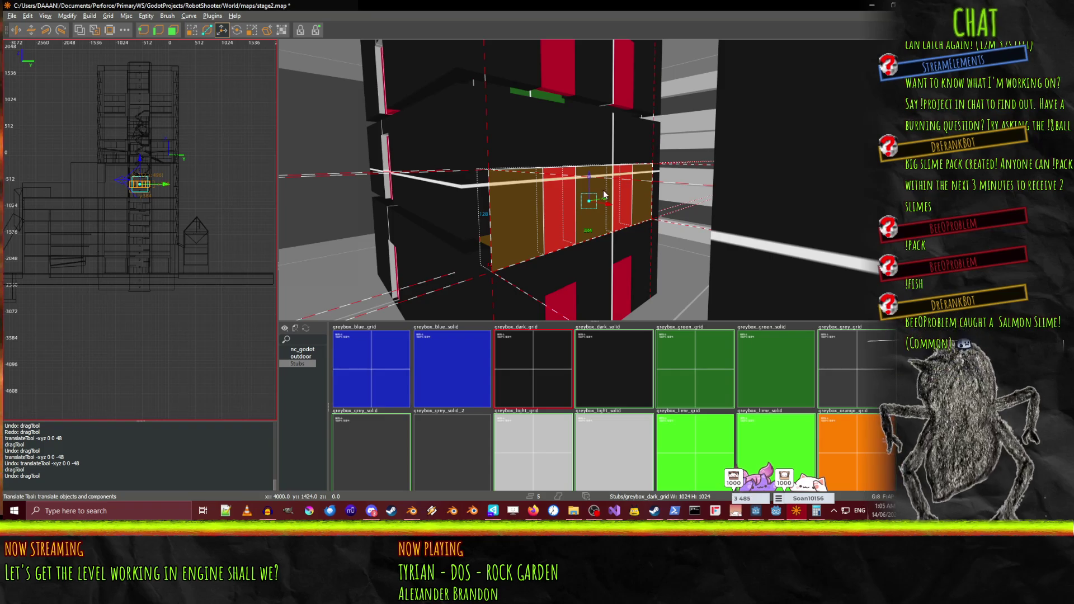
{"action": "left_click_drag", "start_coordinate": [594, 178], "coordinate": [596, 151]}
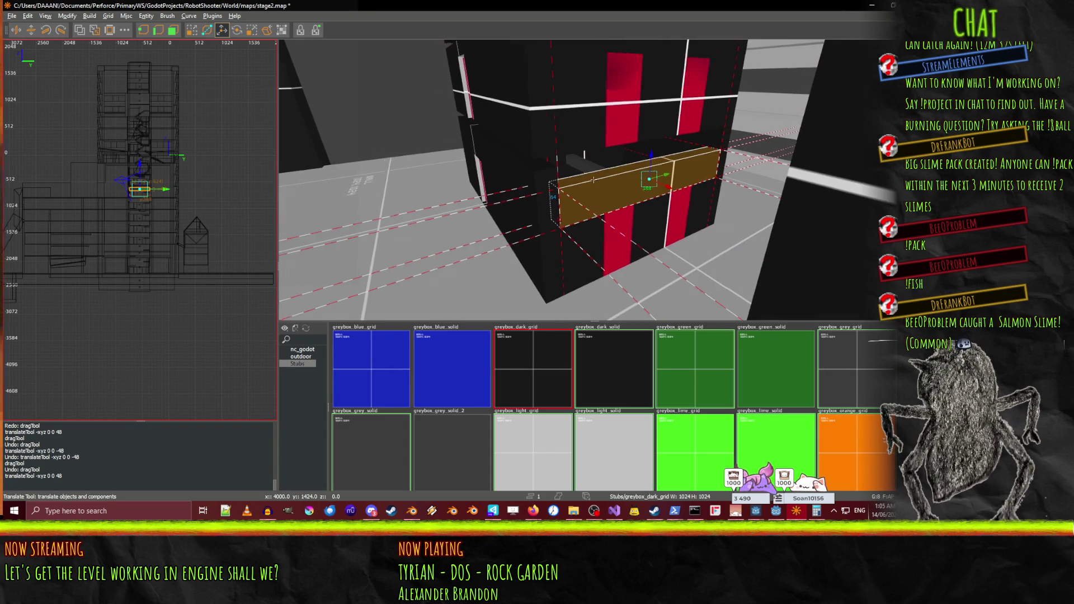
{"action": "key", "text": "Down"}
{"action": "key", "text": "Down"}
{"action": "key", "text": "Down"}
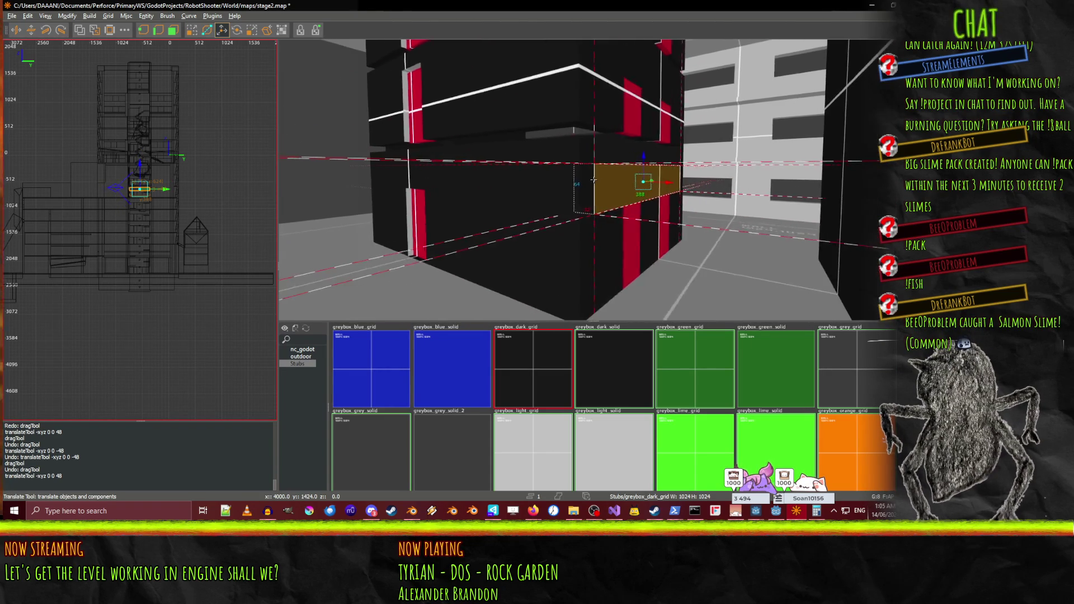
{"action": "key", "text": "Up"}
{"action": "key", "text": "Up"}
{"action": "key", "text": "Up"}
{"action": "key", "text": "Down"}
{"action": "key", "text": "Down"}
{"action": "key", "text": "Down"}
{"action": "key", "text": "Up"}
{"action": "key", "text": "Up"}
{"action": "key", "text": "Up"}
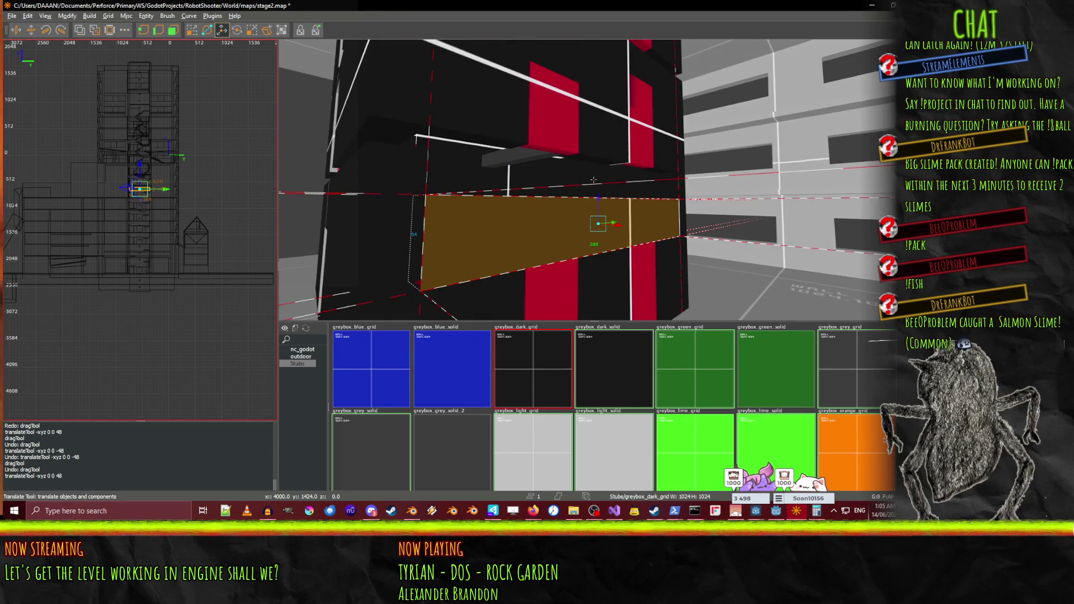
{"action": "key", "text": "Right"}
{"action": "key", "text": "Right"}
{"action": "key", "text": "Right"}
{"action": "key", "text": "Left"}
{"action": "key", "text": "Left"}
{"action": "key", "text": "Left"}
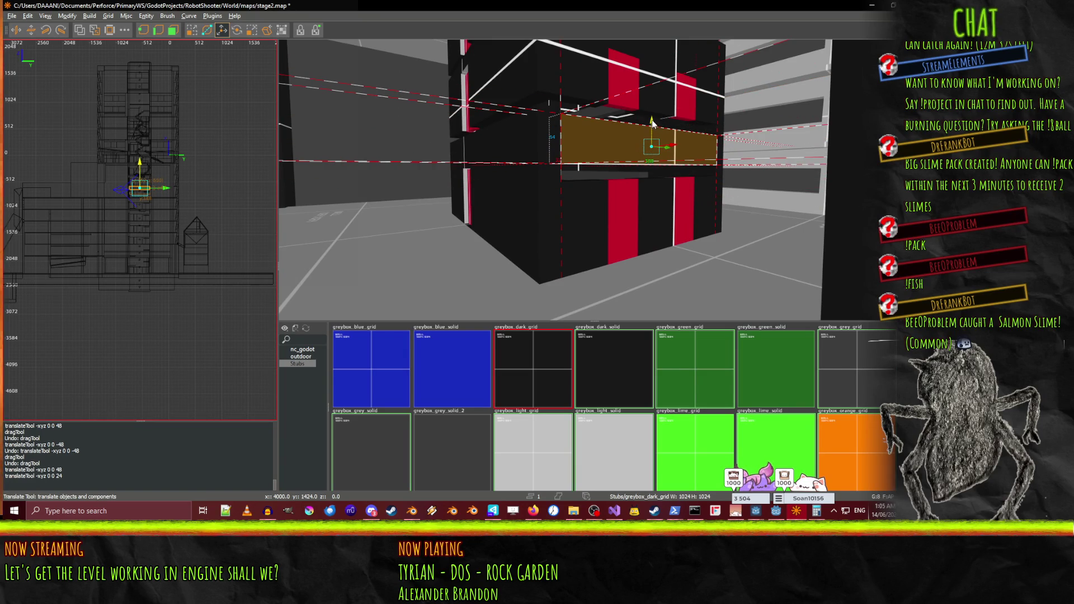
{"action": "left_click_drag", "start_coordinate": [656, 133], "coordinate": [590, 187]}
Thin the horizontal facade beam by pulling its bottom face up
{"action": "left_click", "coordinate": [535, 172]}
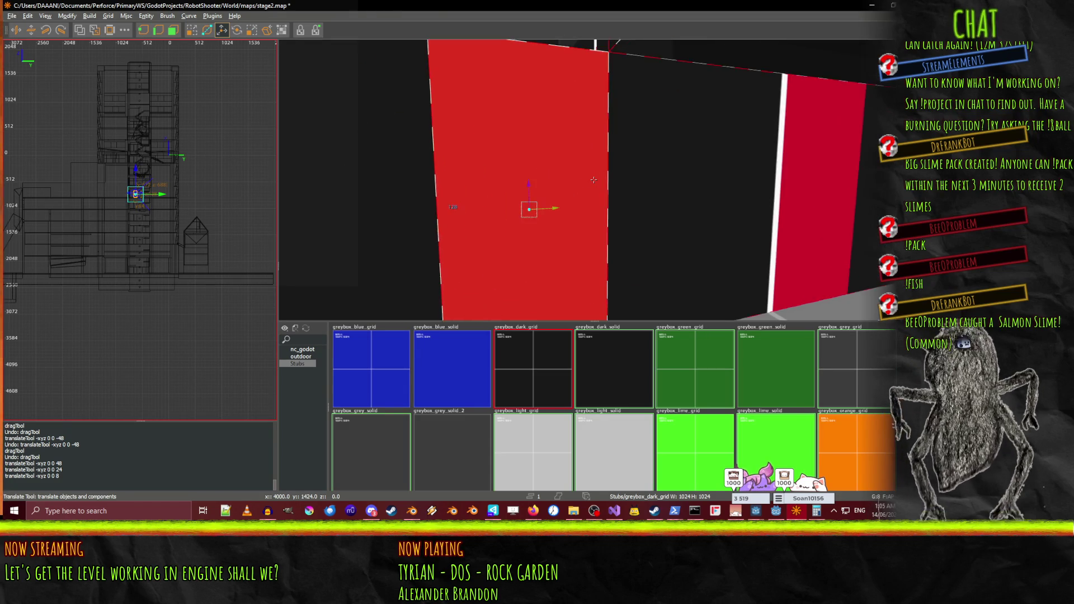
{"action": "scroll", "coordinate": [594, 179], "scroll_direction": "down", "scroll_amount": 3}
{"action": "left_click_drag", "start_coordinate": [593, 179], "coordinate": [593, 180]}
{"action": "left_click", "coordinate": [594, 182]}
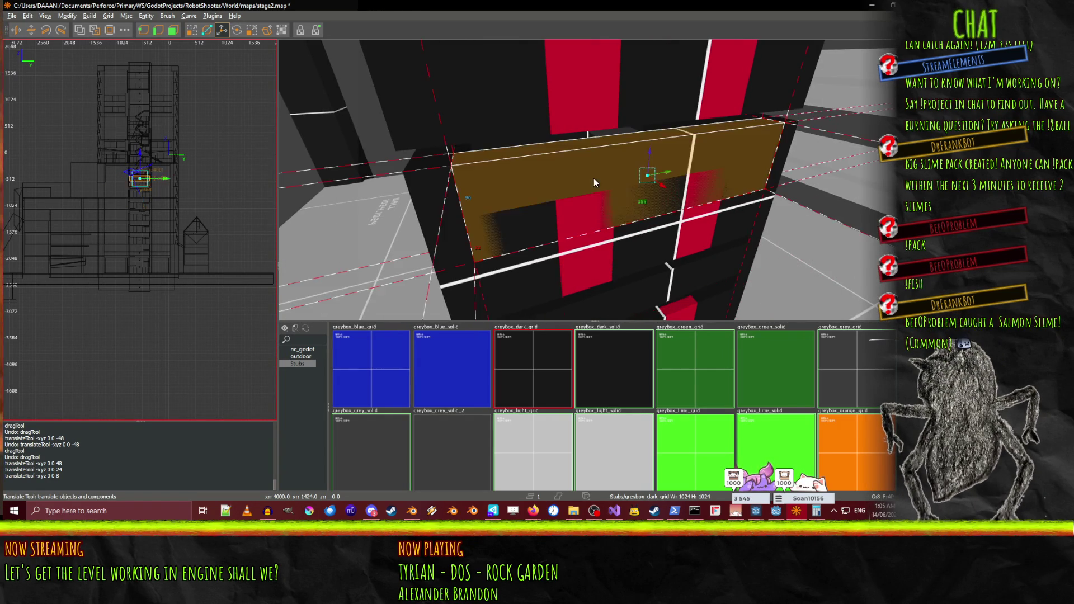
{"action": "key", "text": "q"}
{"action": "left_click_drag", "start_coordinate": [647, 266], "coordinate": [653, 227]}
{"action": "left_click_drag", "start_coordinate": [594, 180], "coordinate": [624, 79]}
{"action": "mouse_move", "coordinate": [623, 124]}
{"action": "left_mouse_down"}
{"action": "mouse_move", "coordinate": [593, 179]}
{"action": "mouse_move", "coordinate": [616, 236]}
{"action": "left_mouse_up"}
Deepen the thin facade ledge by stretching its bottom face downward
{"action": "right_click", "coordinate": [581, 237]}
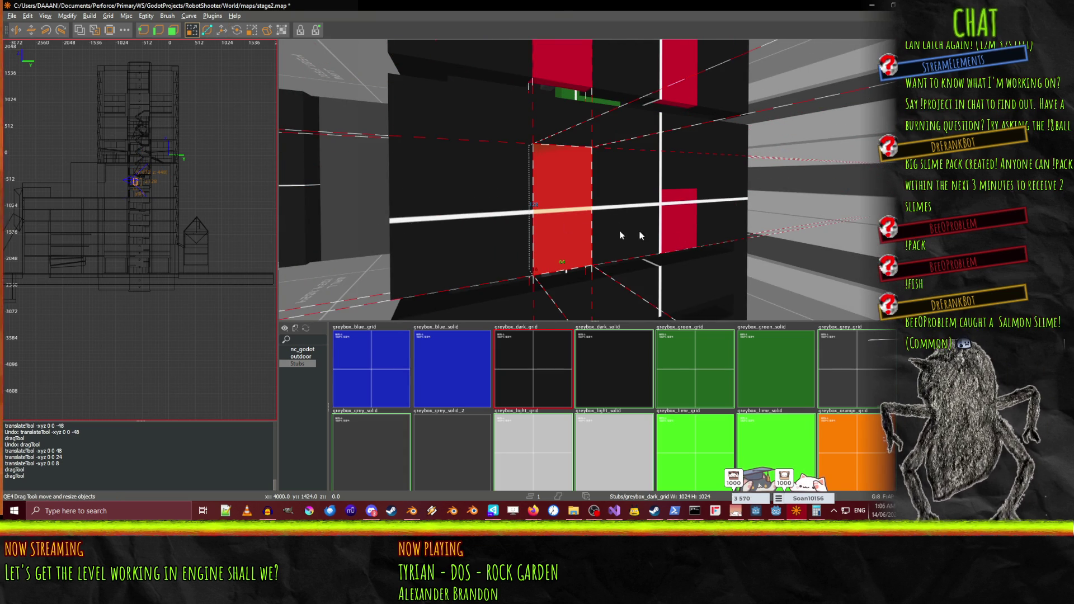
{"action": "key", "text": "s"}
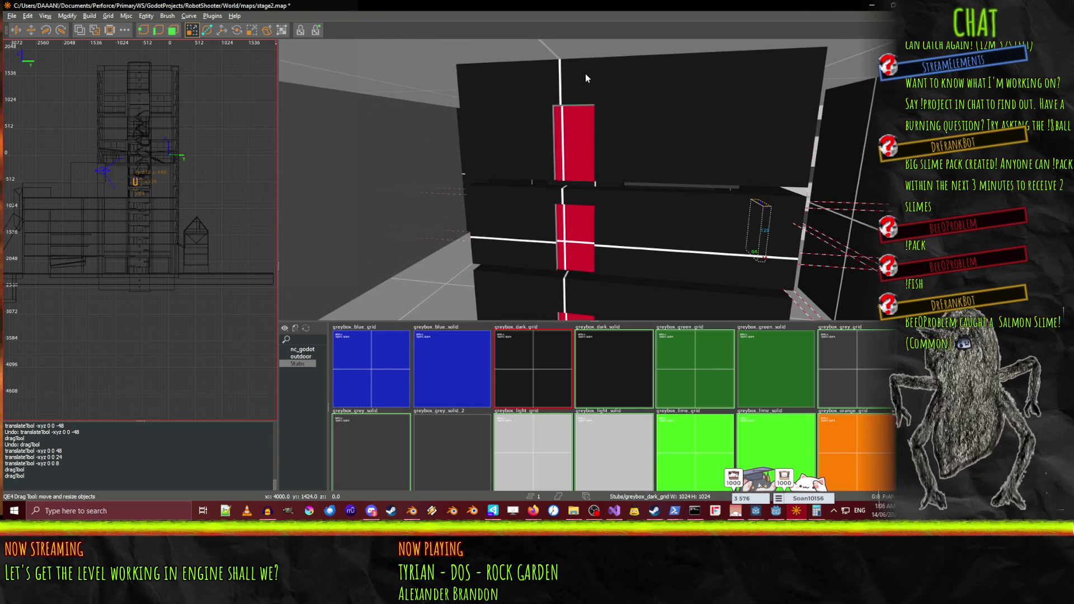
{"action": "left_click", "coordinate": [592, 202]}
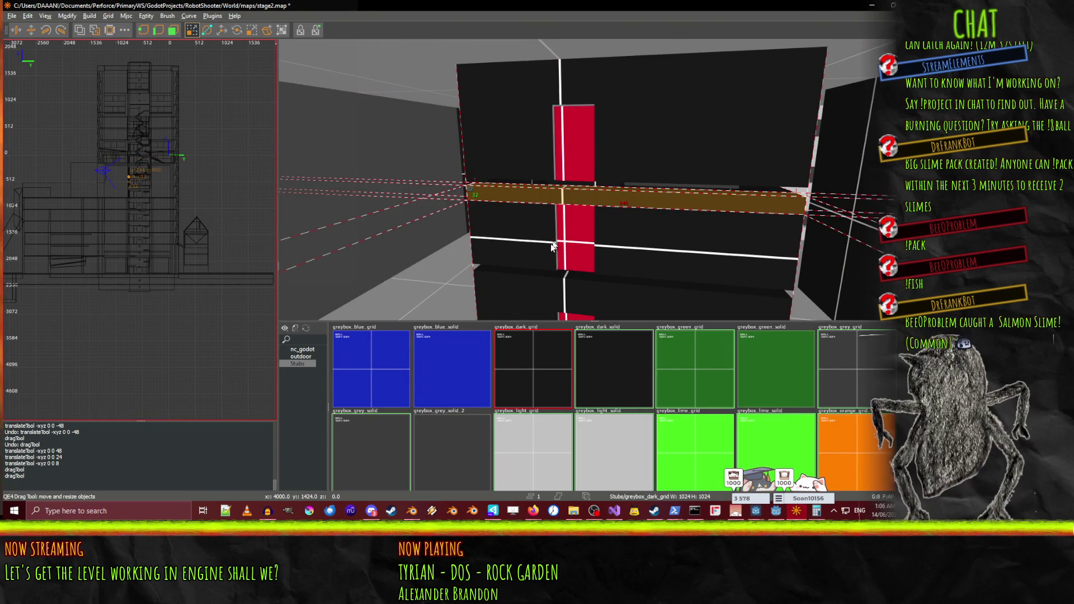
{"action": "left_click_drag", "start_coordinate": [580, 251], "coordinate": [571, 288]}
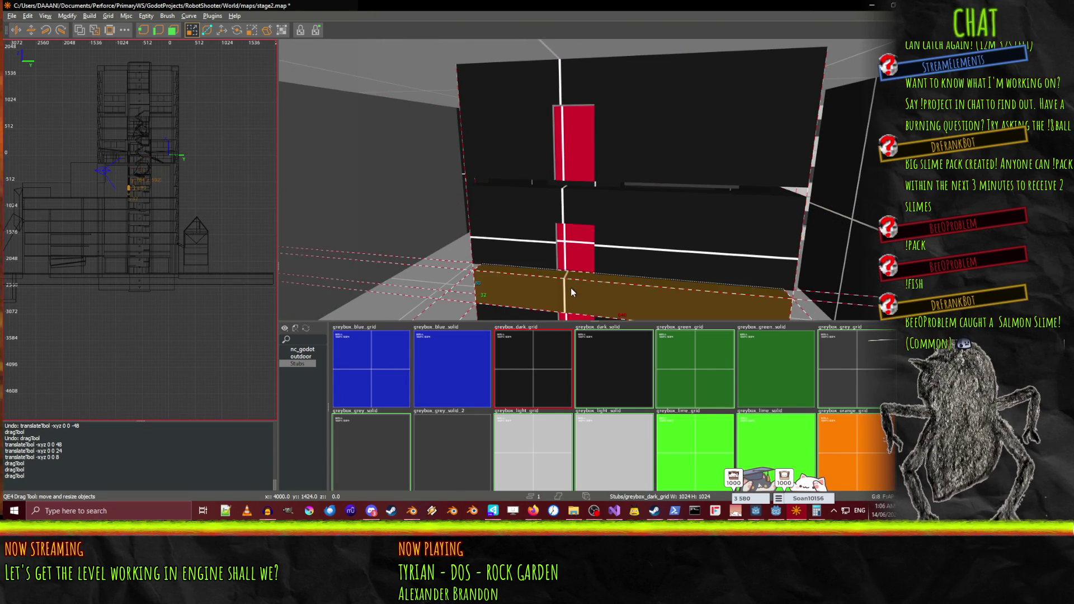
{"action": "left_click", "coordinate": [577, 246]}
Lower the selected ledge 48 units beside the red door panels
{"action": "right_click", "coordinate": [640, 258]}
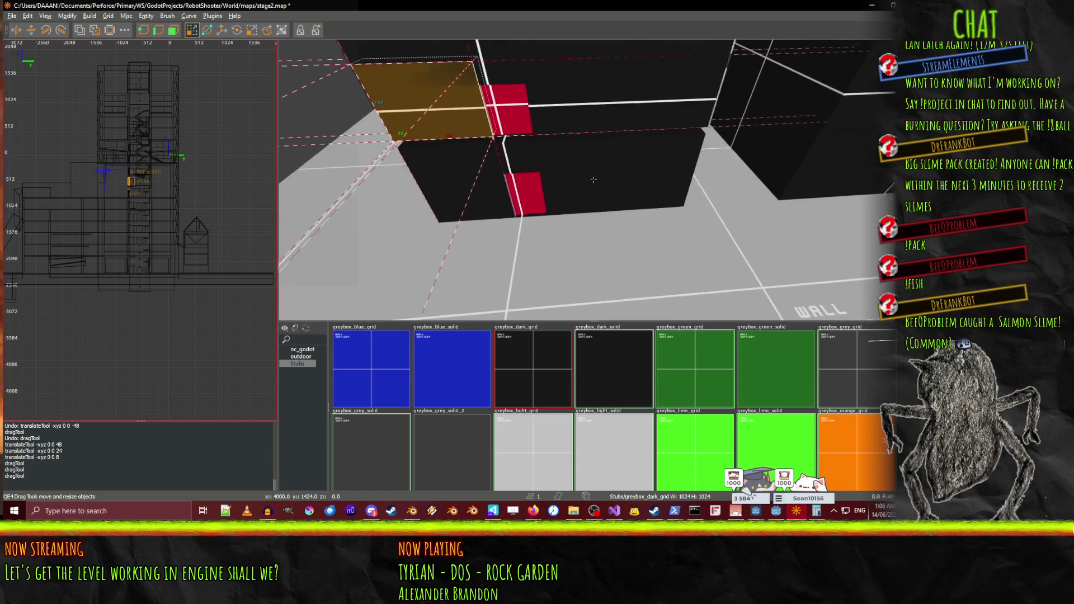
{"action": "key", "text": "Left"}
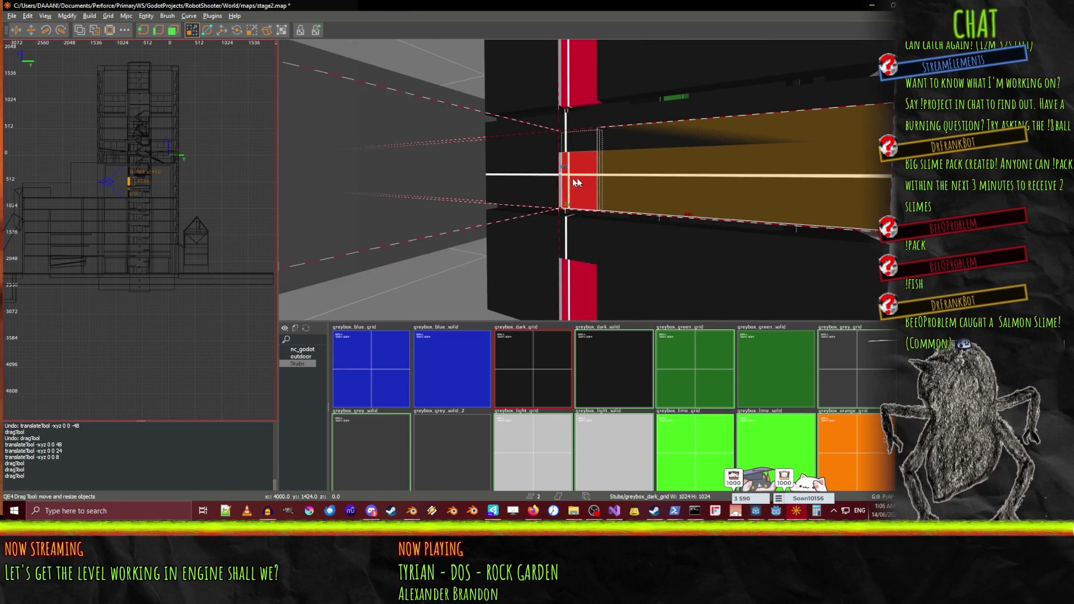
{"action": "key", "text": "Right"}
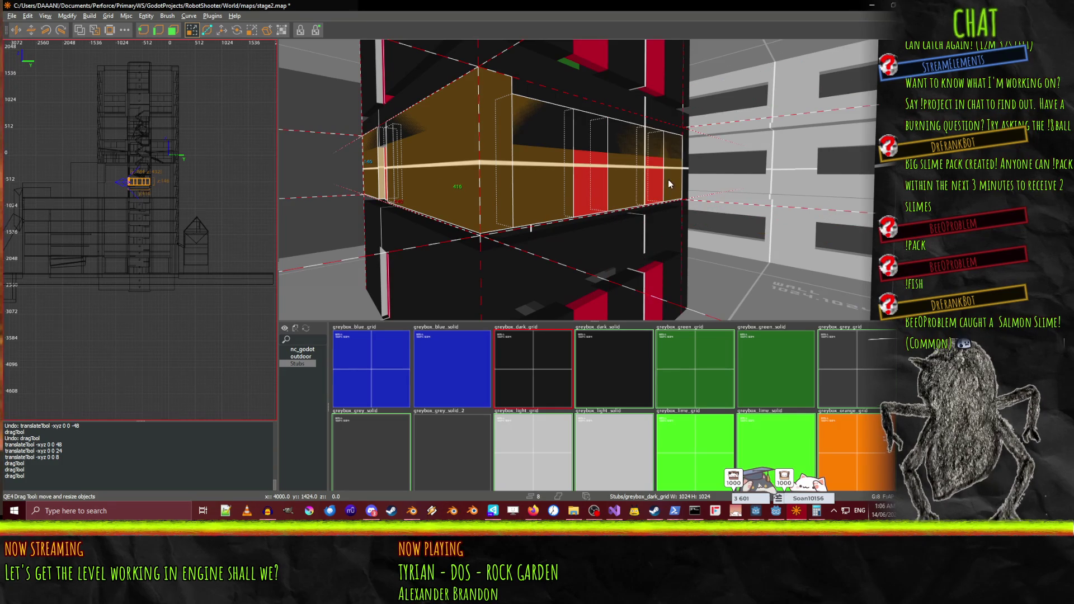
{"action": "key", "text": "Right"}
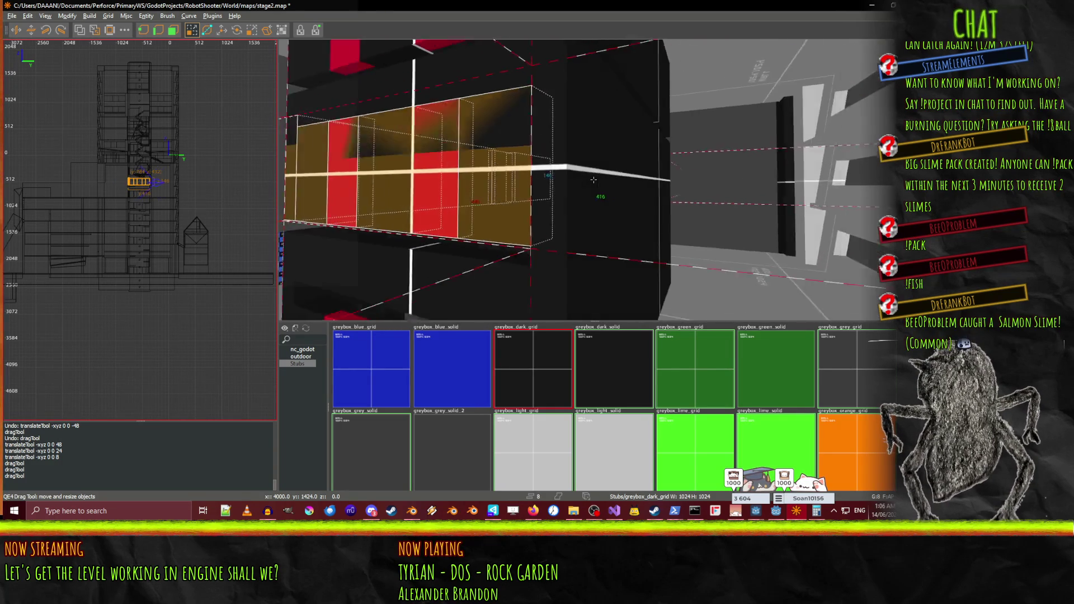
{"action": "right_click", "coordinate": [538, 207]}
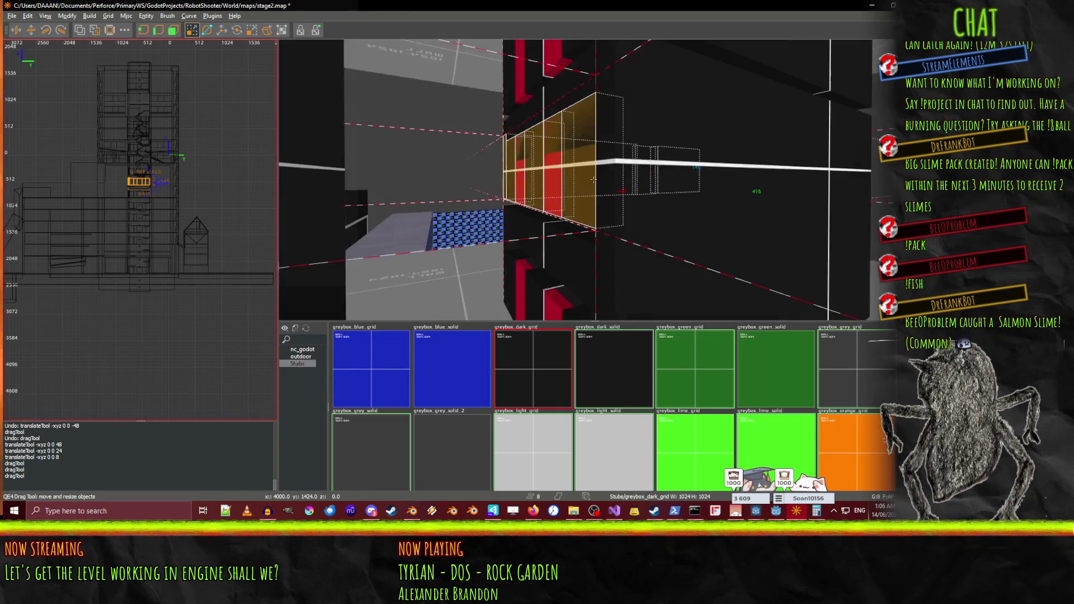
{"action": "mouse_move", "coordinate": [594, 179]}
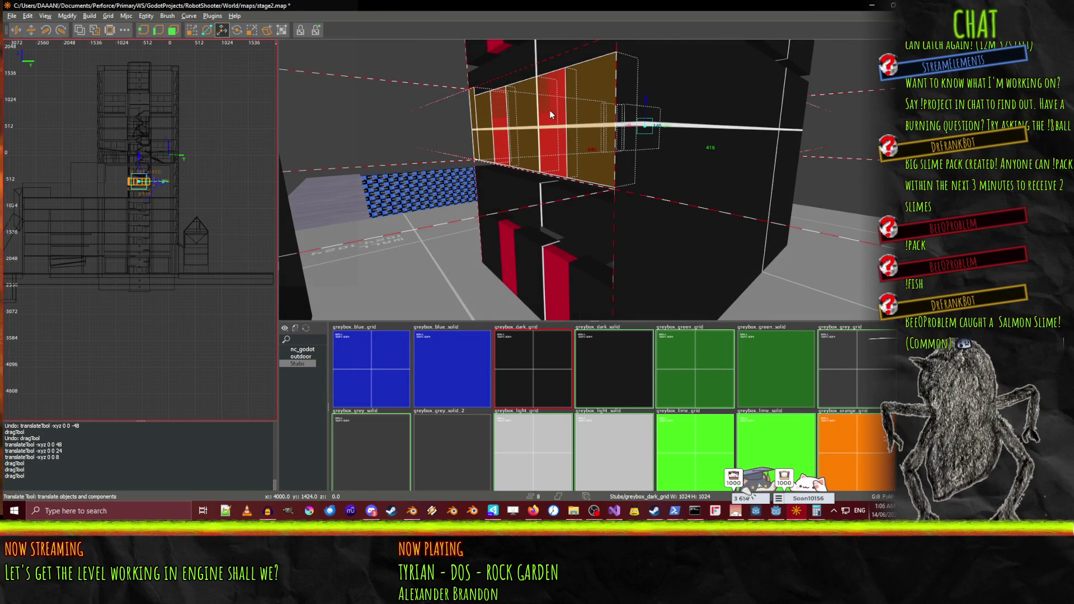
{"action": "left_click_drag", "start_coordinate": [655, 124], "coordinate": [654, 124]}
{"action": "right_click", "coordinate": [655, 124]}
{"action": "mouse_move", "coordinate": [593, 180]}
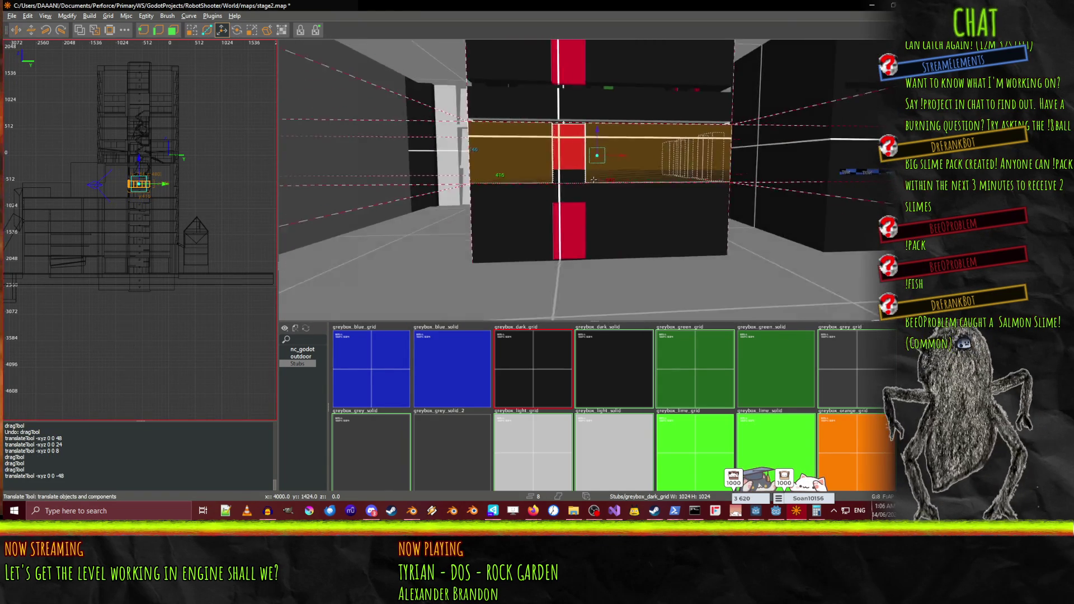
{"action": "right_click", "coordinate": [574, 202]}
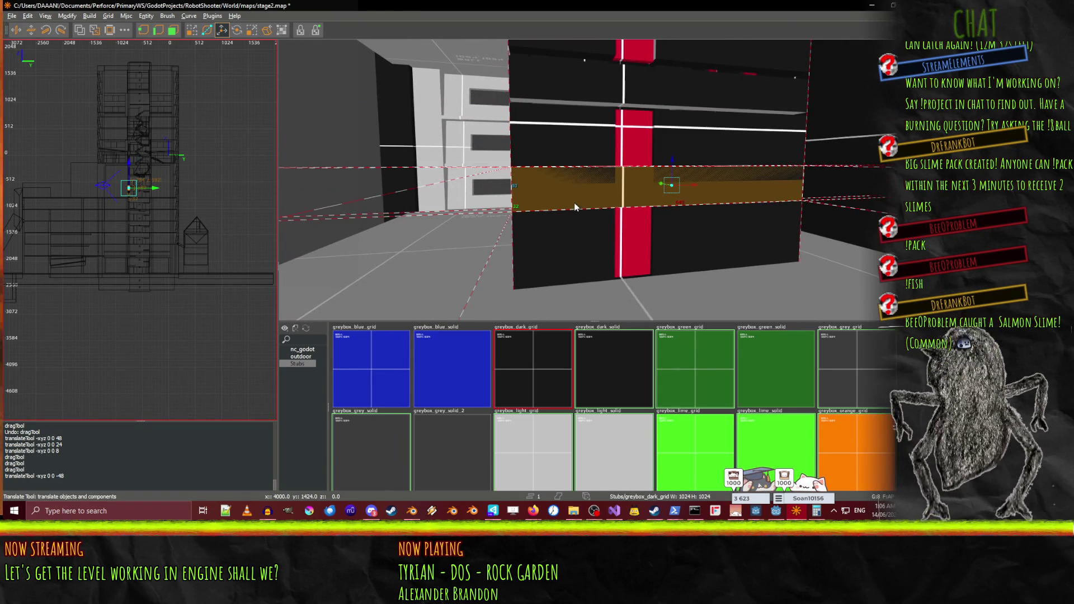
{"action": "right_click", "coordinate": [602, 260]}
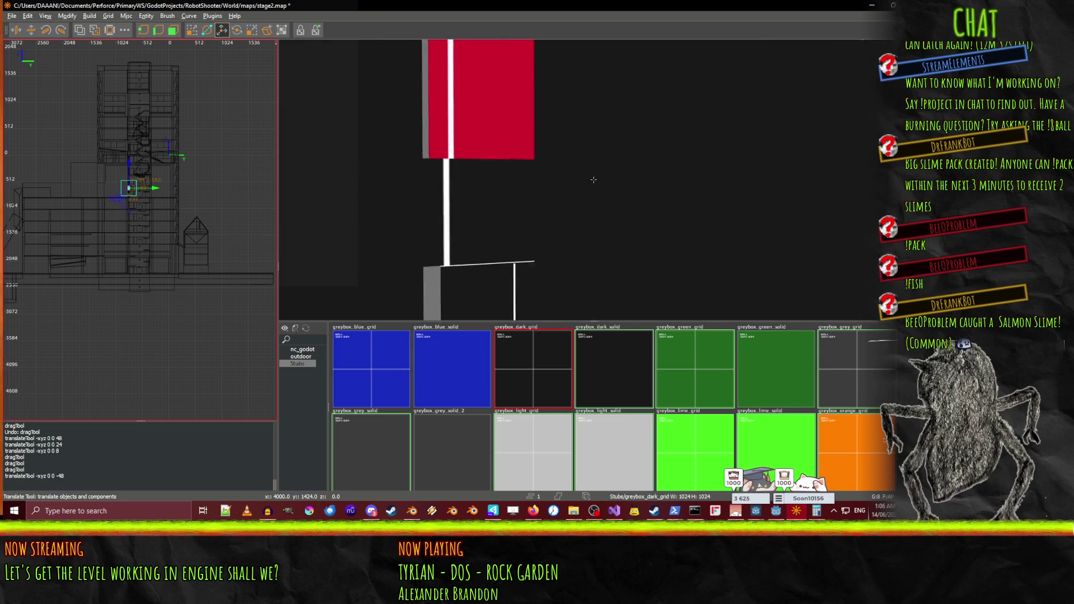
{"action": "mouse_move", "coordinate": [594, 180]}
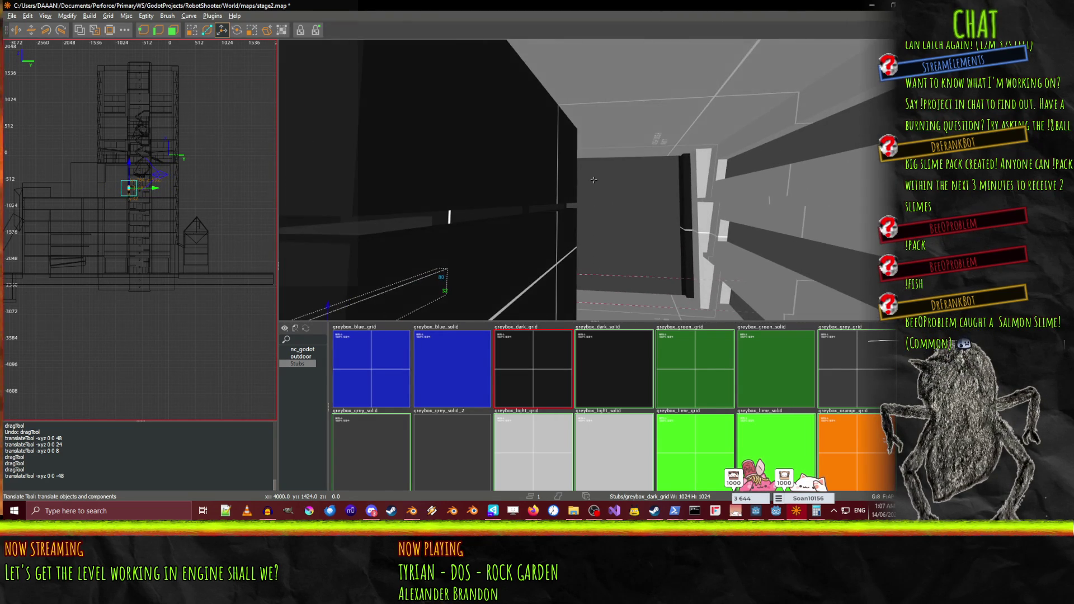
Undo the last resize and fly the camera toward the floor edge
{"action": "key", "text": "d"}
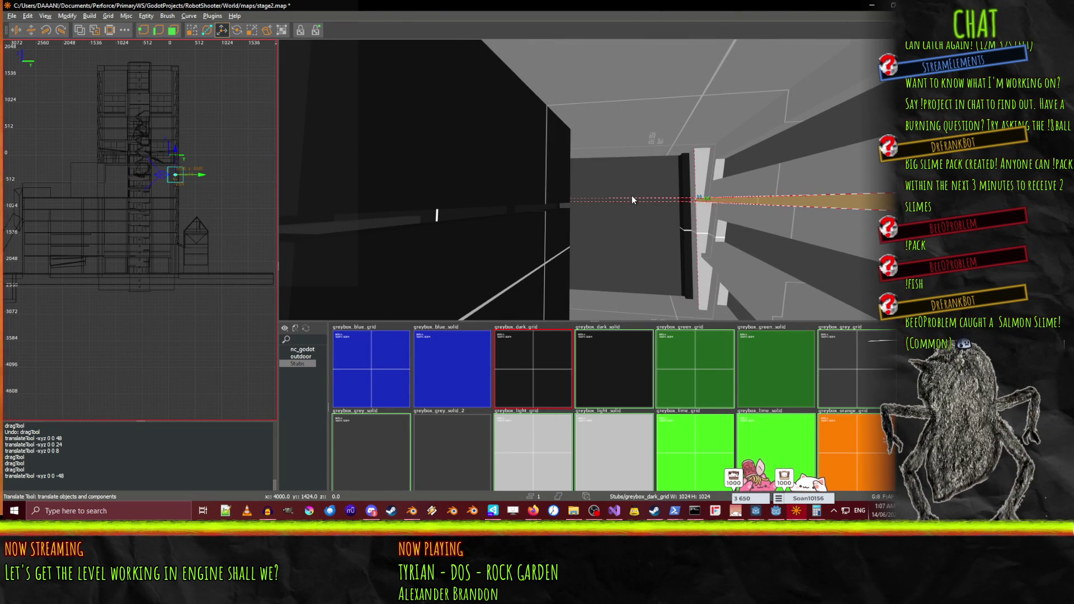
{"action": "key", "text": "q"}
{"action": "key", "text": "ctrl+z"}
{"action": "right_click", "coordinate": [659, 219]}
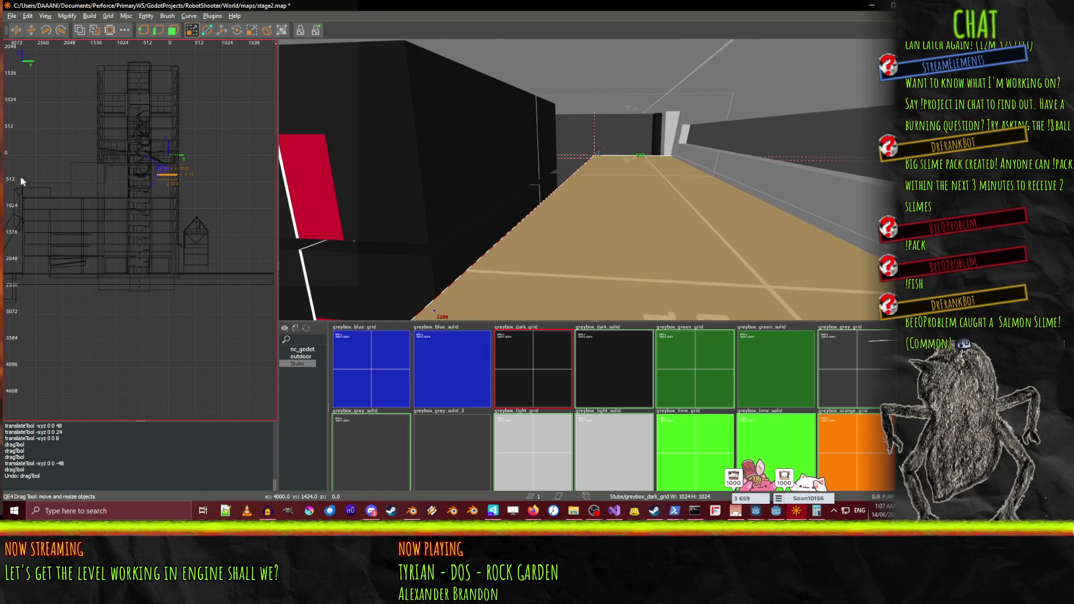
{"action": "key", "text": "a"}
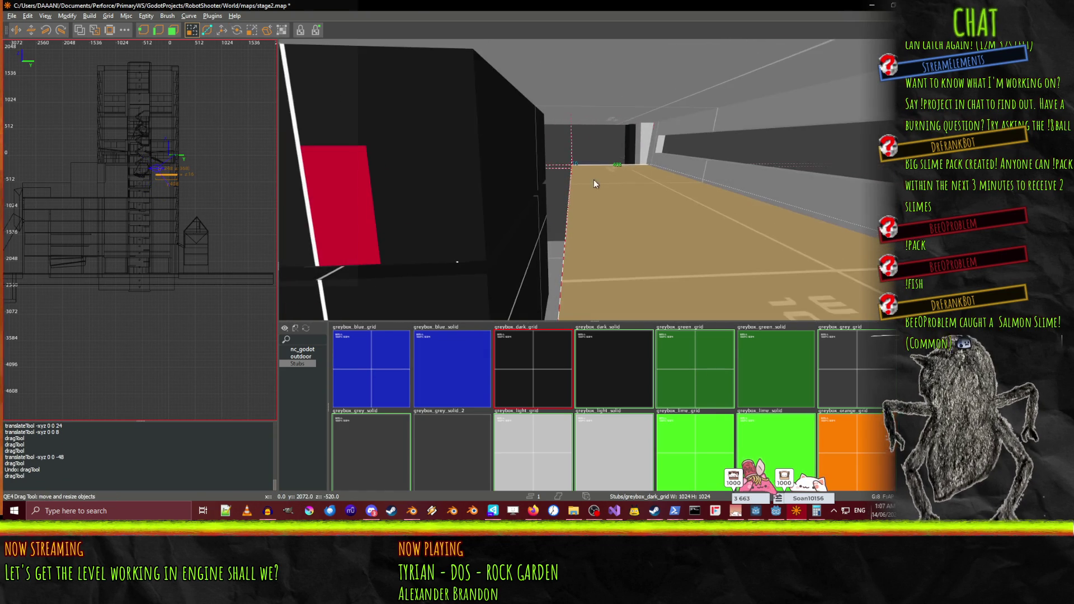
{"action": "right_click", "coordinate": [364, 191]}
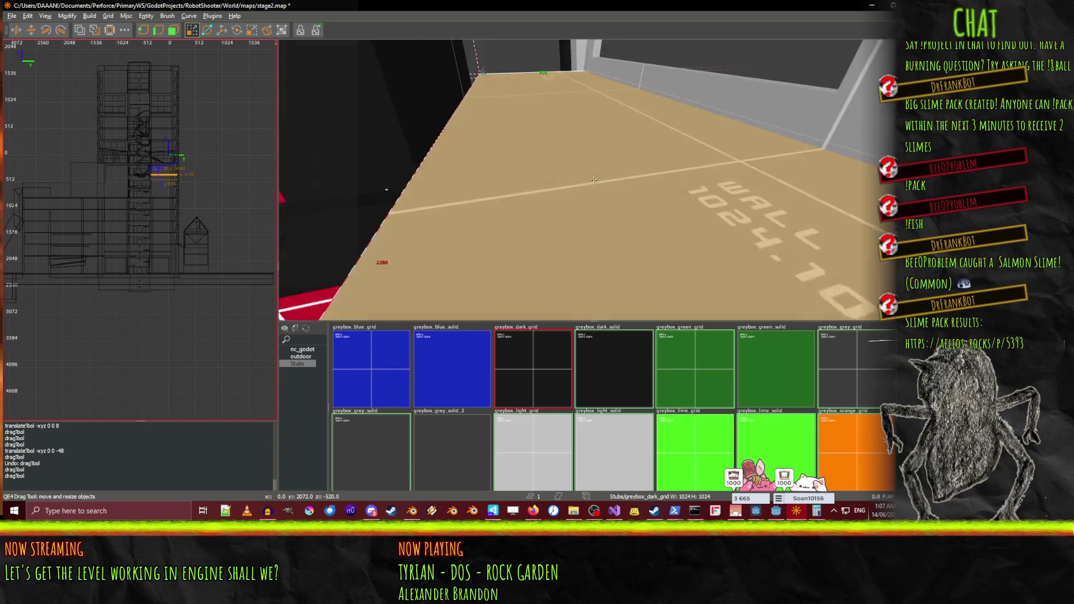
Extend the tan floor slab about 104 units outward along the grey corridor
{"action": "key", "text": "w"}
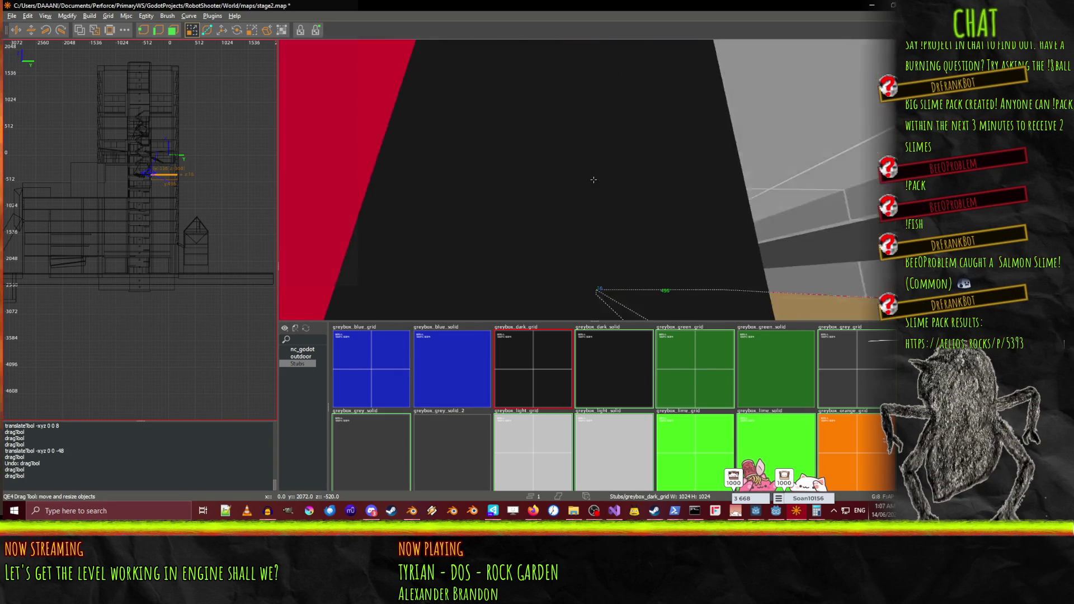
{"action": "key", "text": "s"}
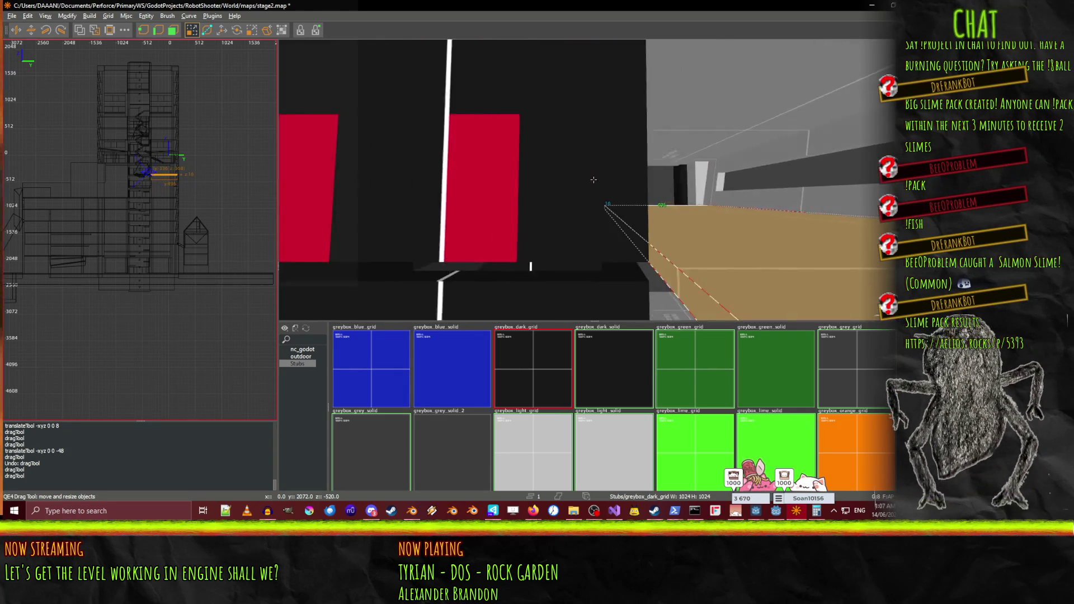
{"action": "key", "text": "w"}
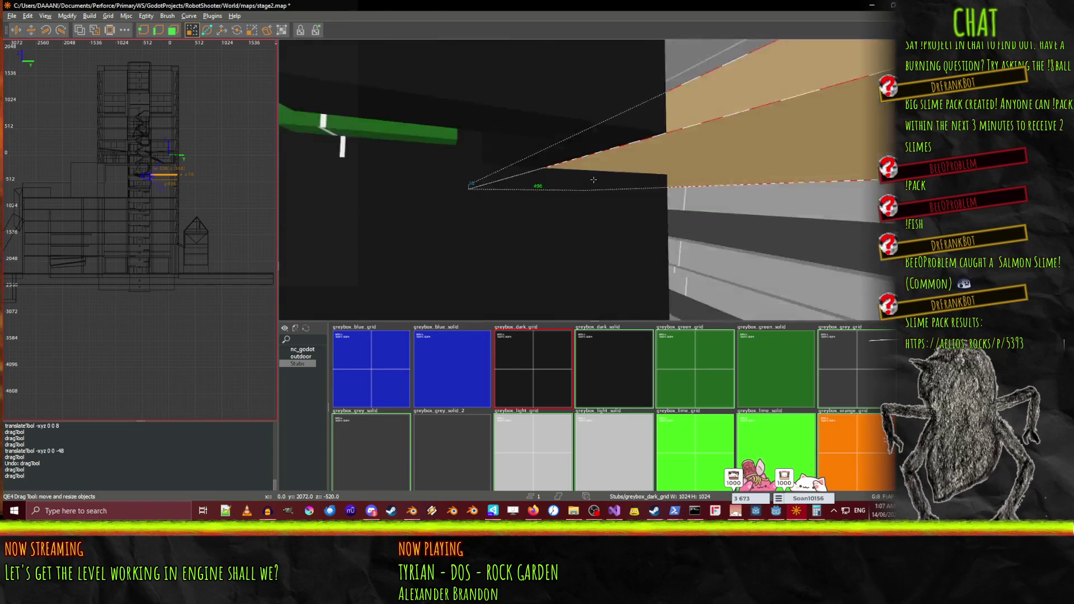
{"action": "key", "text": "w"}
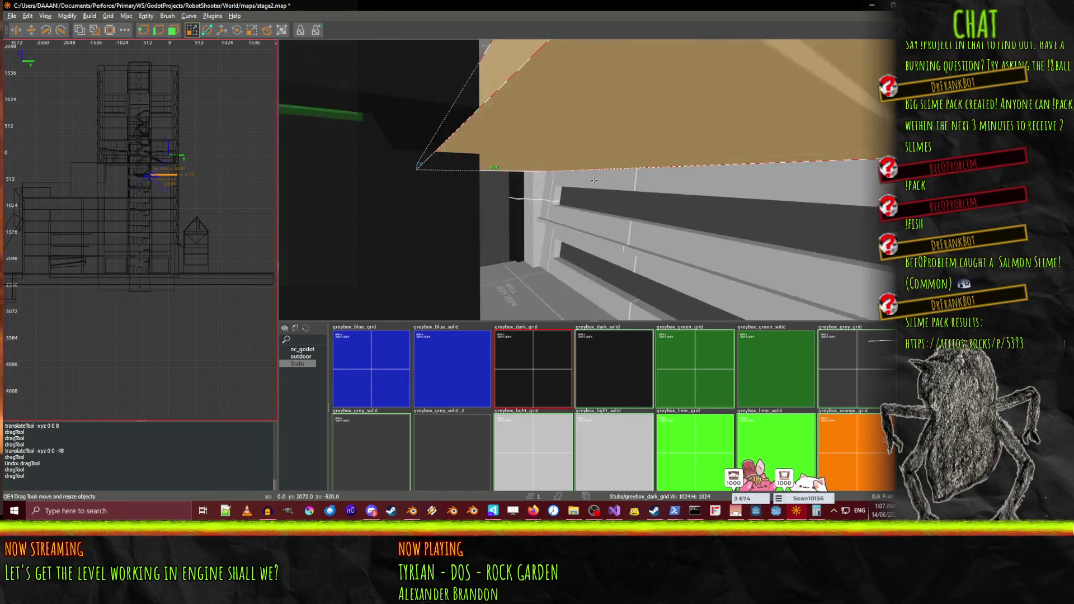
{"action": "key", "text": "w"}
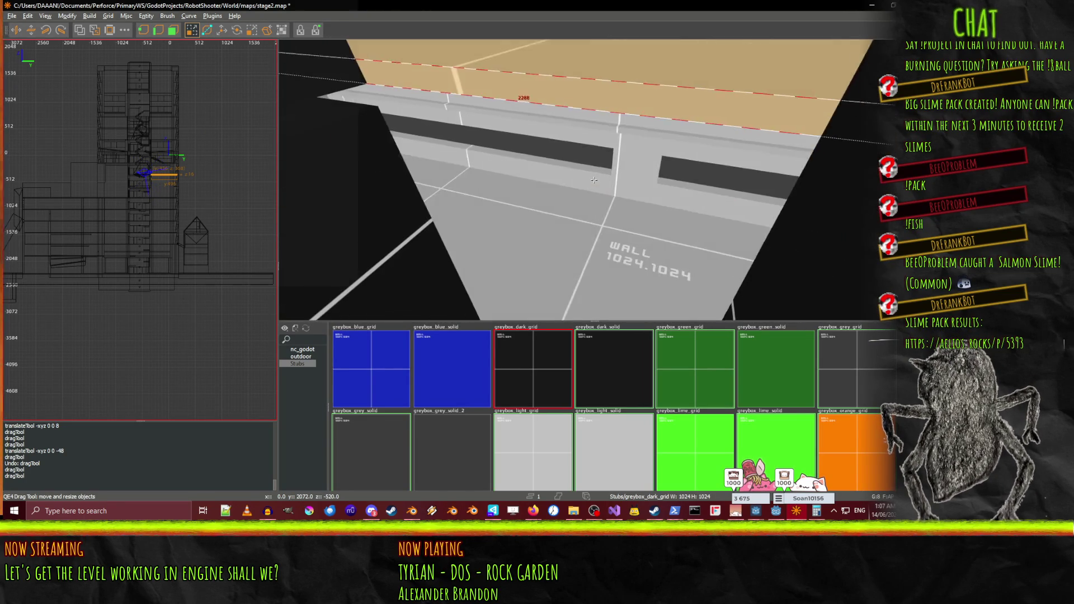
{"action": "key", "text": "w"}
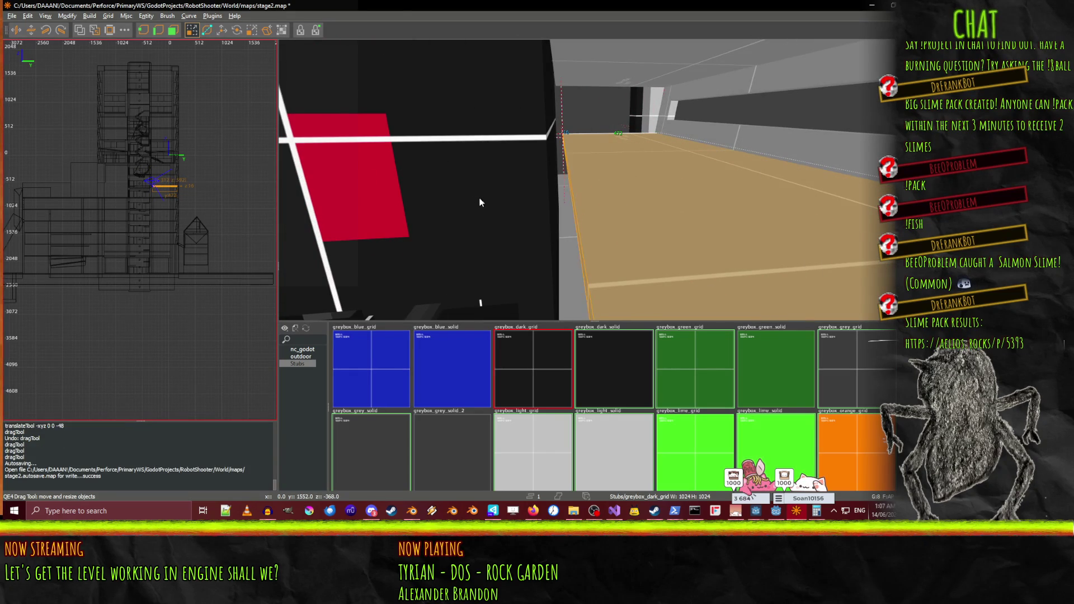
{"action": "left_click_drag", "start_coordinate": [150, 186], "coordinate": [130, 187]}
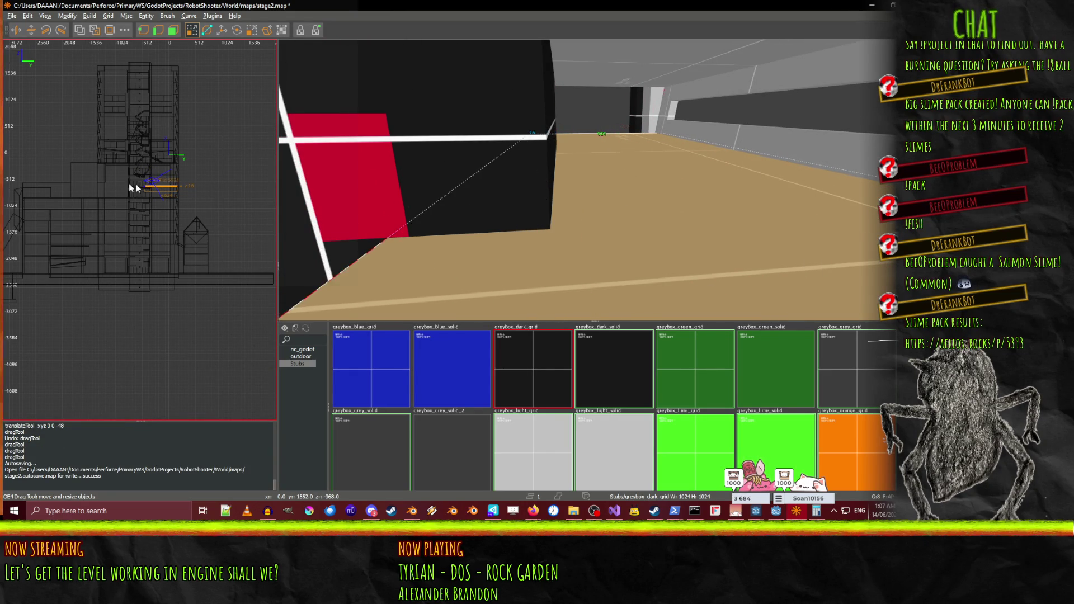
{"action": "right_click", "coordinate": [424, 198]}
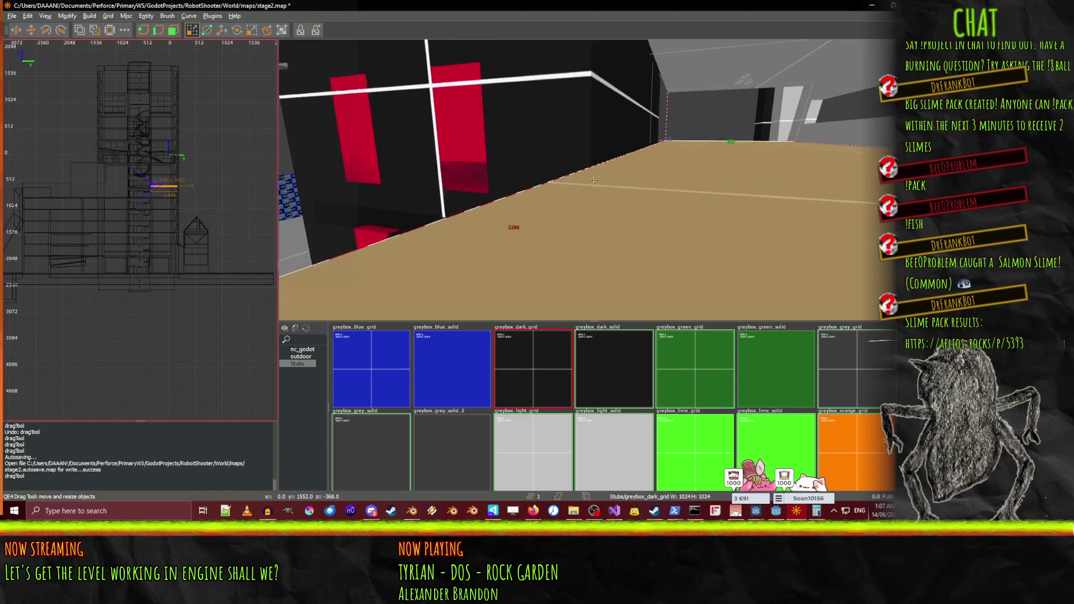
Select the small 128x64 wall brush, red panels, long ledge and large black wall together
{"action": "right_click", "coordinate": [527, 193]}
{"action": "left_click", "coordinate": [527, 193], "text": "shift"}
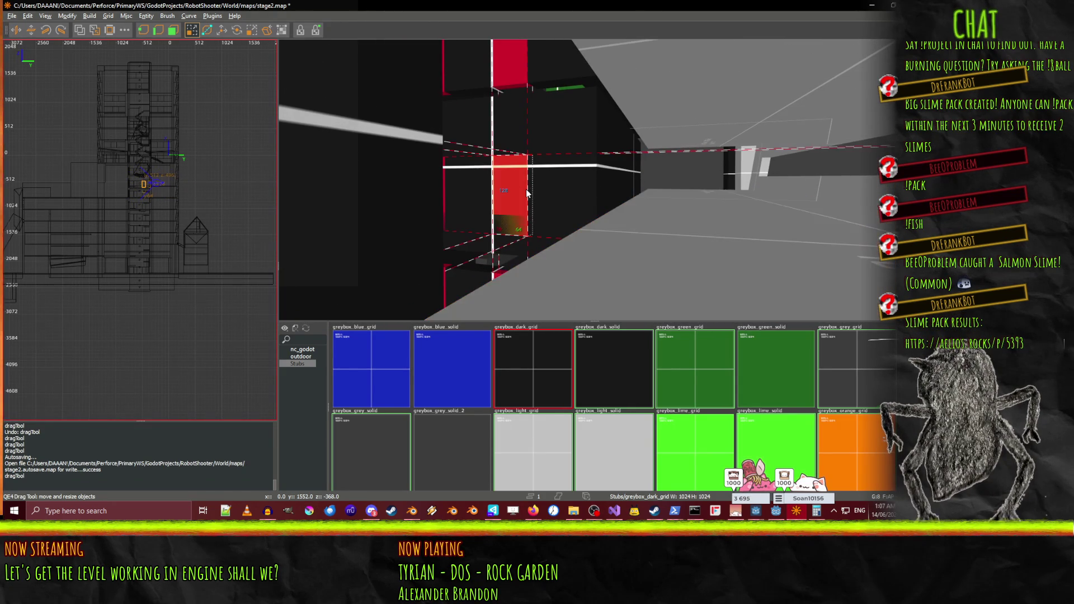
{"action": "right_click", "coordinate": [571, 183]}
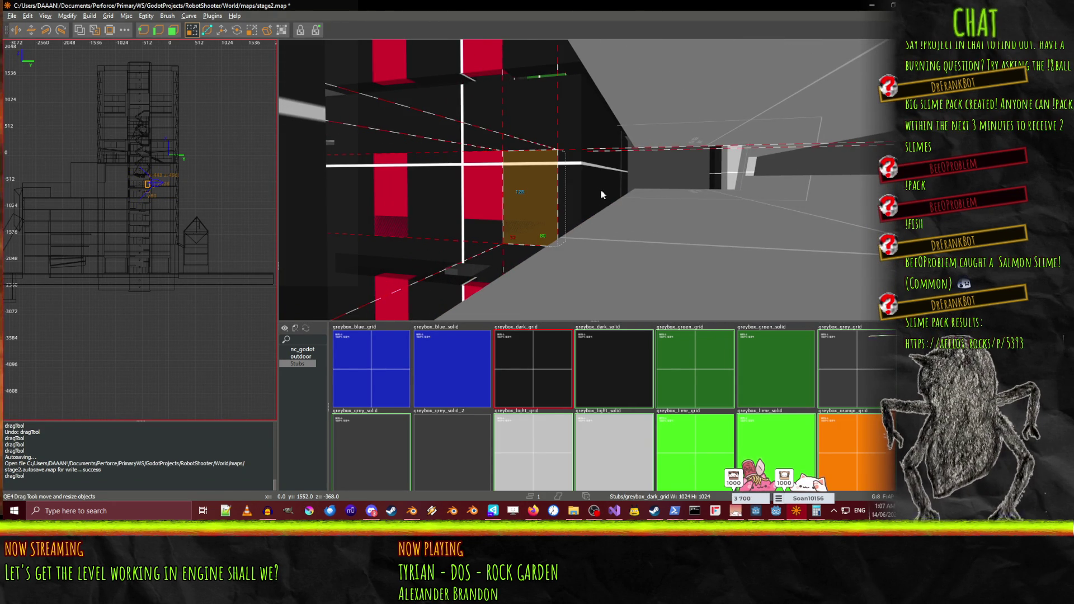
{"action": "left_click", "coordinate": [603, 195], "text": "shift"}
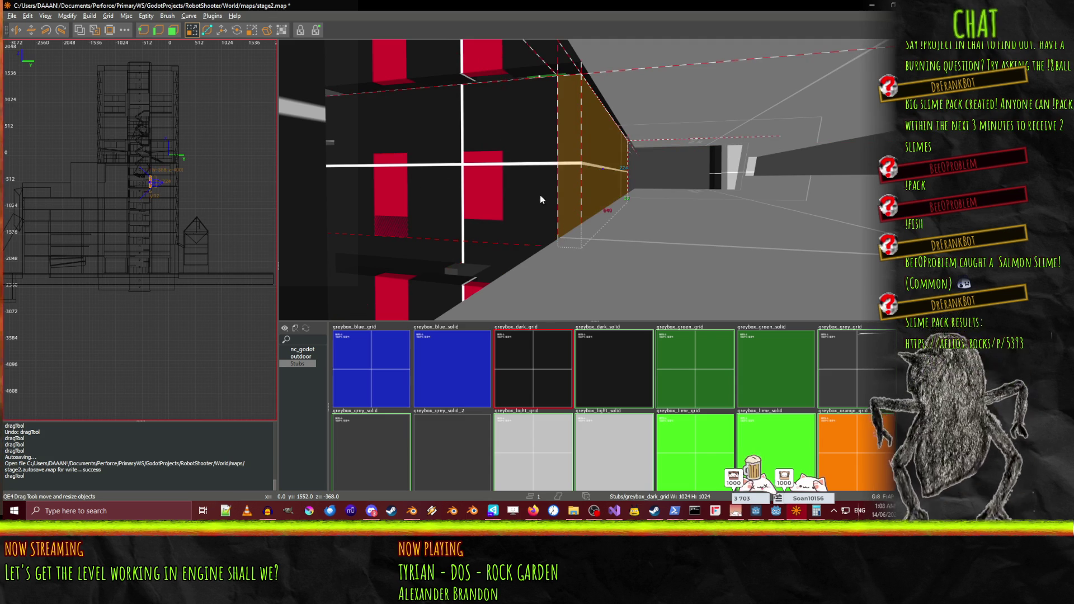
{"action": "left_click", "coordinate": [540, 194]}
{"action": "left_click", "coordinate": [466, 191], "text": "shift"}
{"action": "left_click", "coordinate": [387, 193], "text": "shift"}
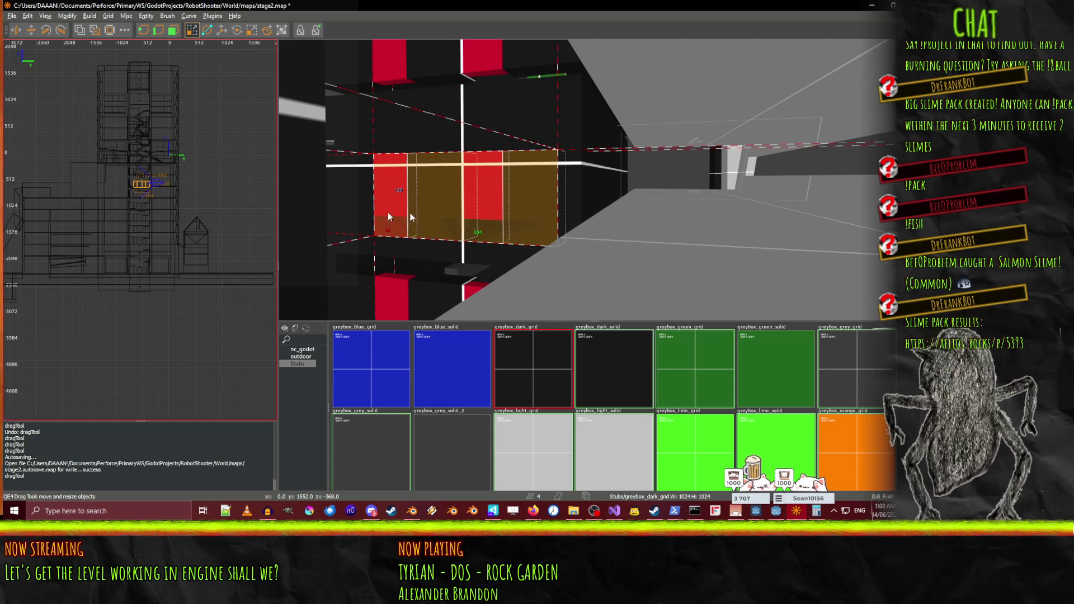
{"action": "right_click", "coordinate": [387, 193]}
{"action": "right_click", "coordinate": [591, 187]}
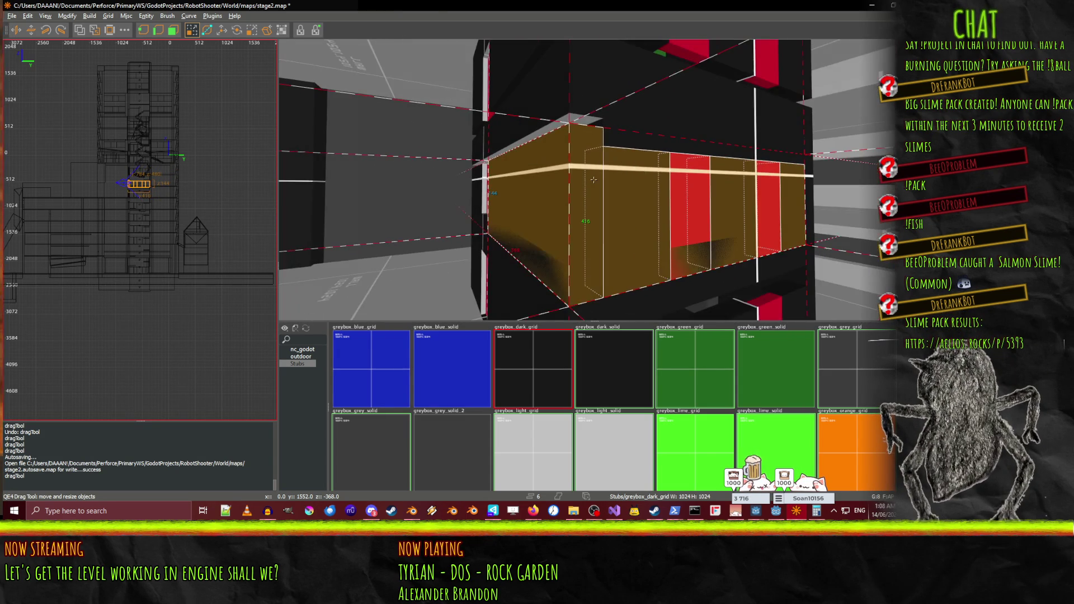
{"action": "left_click", "coordinate": [570, 188], "text": "ctrl"}
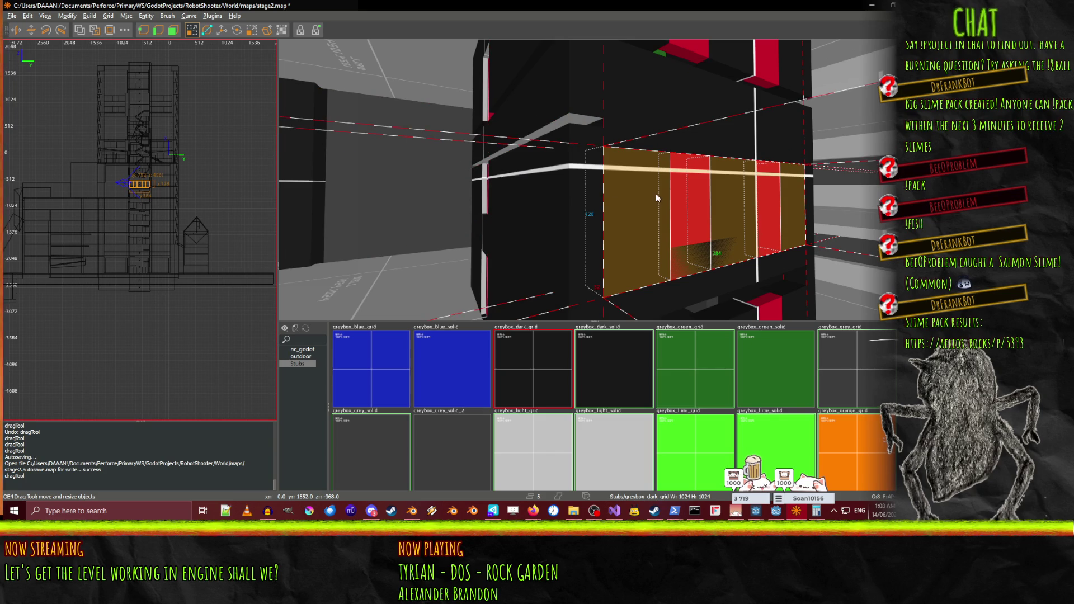
{"action": "right_click", "coordinate": [657, 198]}
{"action": "right_click", "coordinate": [593, 184]}
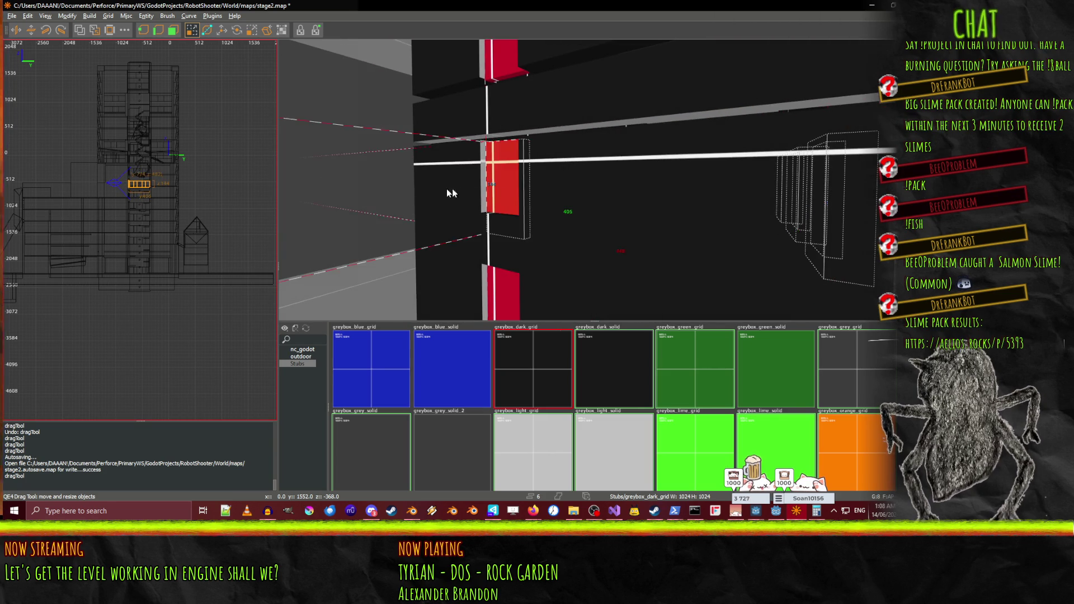
{"action": "left_click", "coordinate": [545, 191], "text": "shift"}
{"action": "right_click", "coordinate": [699, 212]}
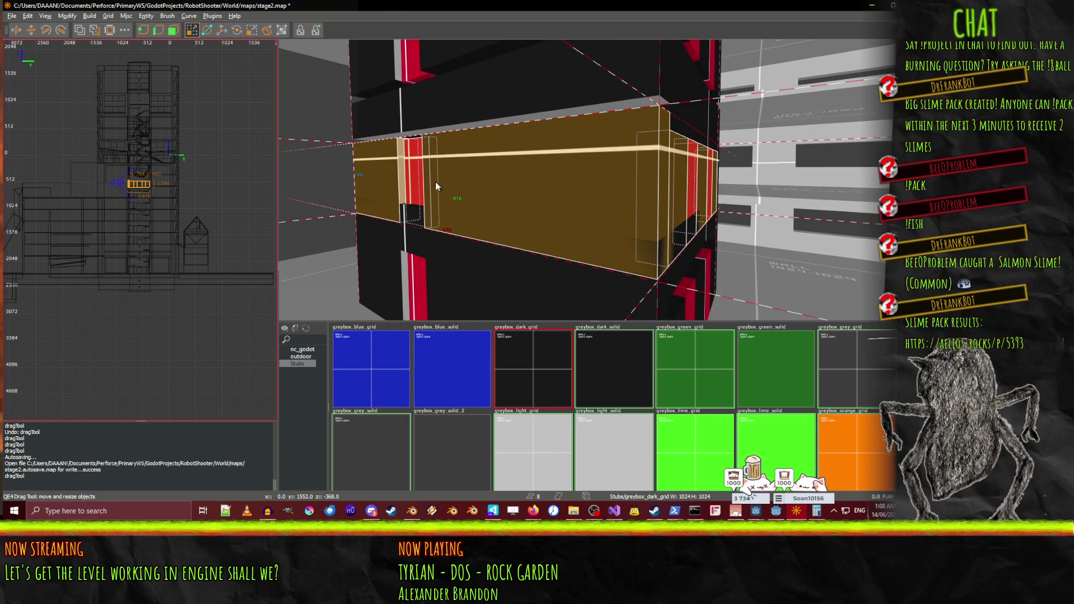
{"action": "key", "text": "s"}
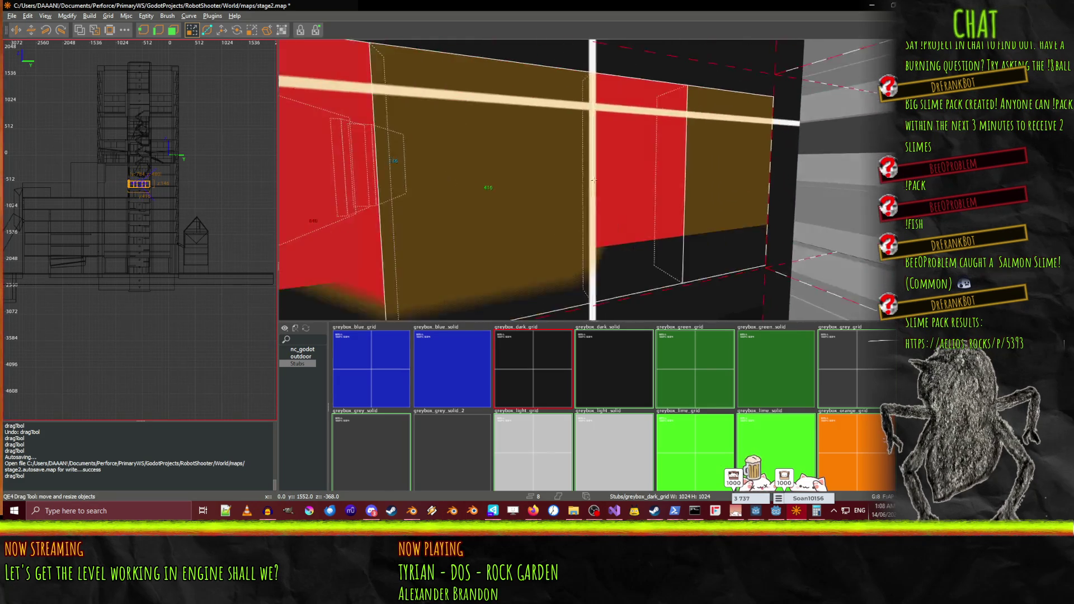
{"action": "left_click", "coordinate": [593, 190], "text": "shift"}
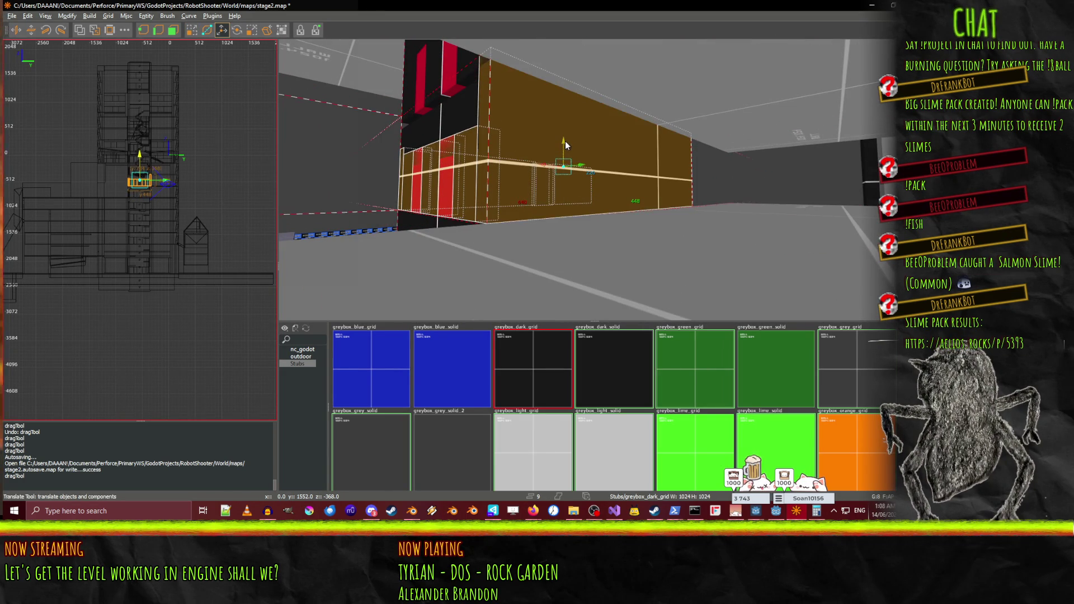
Raise the selection 32 units and thin the slab by lifting its lower face
{"action": "key", "text": "Up"}
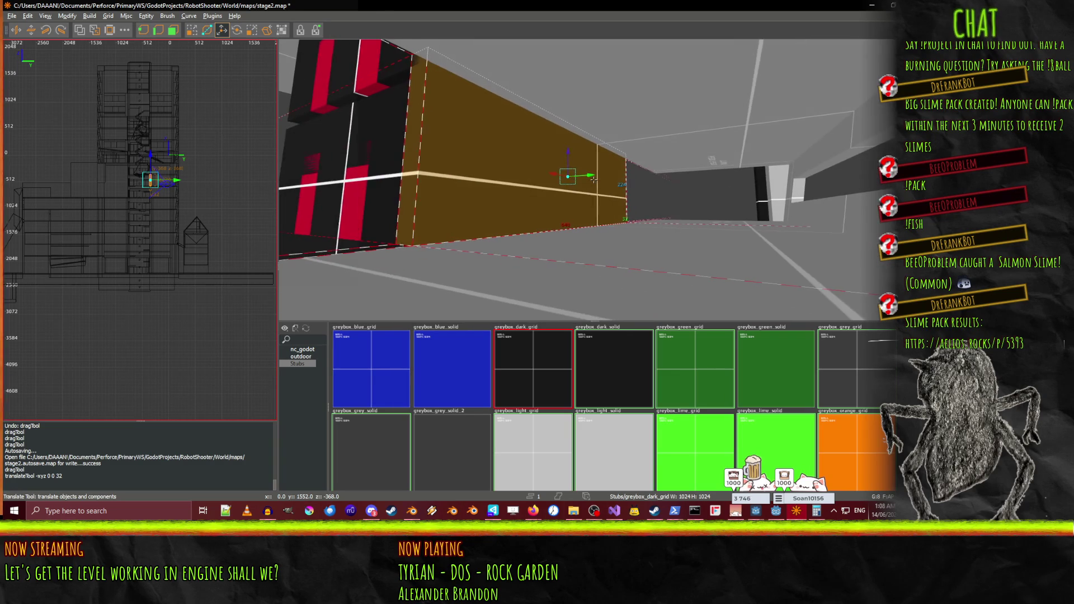
{"action": "right_click", "coordinate": [562, 81]}
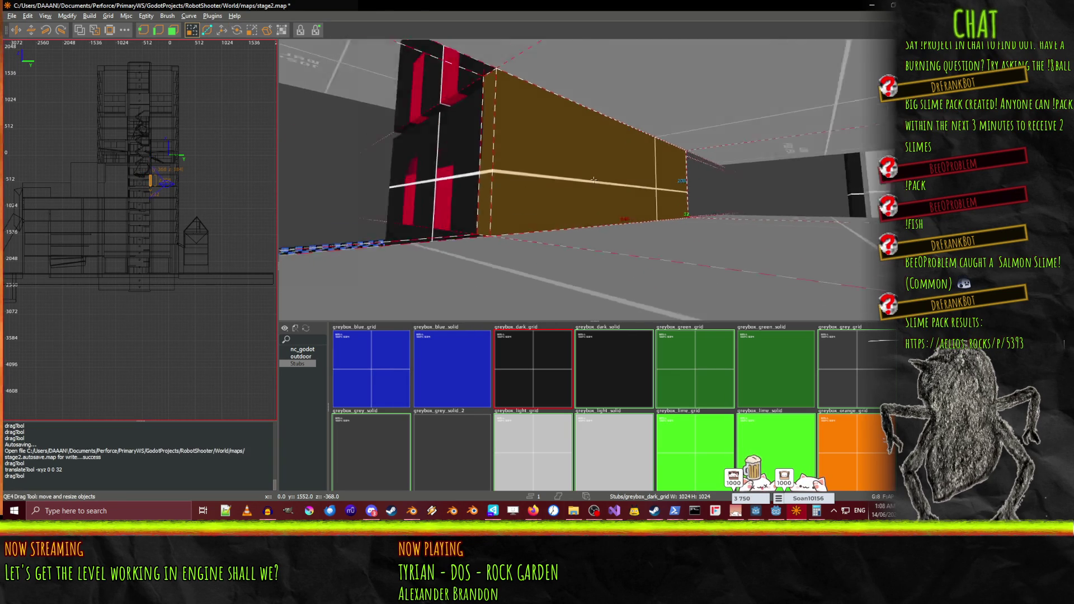
{"action": "key", "text": "Down"}
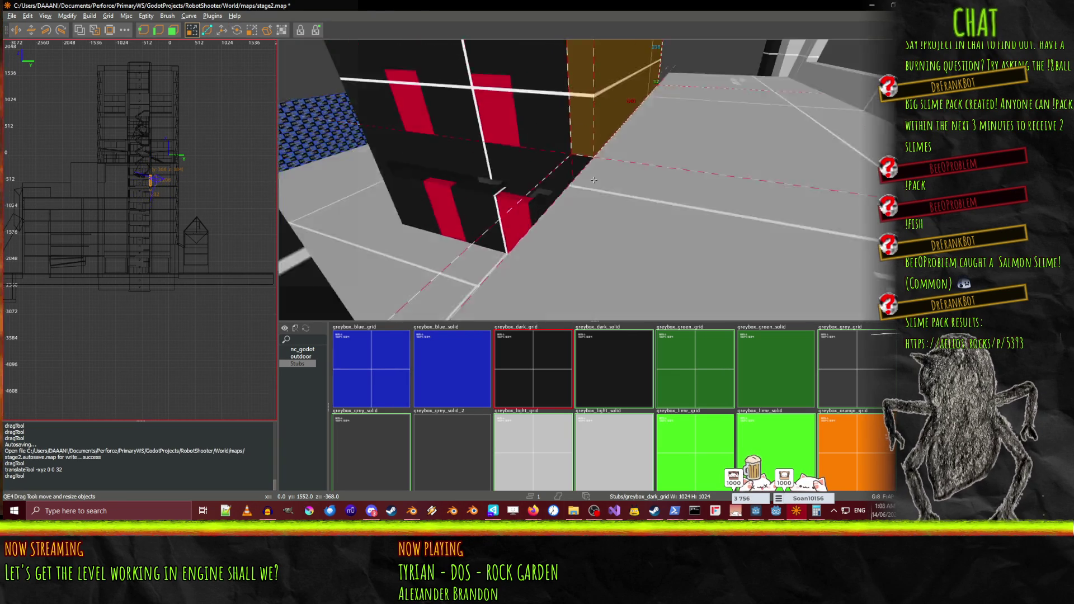
{"action": "right_click", "coordinate": [468, 123]}
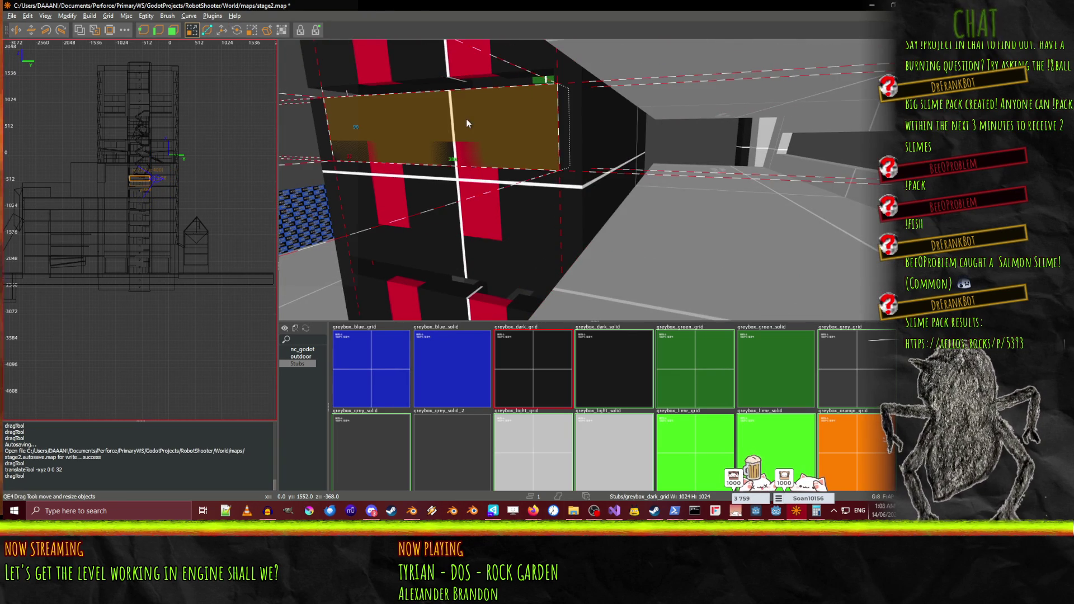
{"action": "right_click", "coordinate": [465, 202]}
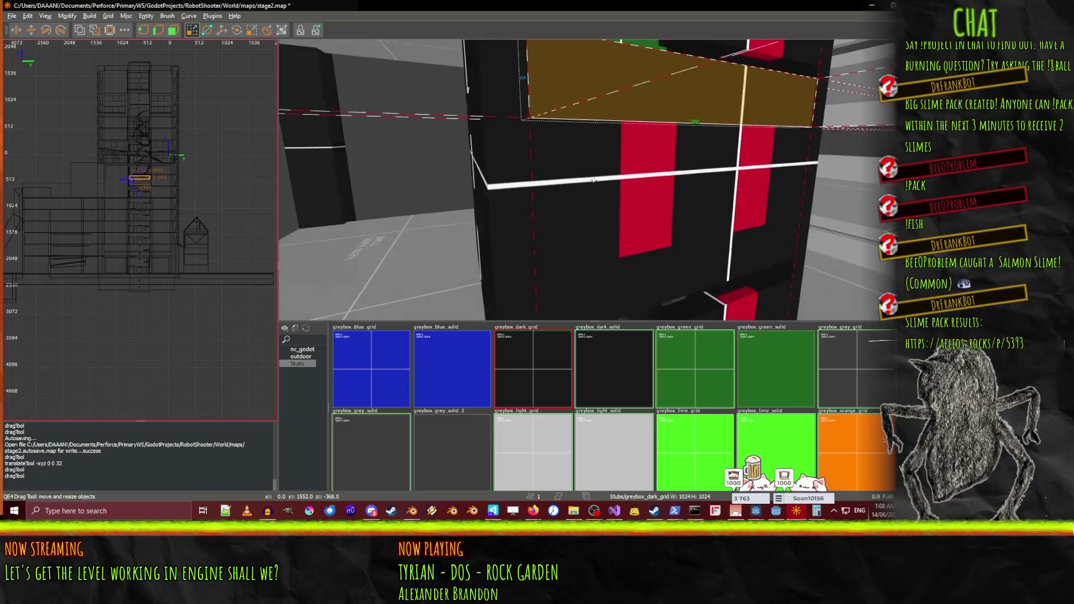
{"action": "right_click", "coordinate": [485, 111]}
{"action": "left_click_drag", "start_coordinate": [525, 237], "coordinate": [531, 214]}
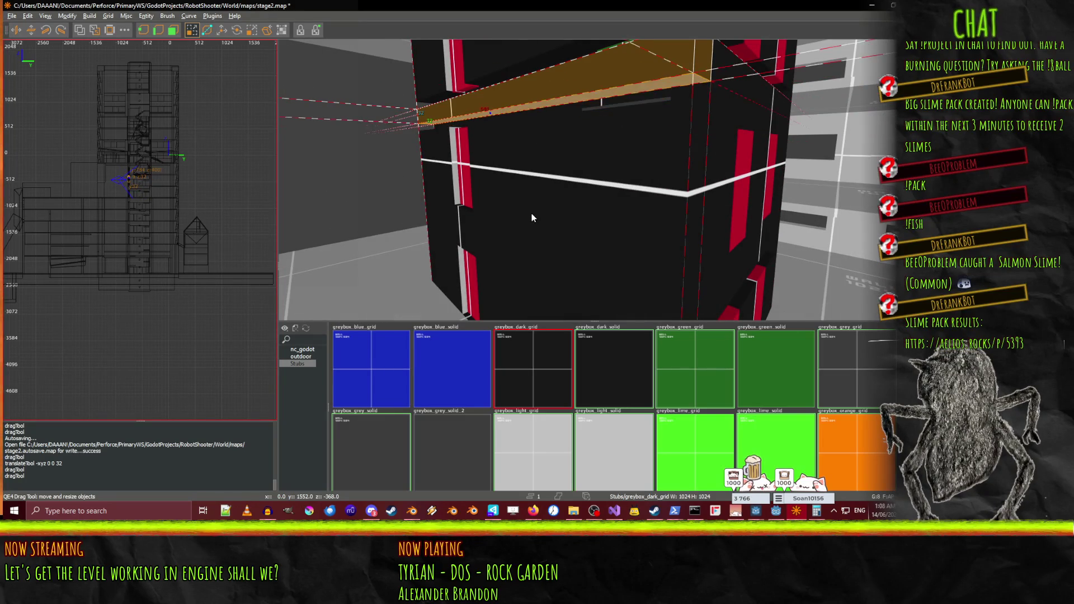
Extend the orange slab's bottom face downward beside the right-hand dark brush
{"action": "right_click", "coordinate": [531, 224]}
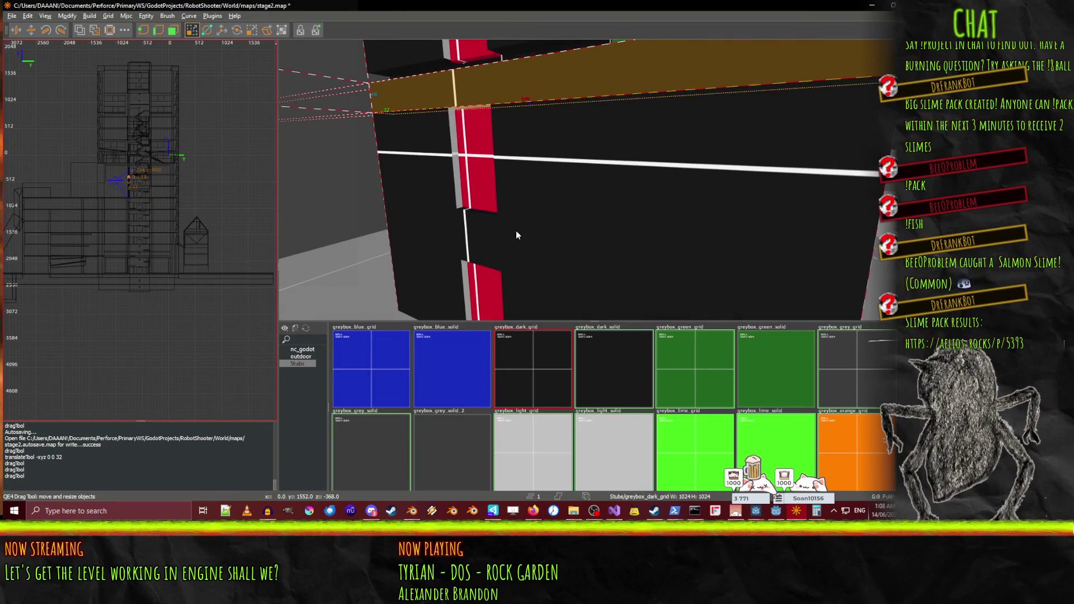
{"action": "right_click", "coordinate": [516, 230]}
{"action": "key", "text": "w"}
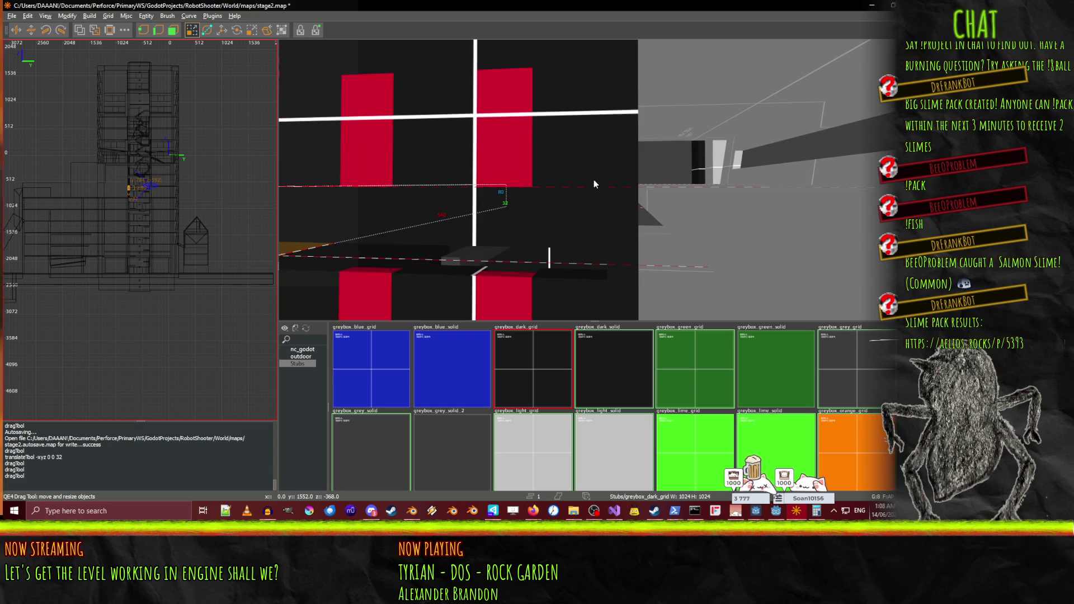
{"action": "left_click", "coordinate": [622, 205]}
{"action": "left_click", "coordinate": [585, 210], "text": "shift"}
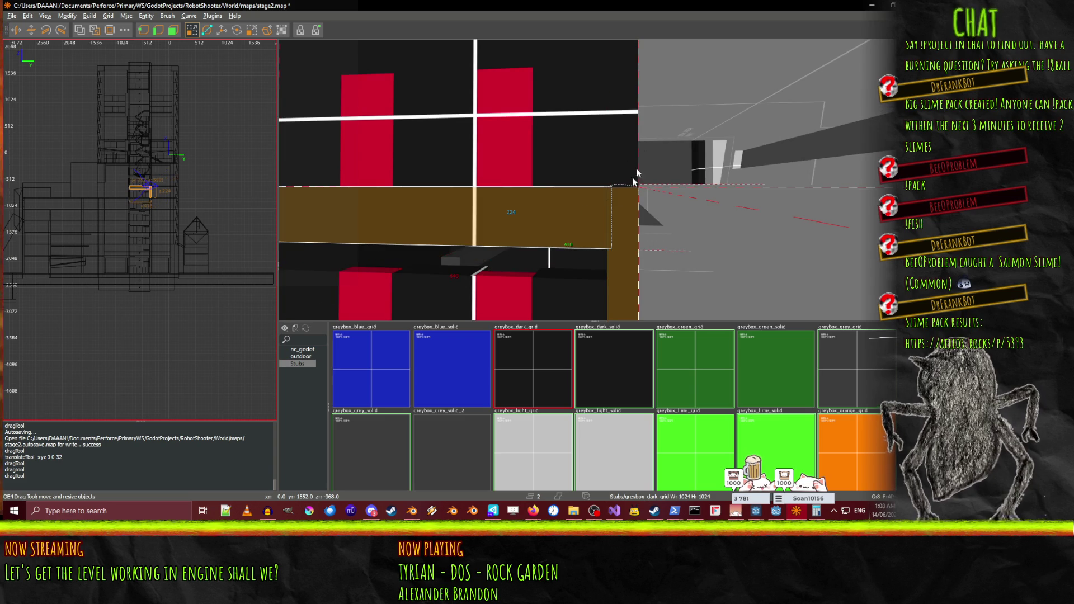
{"action": "key", "text": "s"}
{"action": "key", "text": "w"}
{"action": "right_click", "coordinate": [587, 126]}
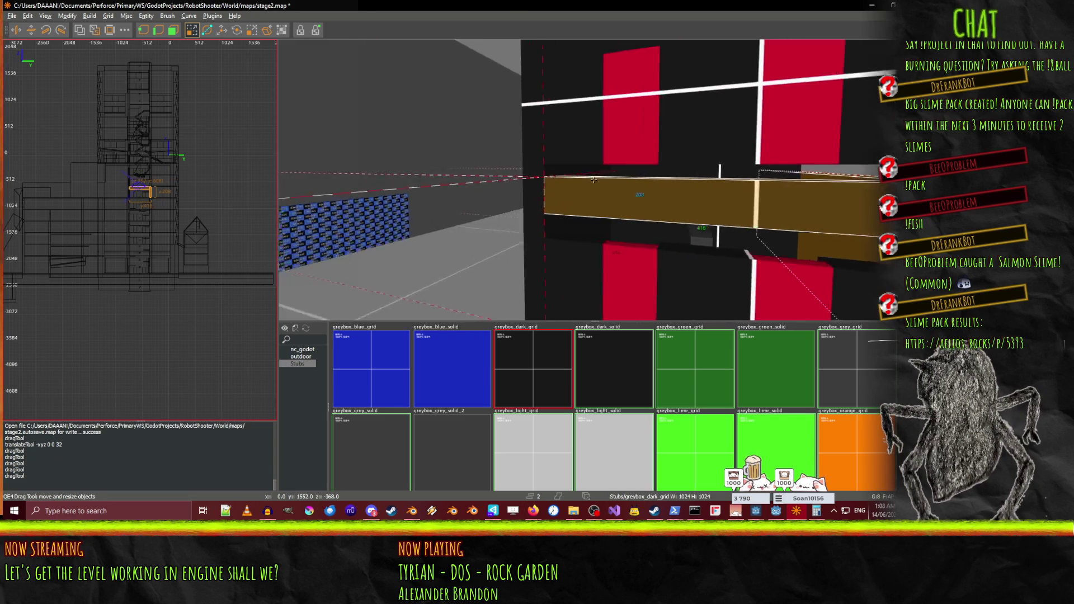
{"action": "key", "text": "a"}
{"action": "right_click", "coordinate": [594, 179]}
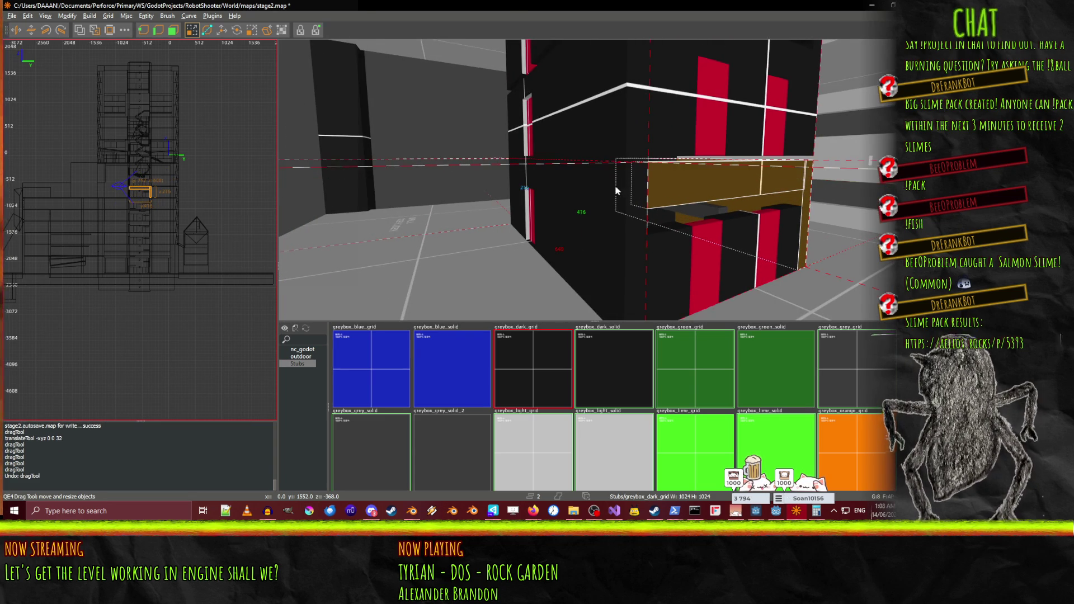
{"action": "right_click", "coordinate": [741, 192]}
{"action": "key", "text": "w"}
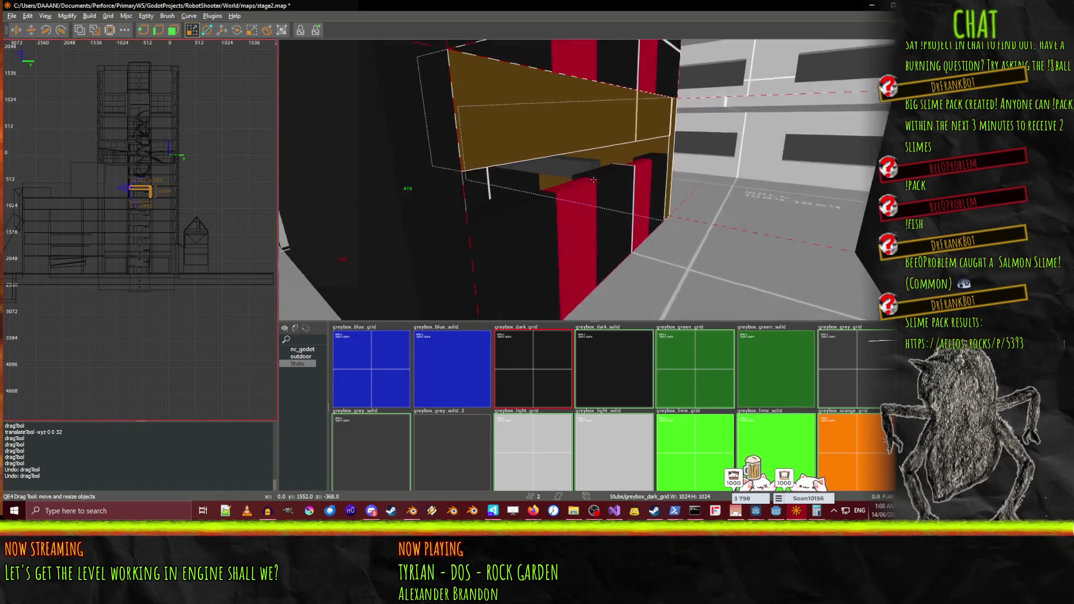
{"action": "right_click", "coordinate": [589, 168]}
{"action": "mouse_move", "coordinate": [589, 168]}
{"action": "left_mouse_down"}
{"action": "mouse_move", "coordinate": [651, 217]}
{"action": "mouse_move", "coordinate": [650, 236]}
{"action": "left_mouse_up"}
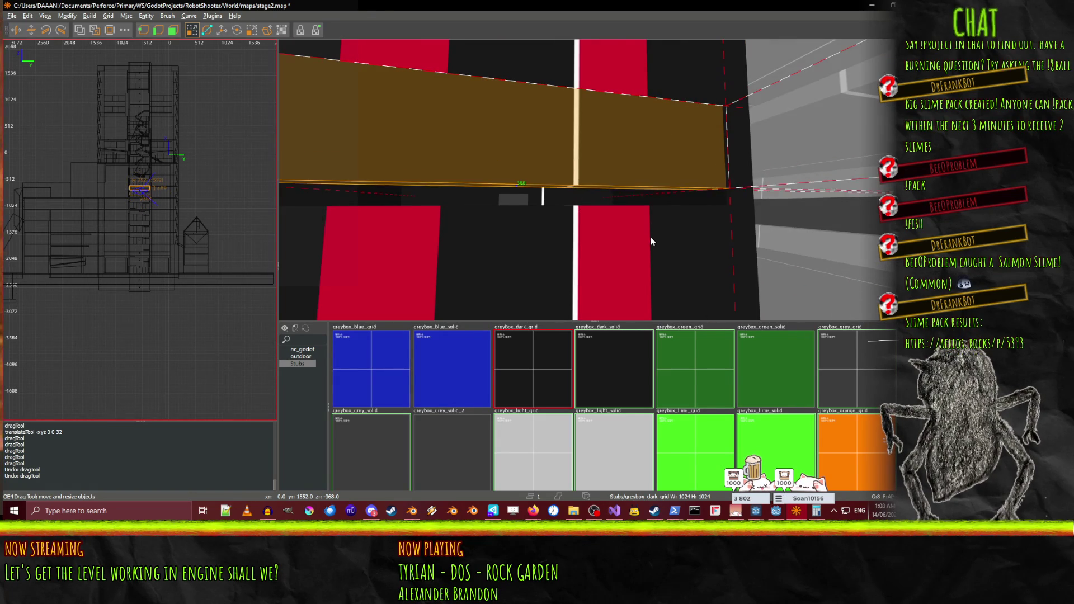
Select a red door panel and inspect the slab against the black wall
{"action": "right_click", "coordinate": [650, 257]}
{"action": "key", "text": "s"}
{"action": "right_click", "coordinate": [620, 253]}
{"action": "left_click", "coordinate": [630, 258]}
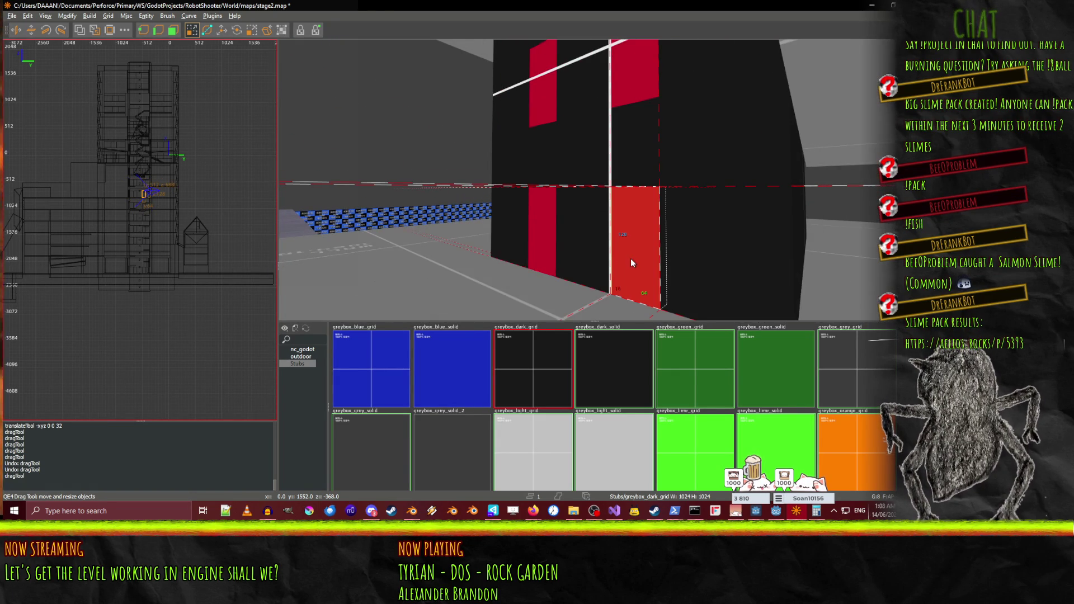
{"action": "right_click", "coordinate": [592, 242]}
{"action": "right_click", "coordinate": [574, 177]}
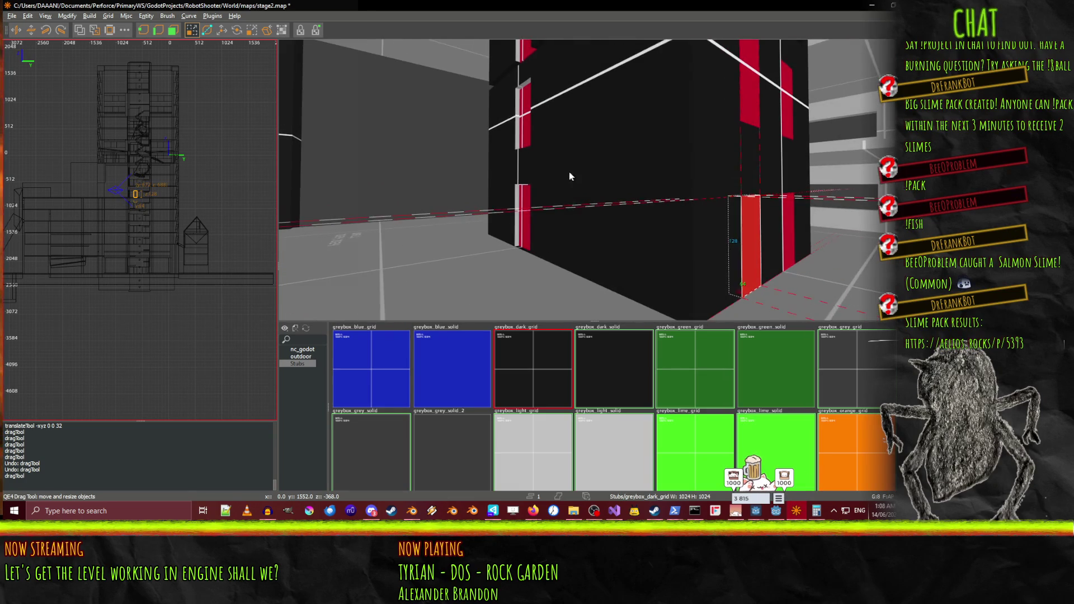
{"action": "right_click", "coordinate": [451, 194]}
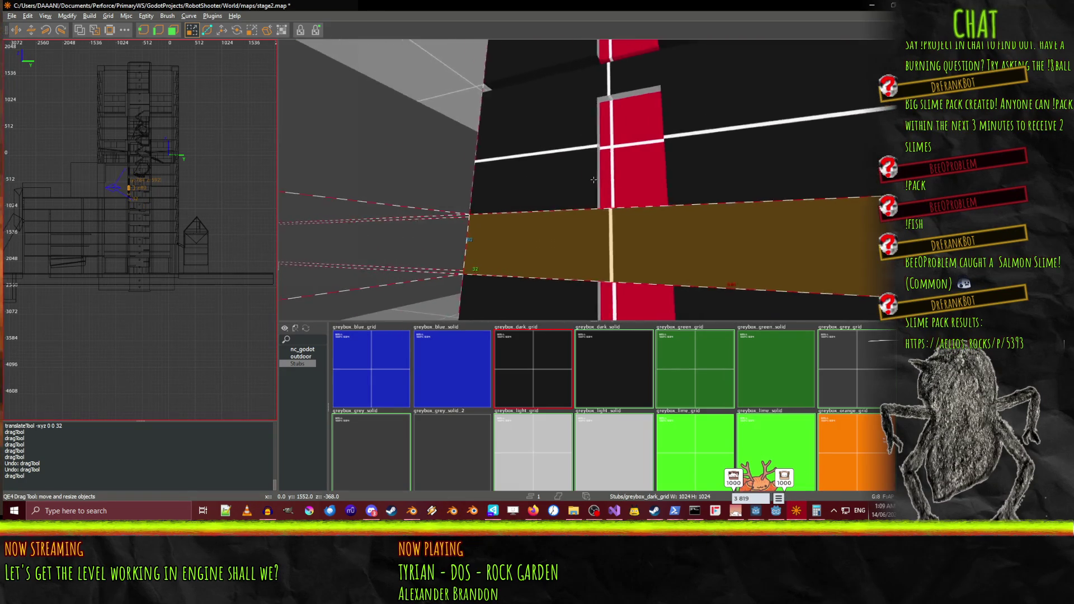
{"action": "key", "text": "Up"}
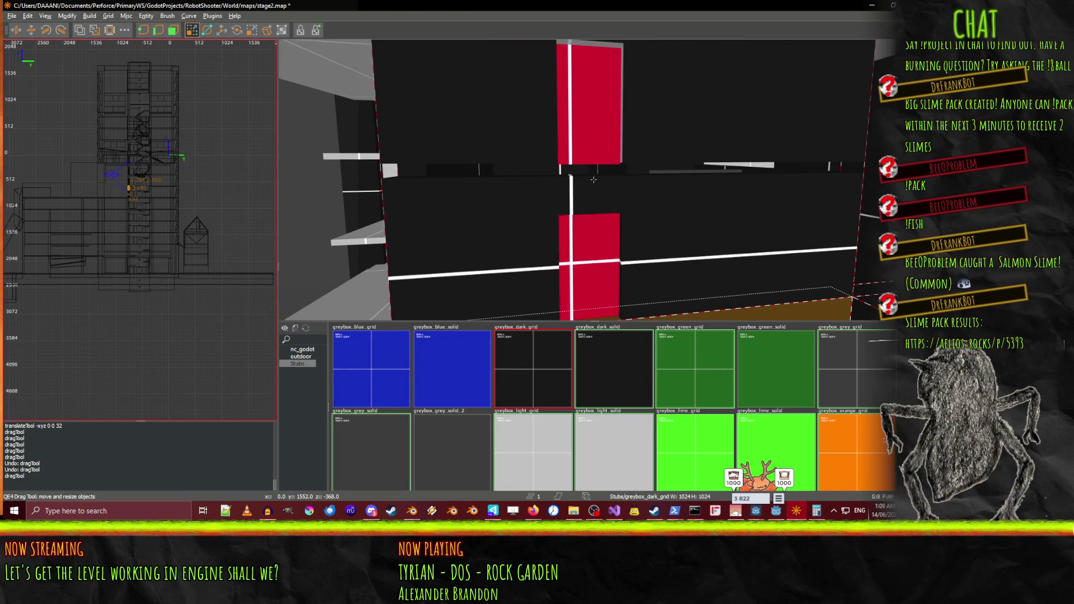
{"action": "right_click", "coordinate": [589, 191]}
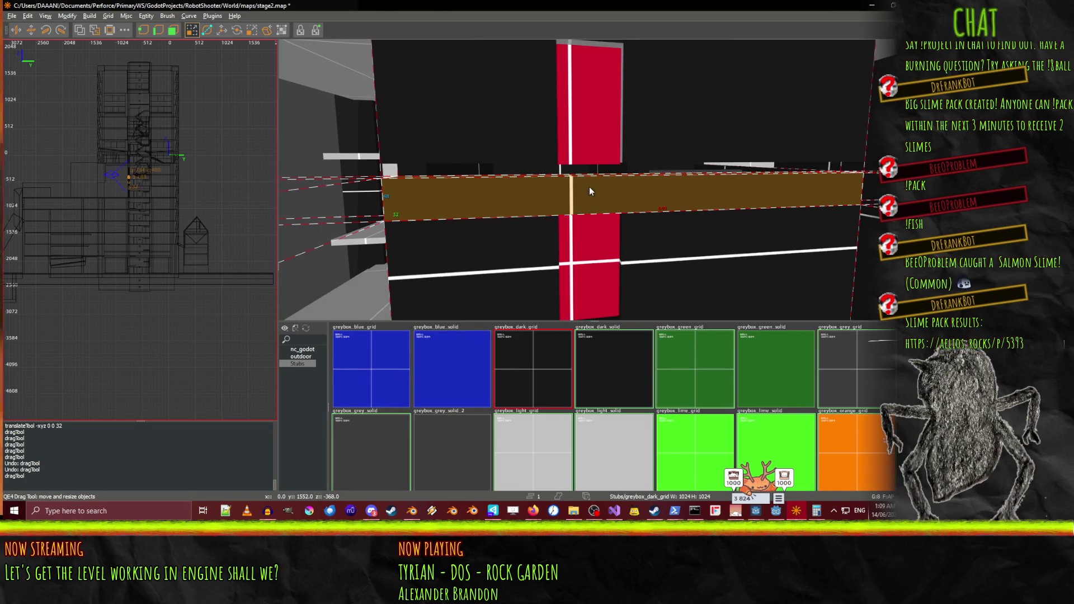
{"action": "right_click", "coordinate": [606, 110]}
{"action": "key", "text": "Down"}
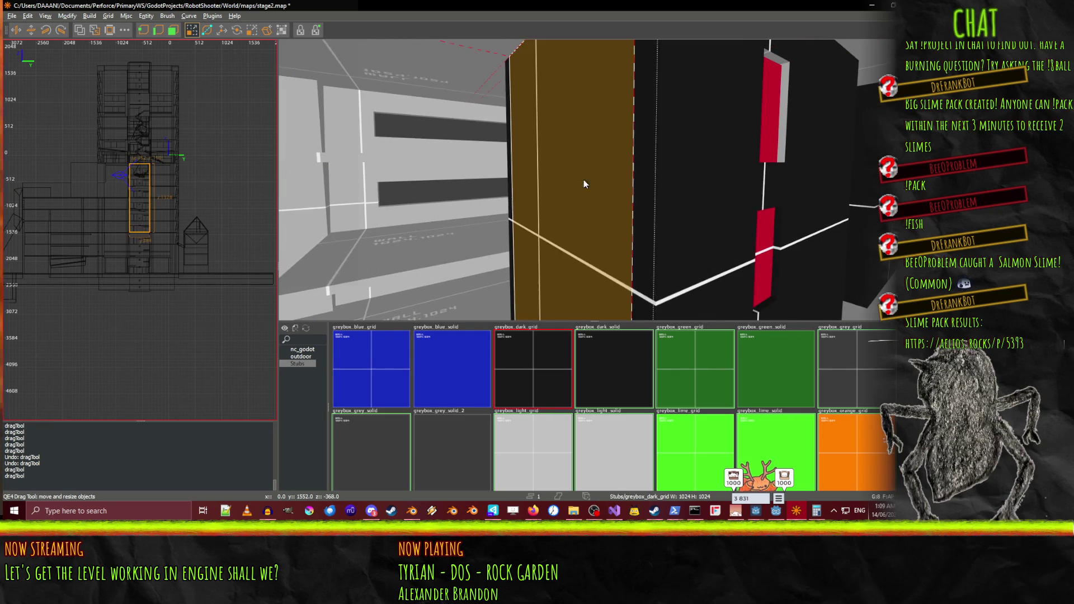
{"action": "key", "text": "Up"}
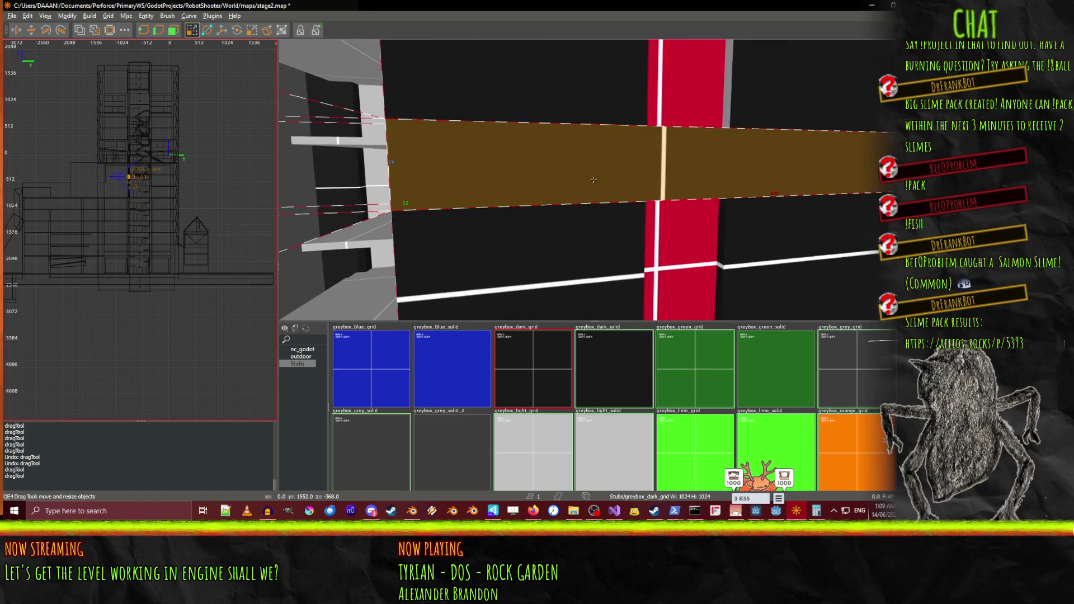
{"action": "key", "text": "Right"}
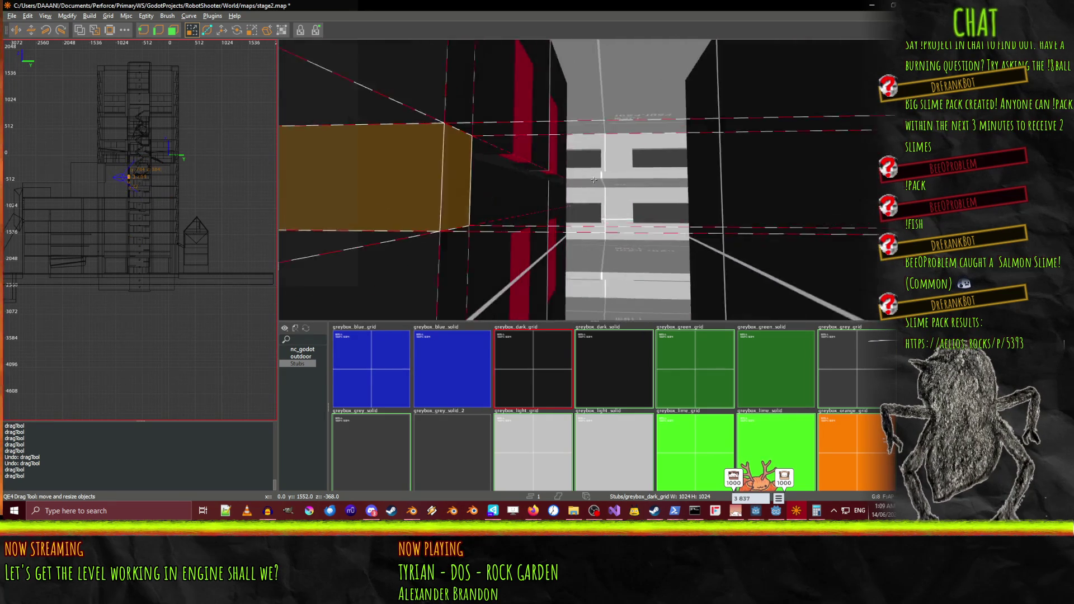
{"action": "key", "text": "Left"}
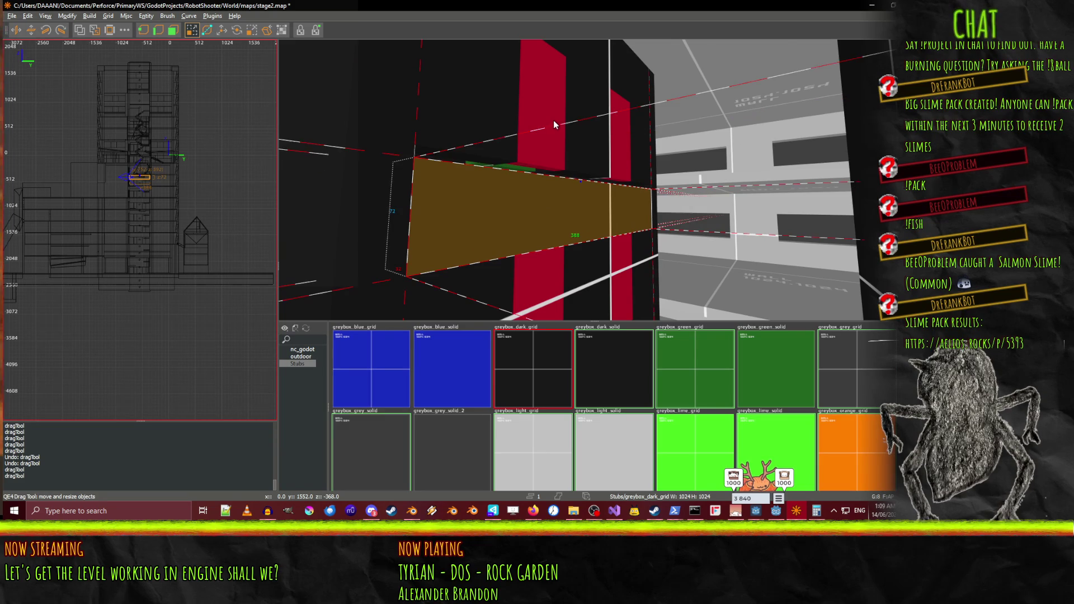
{"action": "key", "text": "Right"}
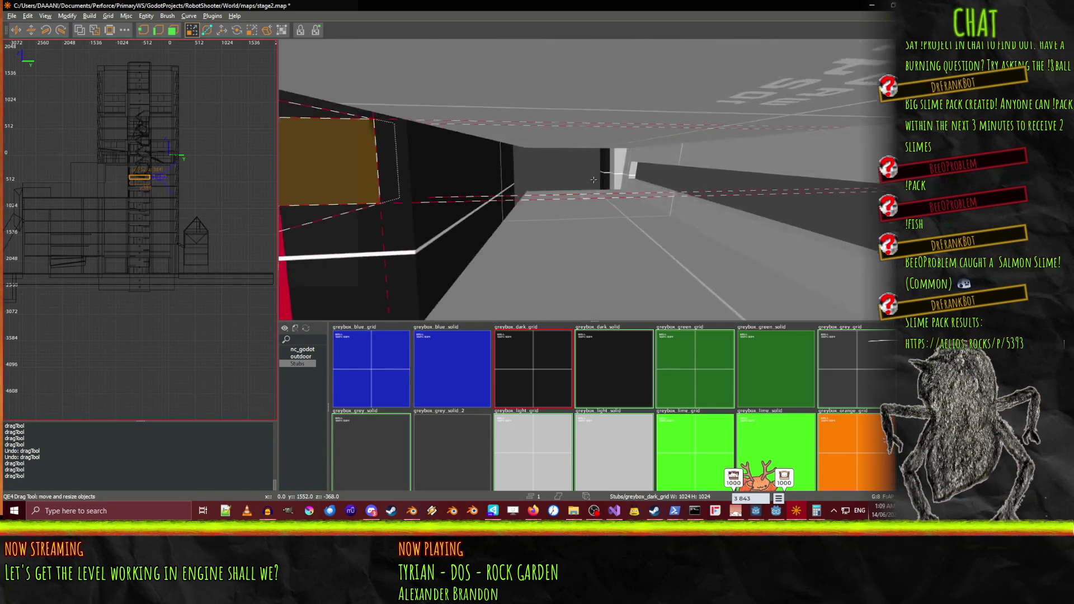
{"action": "key", "text": "Left"}
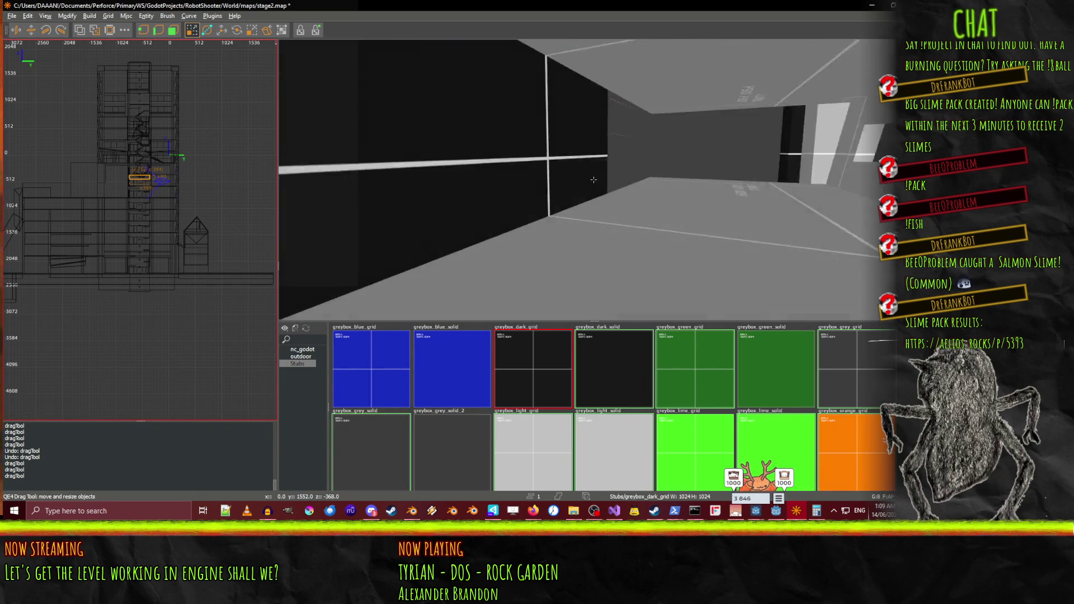
{"action": "key", "text": "Up"}
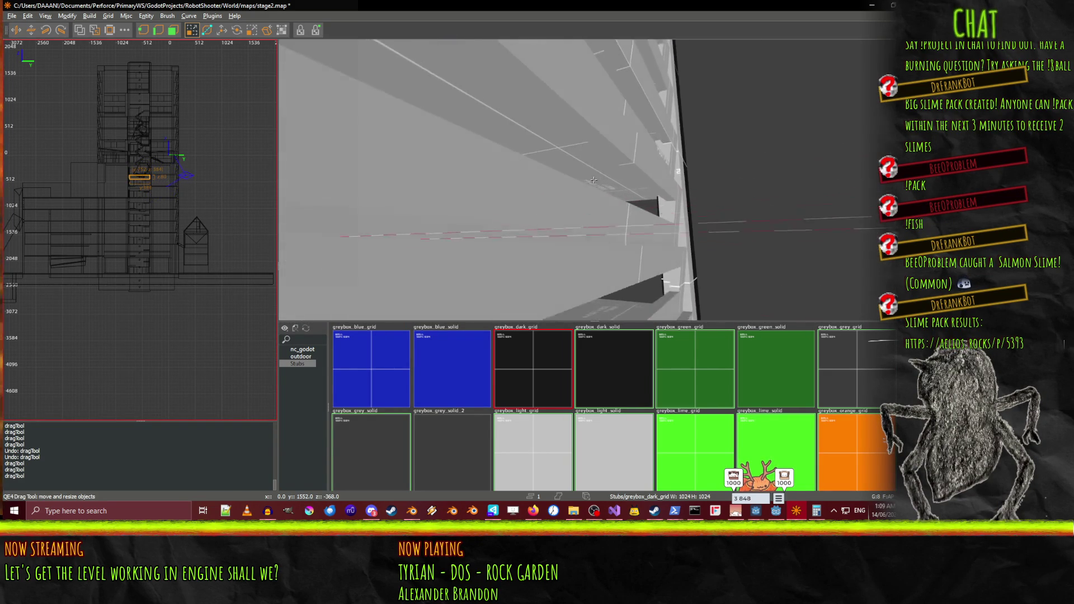
{"action": "key", "text": "Up"}
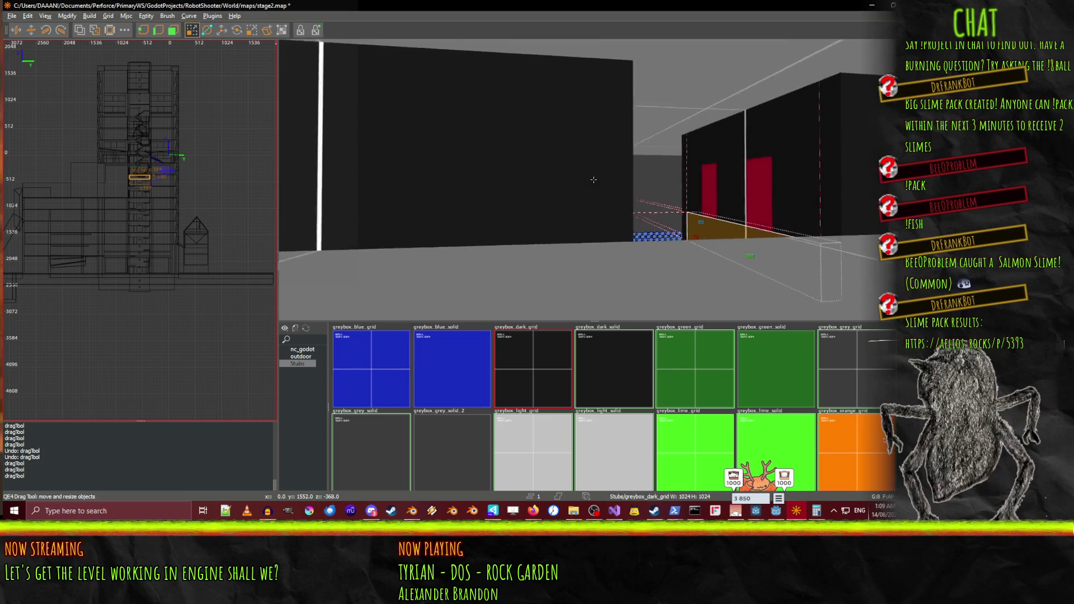
{"action": "key", "text": "Right"}
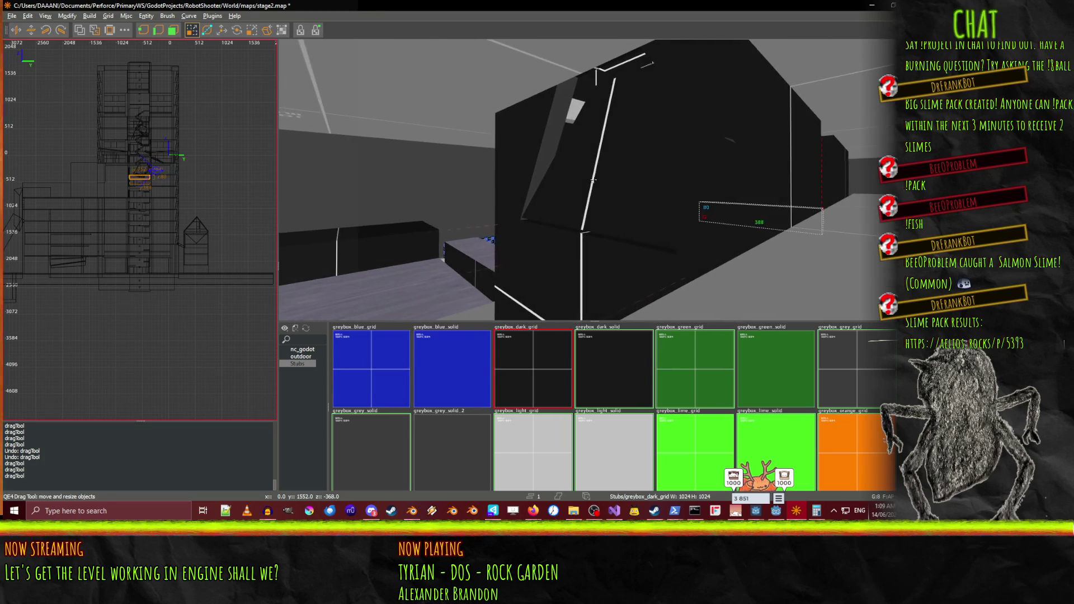
{"action": "key", "text": "Up"}
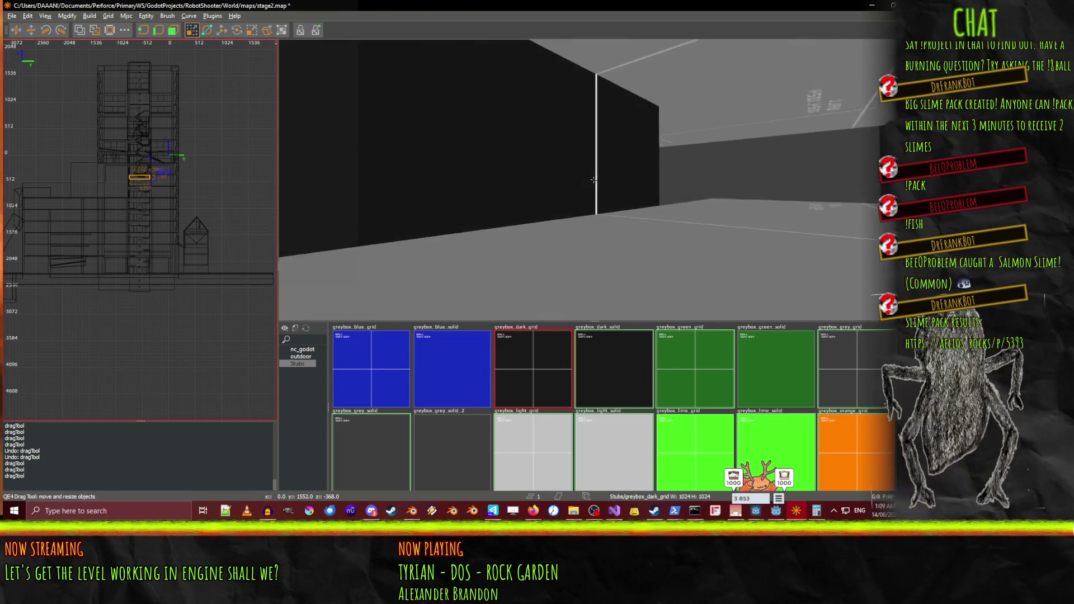
{"action": "key", "text": "Left"}
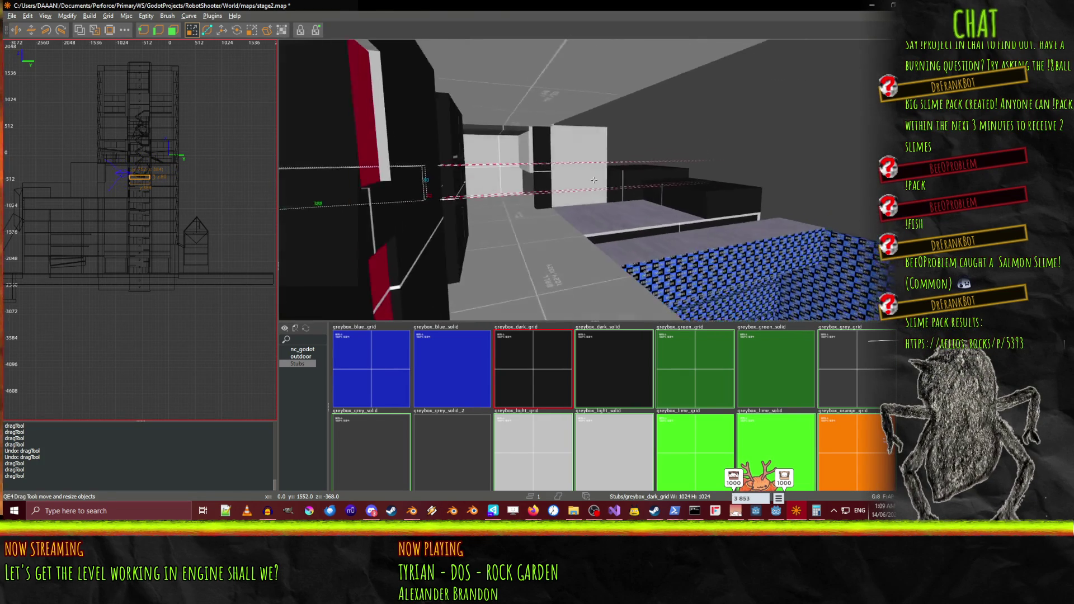
{"action": "key", "text": "Up"}
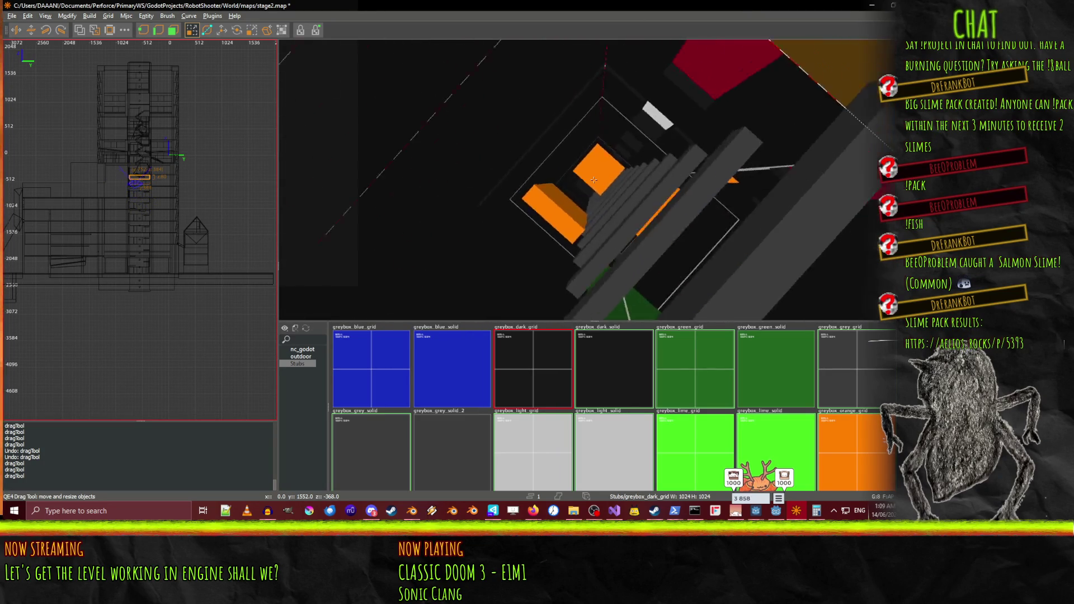
{"action": "key", "text": "Up"}
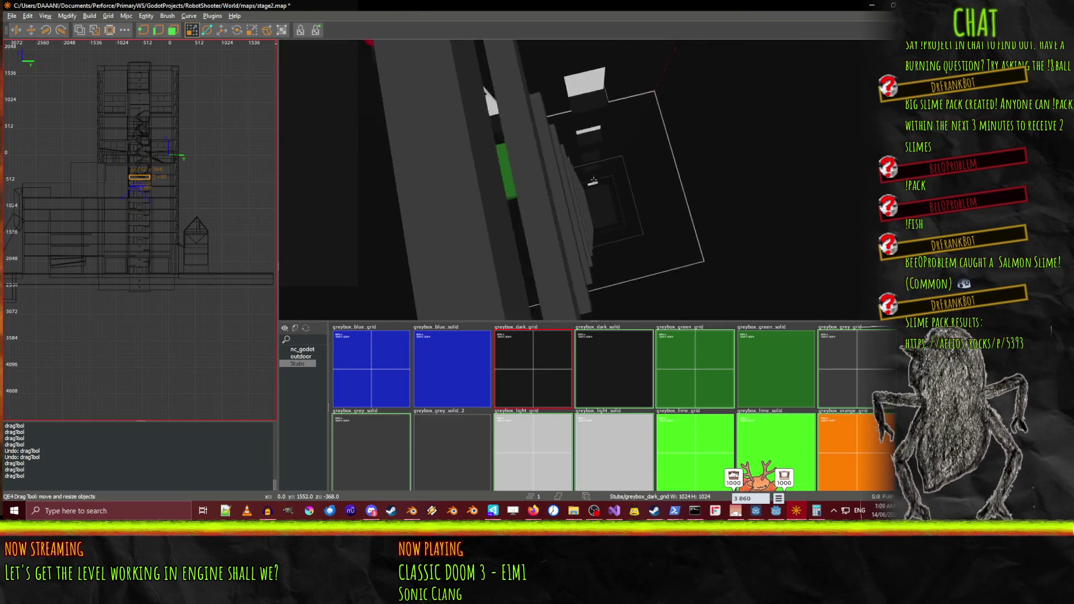
{"action": "key", "text": "Up"}
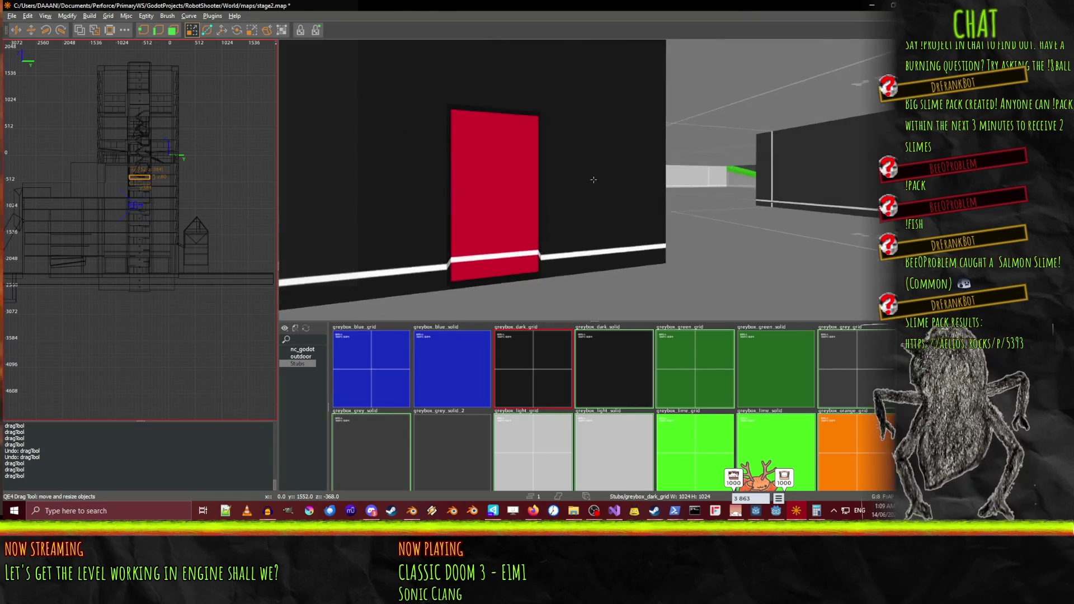
{"action": "key", "text": "Up"}
{"action": "key", "text": "Up"}
{"action": "mouse_move", "coordinate": [593, 179]}
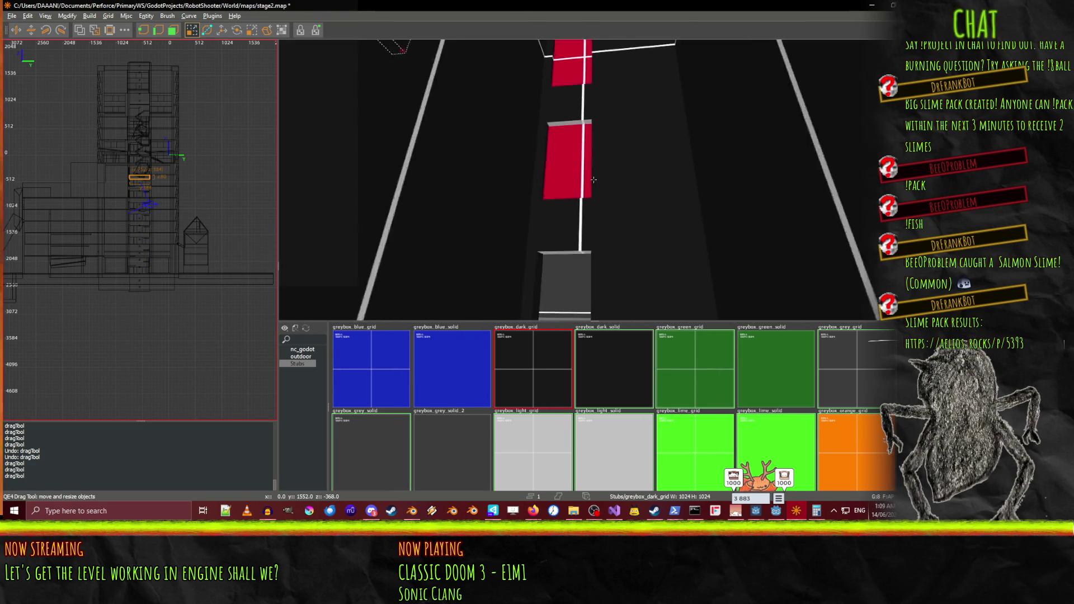
Select the crimson and red door panels and move them down the shaft wall
{"action": "right_click", "coordinate": [593, 180]}
{"action": "scroll", "coordinate": [567, 208], "scroll_direction": "up", "scroll_amount": 3}
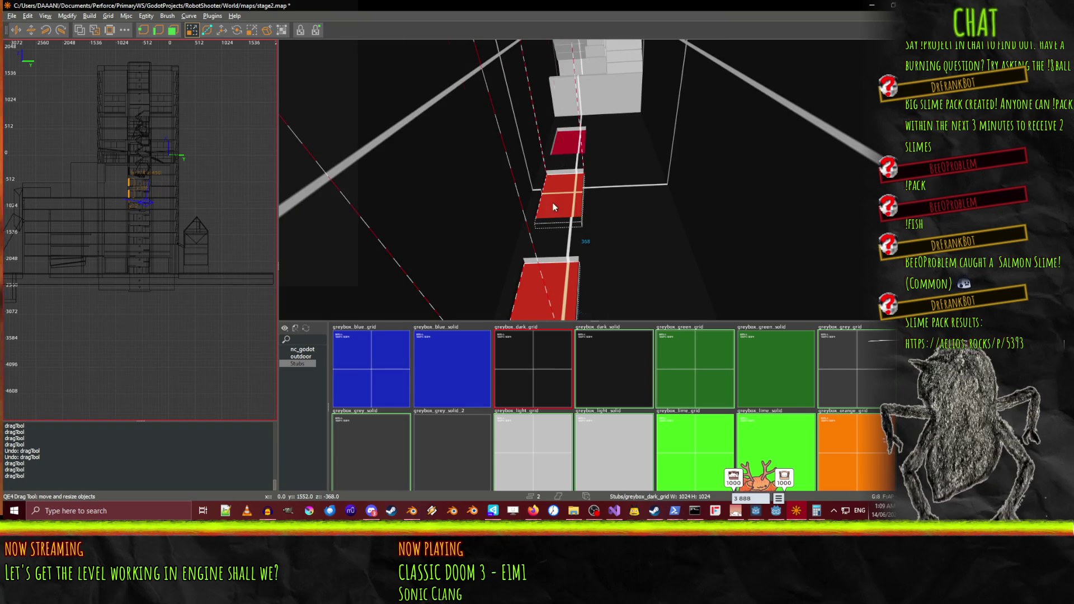
{"action": "left_click", "coordinate": [565, 151], "text": "shift"}
{"action": "right_click", "coordinate": [565, 151]}
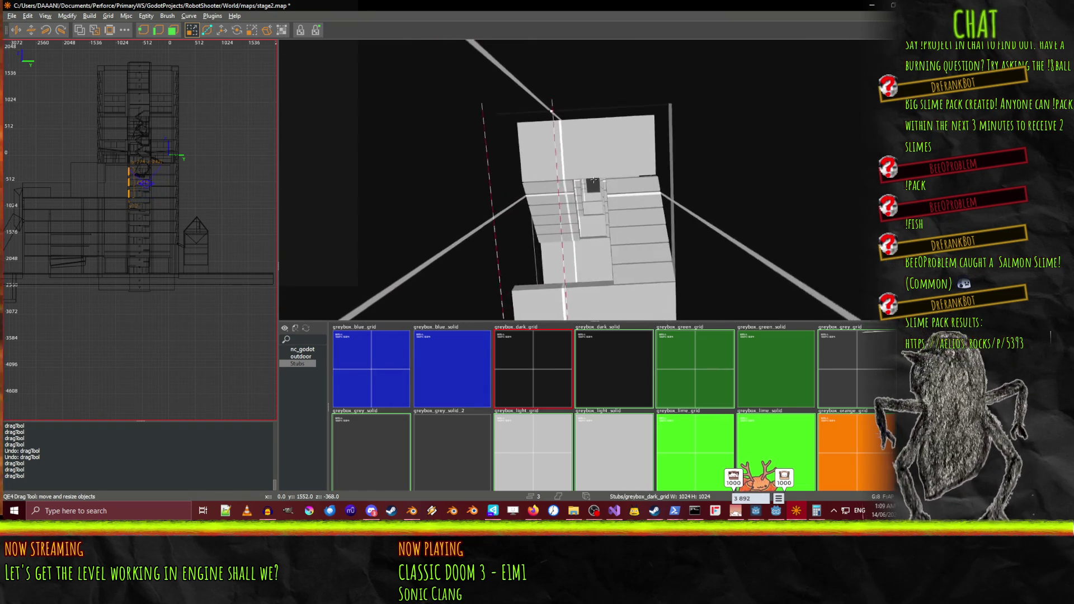
{"action": "right_click", "coordinate": [594, 179]}
{"action": "left_click", "coordinate": [555, 191], "text": "shift"}
{"action": "right_click", "coordinate": [555, 190]}
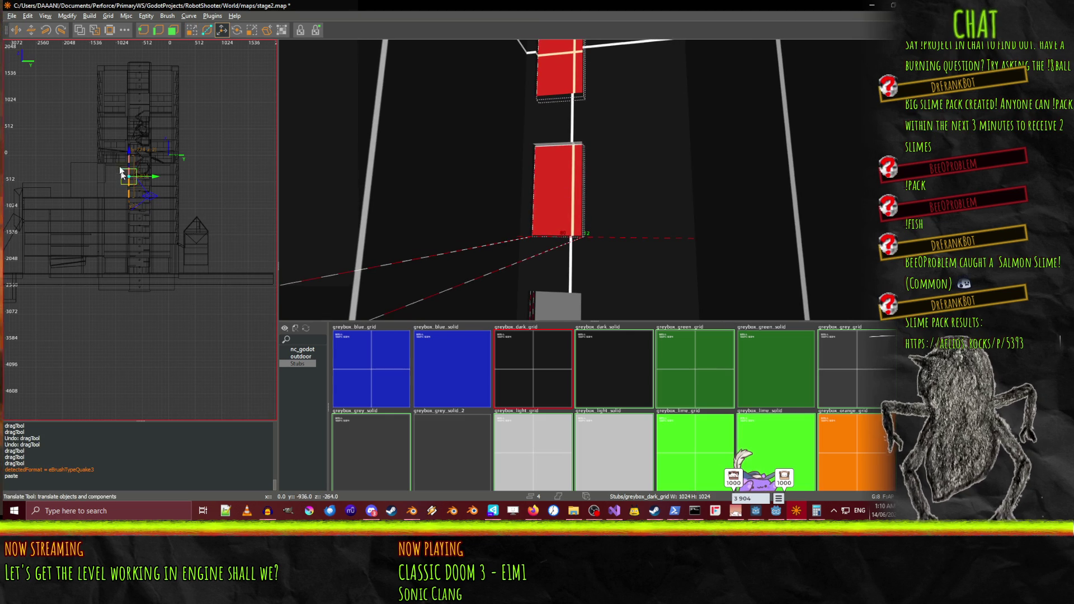
{"action": "left_click_drag", "start_coordinate": [129, 149], "coordinate": [128, 197]}
Nudge the selected red panels up 8 units into place
{"action": "right_click", "coordinate": [594, 180]}
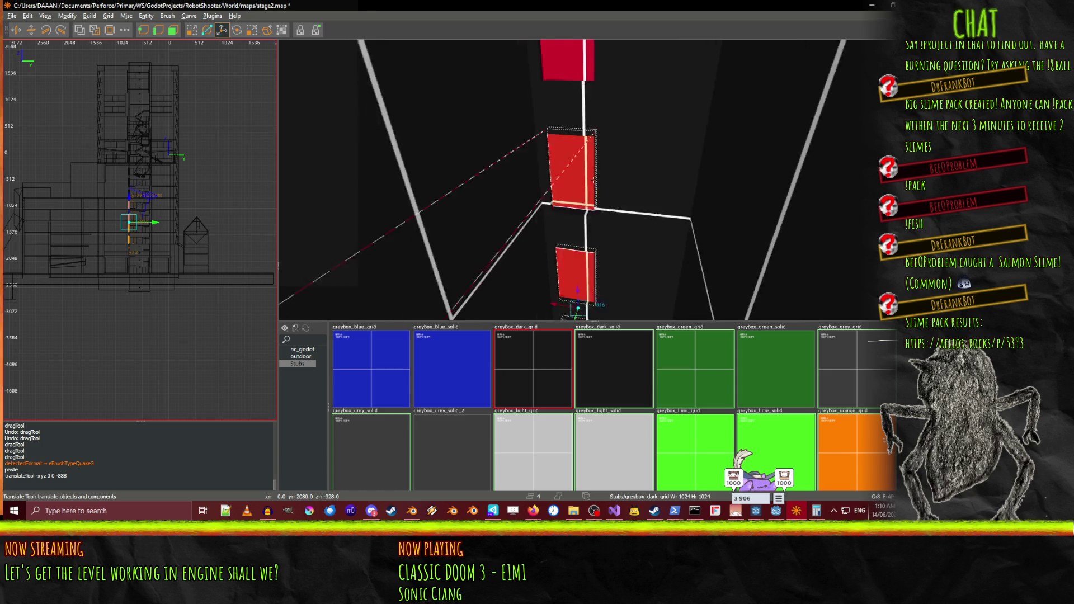
{"action": "key", "text": "w"}
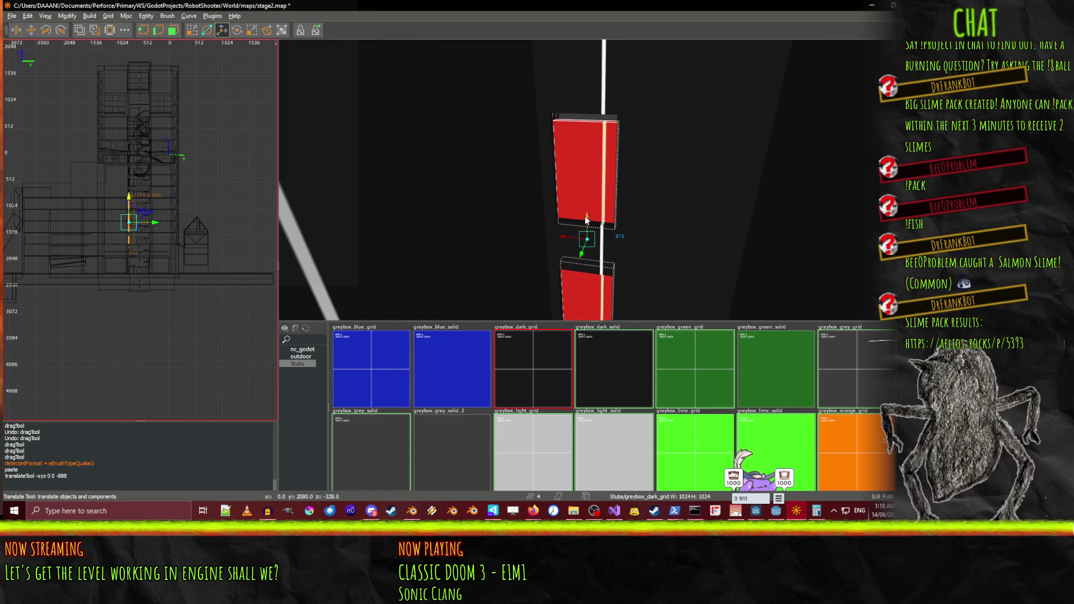
{"action": "left_click_drag", "start_coordinate": [587, 215], "coordinate": [587, 211]}
{"action": "right_click", "coordinate": [587, 210]}
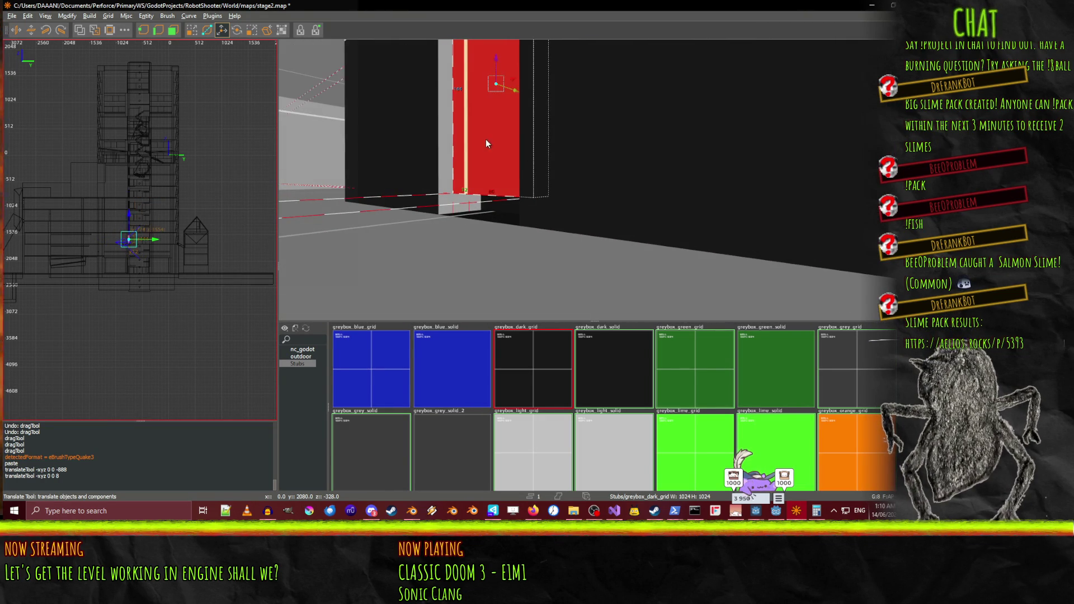
Lower the red door panel 8 units onto the corridor floor and inspect its base in freelook
{"action": "key", "text": "Down"}
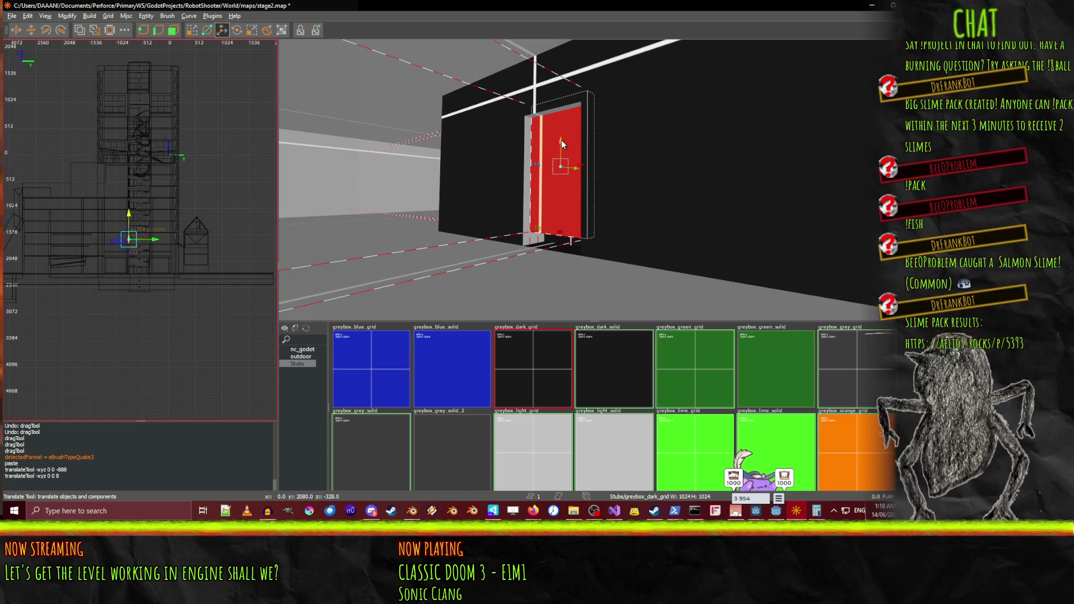
{"action": "left_click_drag", "start_coordinate": [561, 140], "coordinate": [562, 147]}
{"action": "right_click", "coordinate": [562, 147]}
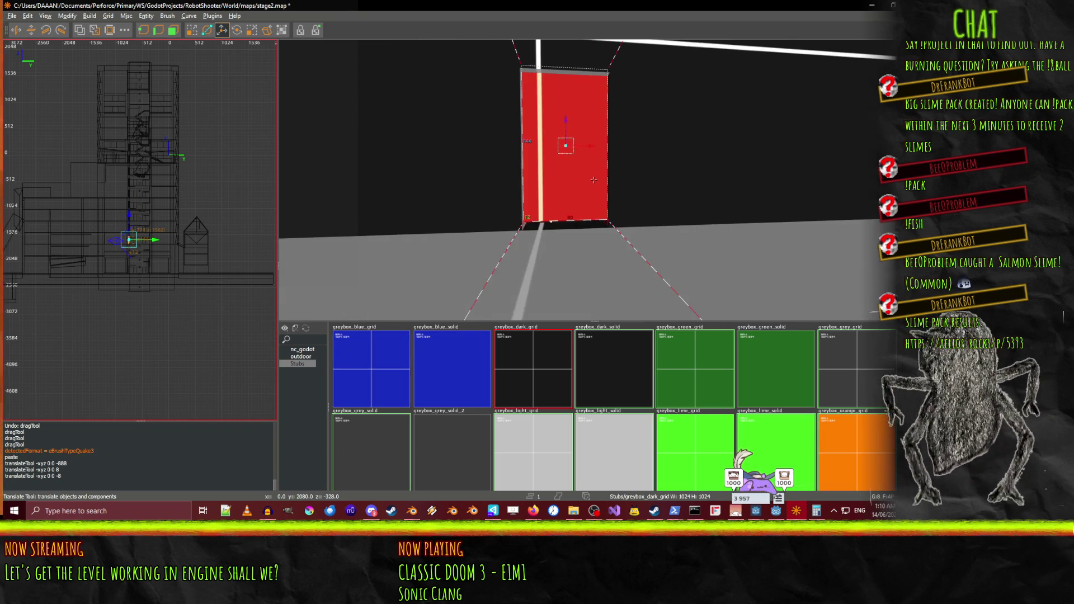
{"action": "key", "text": "w"}
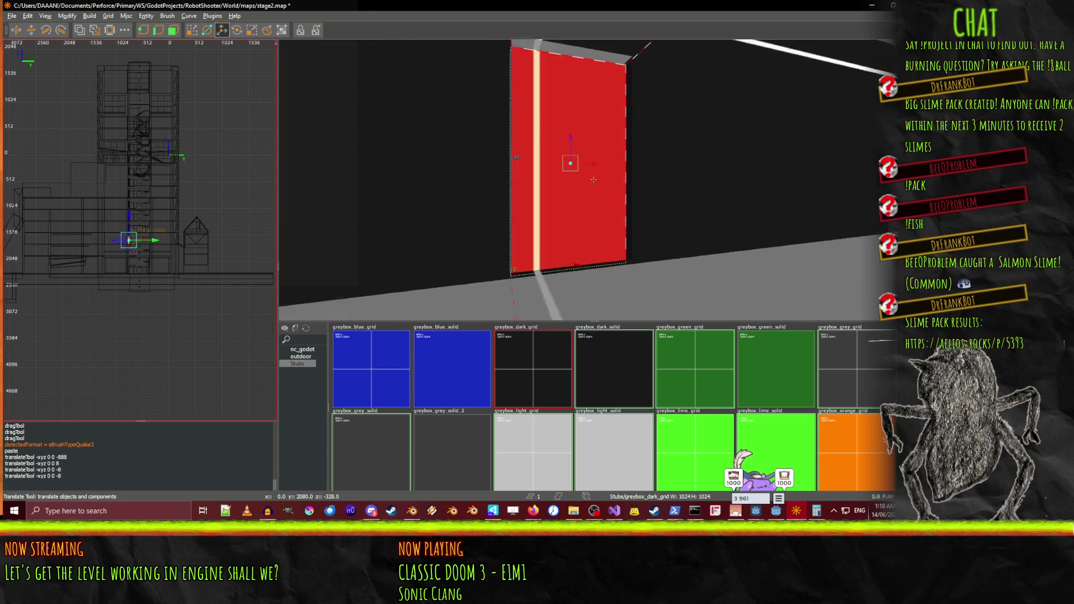
{"action": "key", "text": "w"}
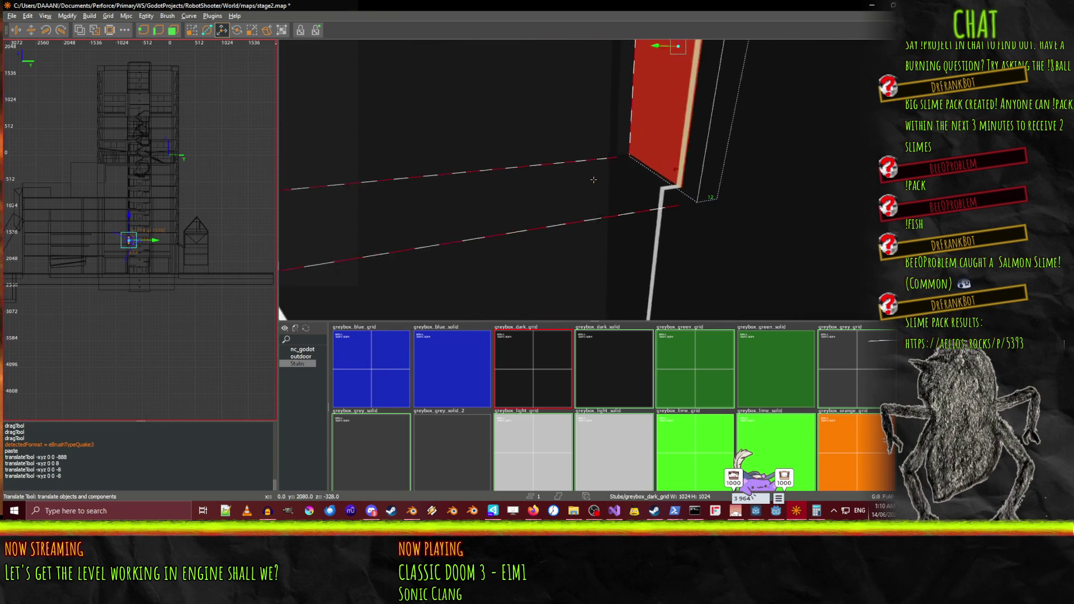
{"action": "key", "text": "s"}
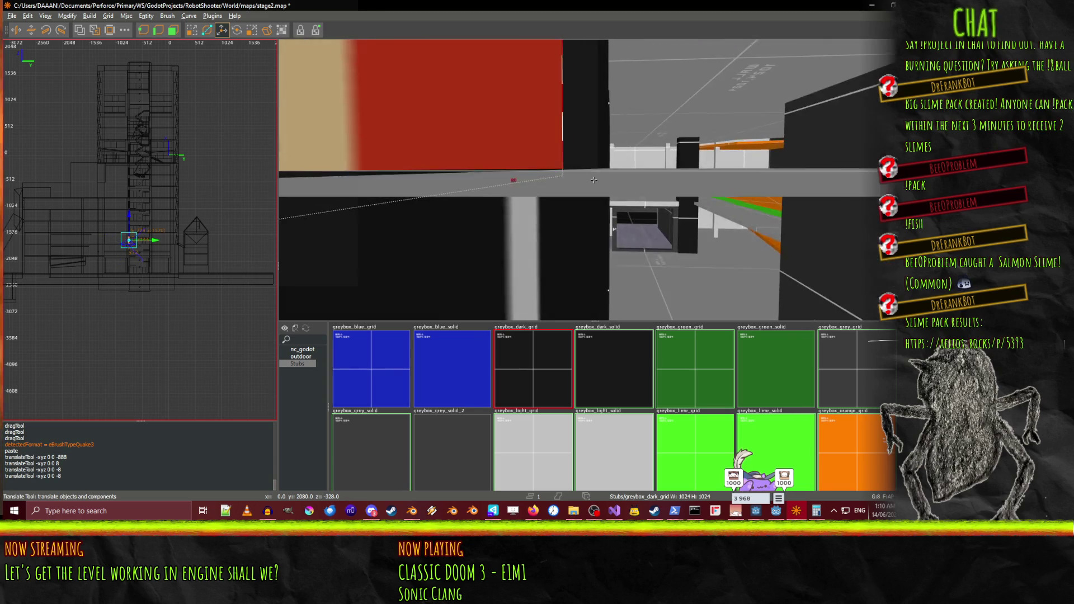
{"action": "key", "text": "w"}
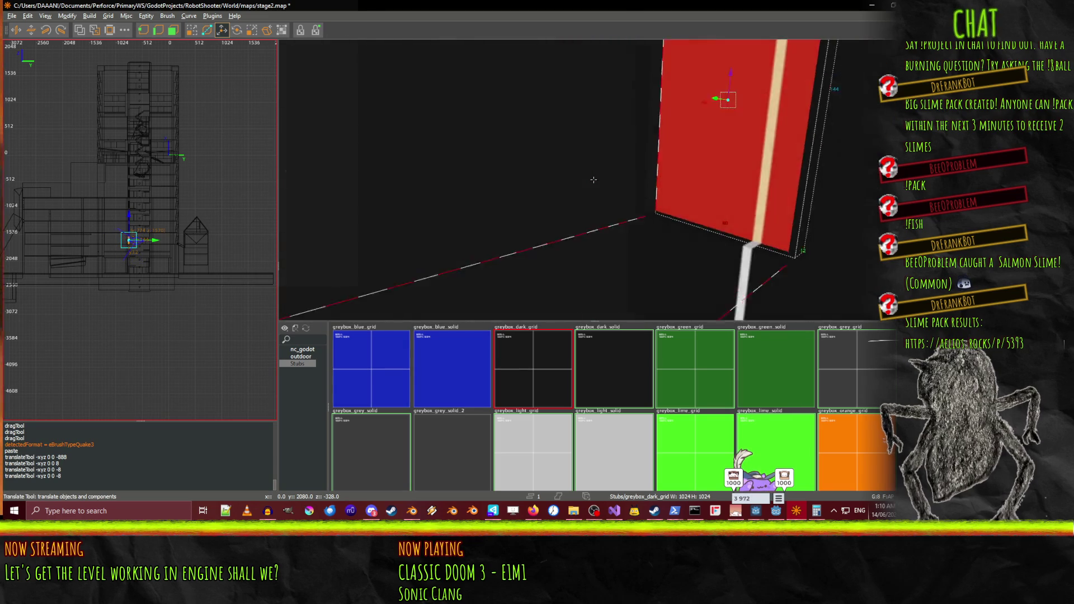
{"action": "key", "text": "s"}
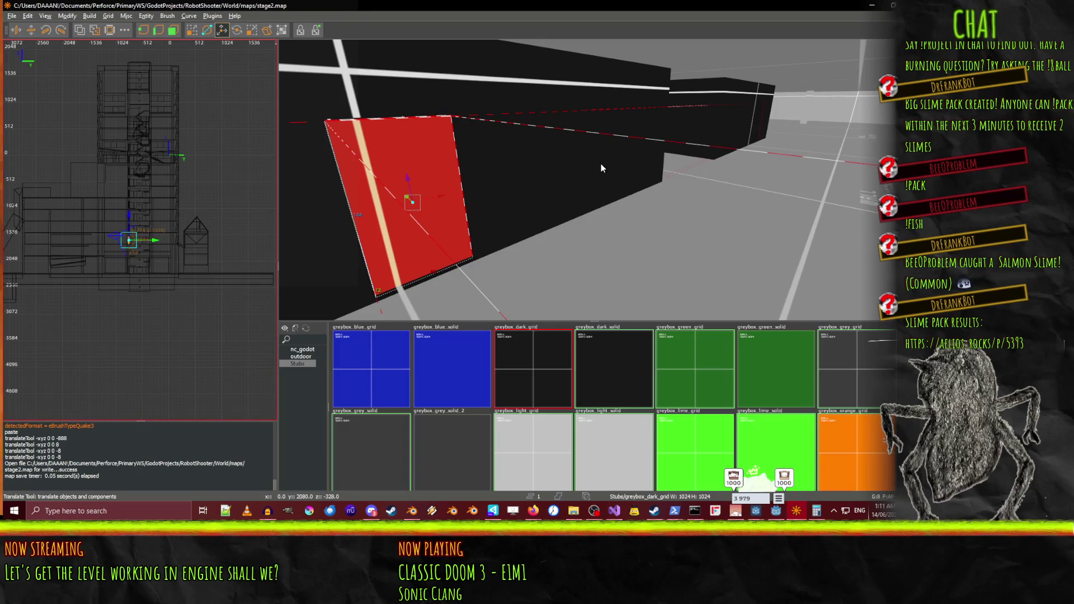
{"action": "scroll", "coordinate": [593, 180], "scroll_direction": "up", "scroll_amount": 5}
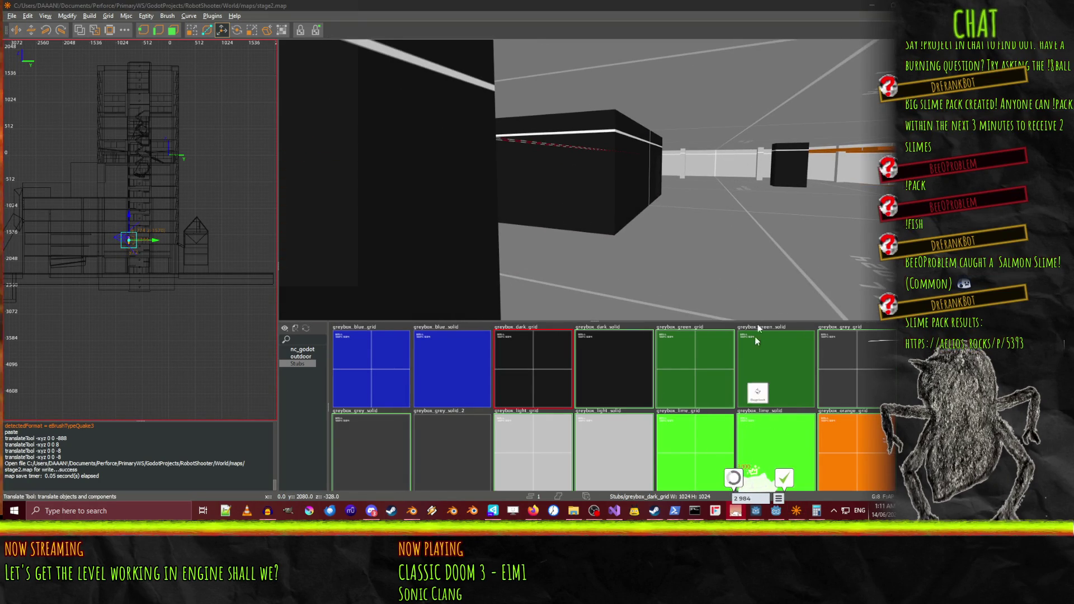
Fly to the dark block and lower its red door 16 units, then check it
{"action": "key", "text": "Right"}
{"action": "key", "text": "Up"}
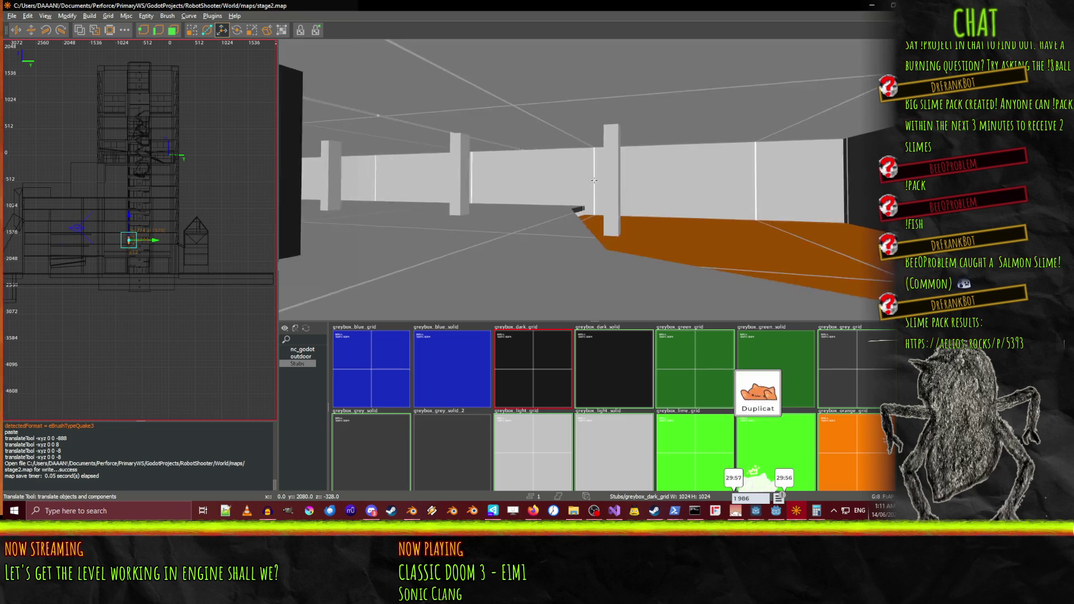
{"action": "key", "text": "Up"}
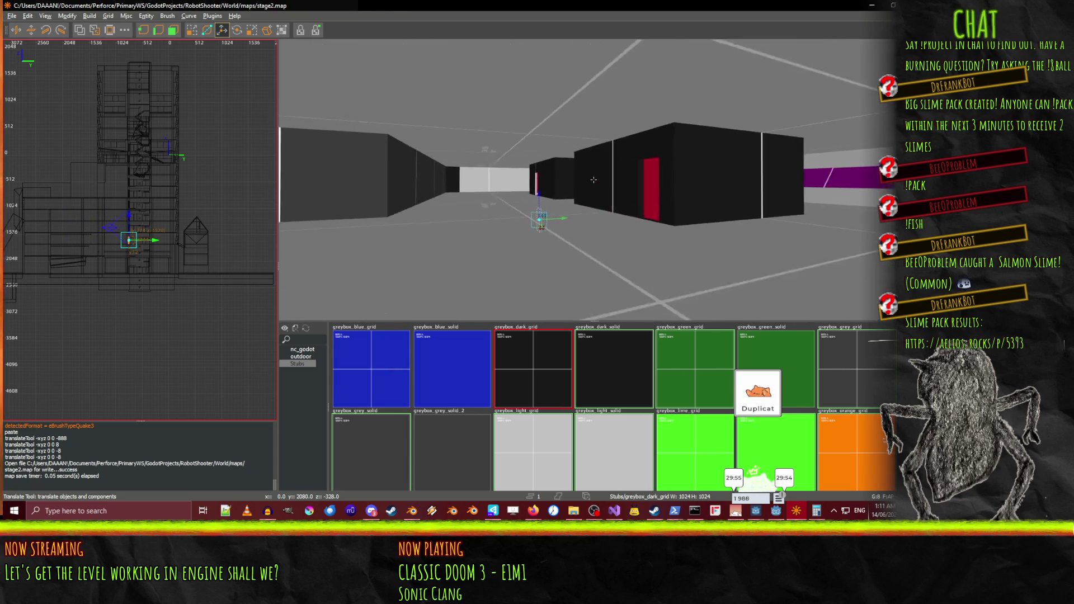
{"action": "key", "text": "Up"}
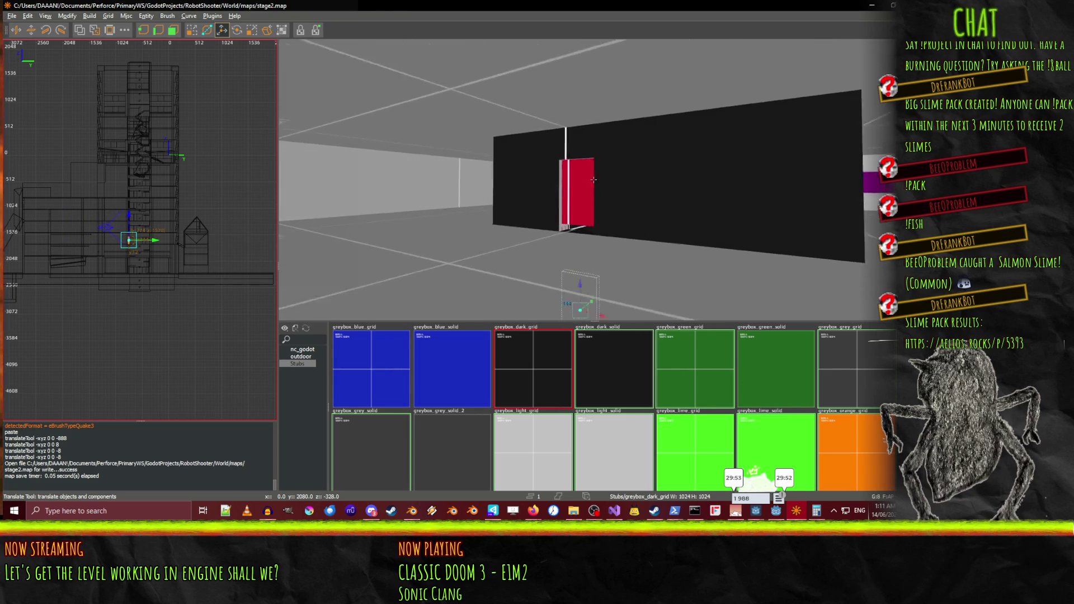
{"action": "key", "text": "Up"}
{"action": "right_click", "coordinate": [593, 180]}
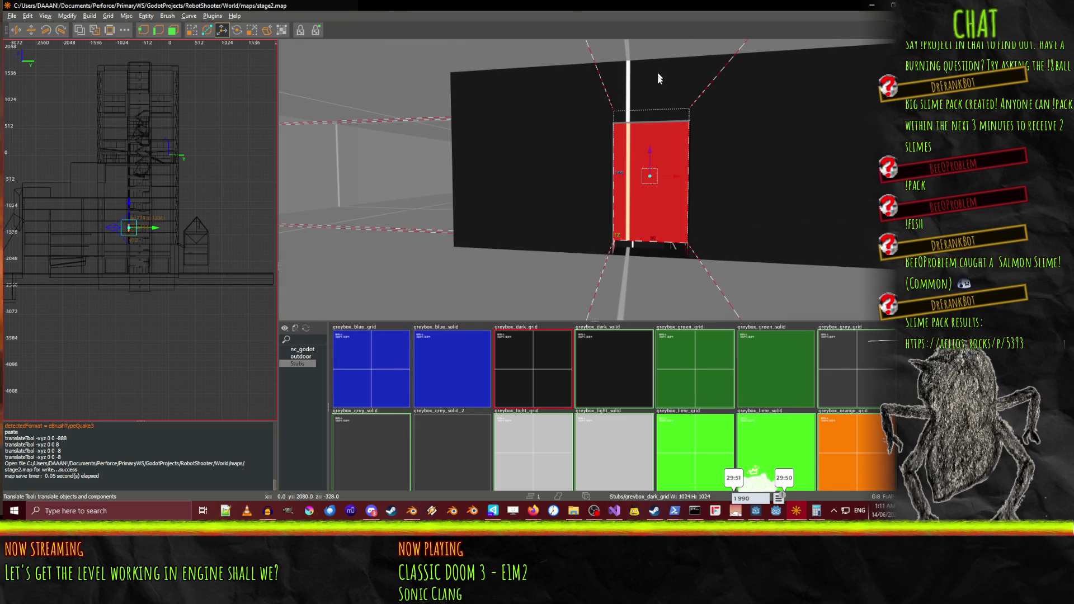
{"action": "left_click_drag", "start_coordinate": [649, 149], "coordinate": [649, 164]}
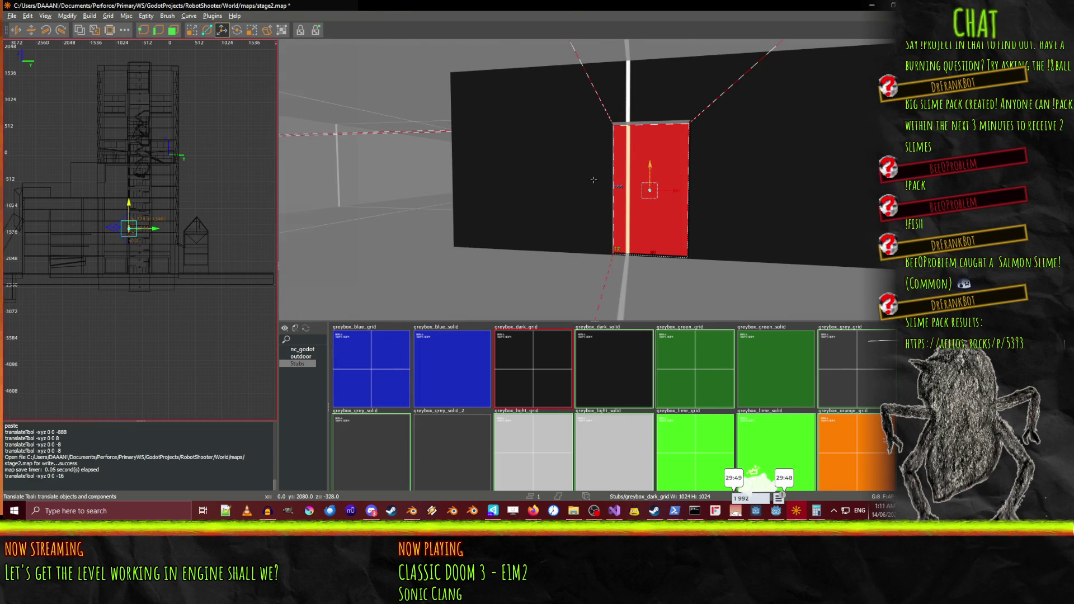
{"action": "key", "text": "Down"}
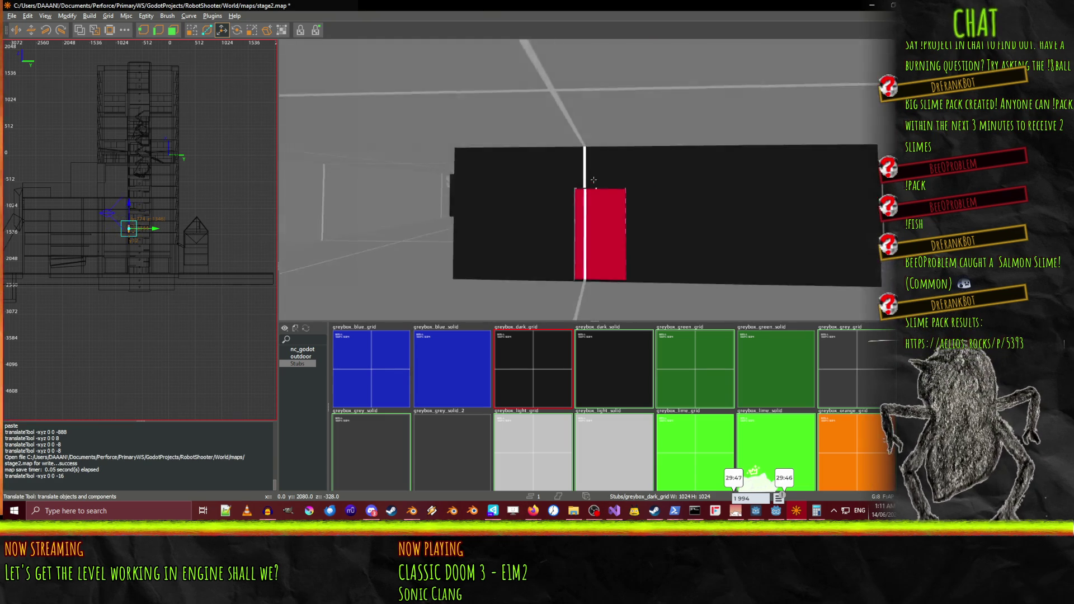
{"action": "key", "text": "Up"}
{"action": "key", "text": "Up"}
{"action": "key", "text": "Up"}
{"action": "key", "text": "Down"}
{"action": "key", "text": "Down"}
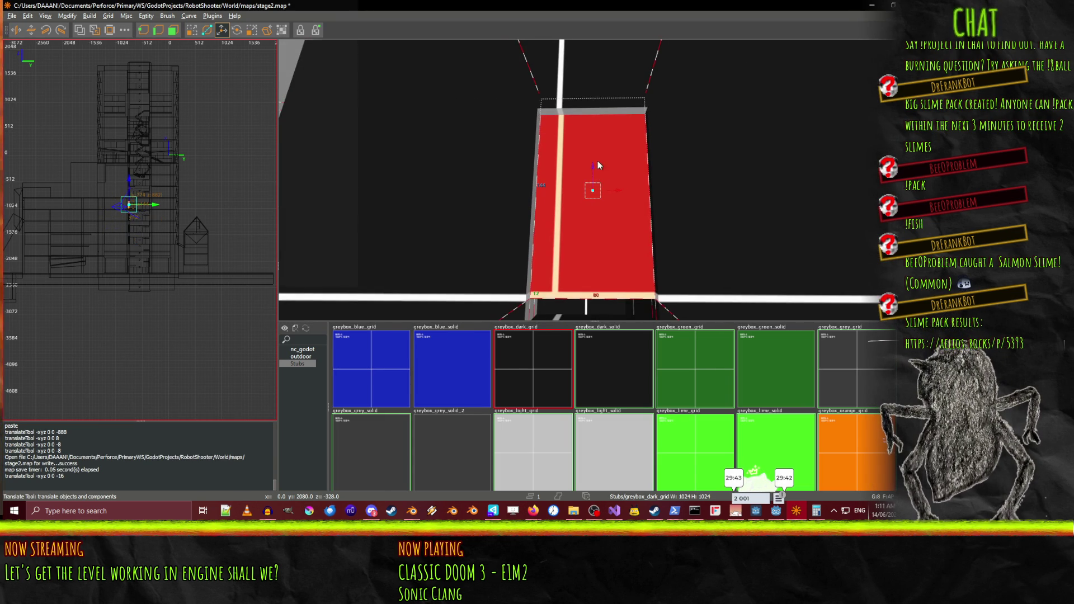
Lower the red door another 16 units and inspect its base and the nearby pillars
{"action": "left_click_drag", "start_coordinate": [590, 167], "coordinate": [586, 186]}
{"action": "right_click", "coordinate": [586, 186]}
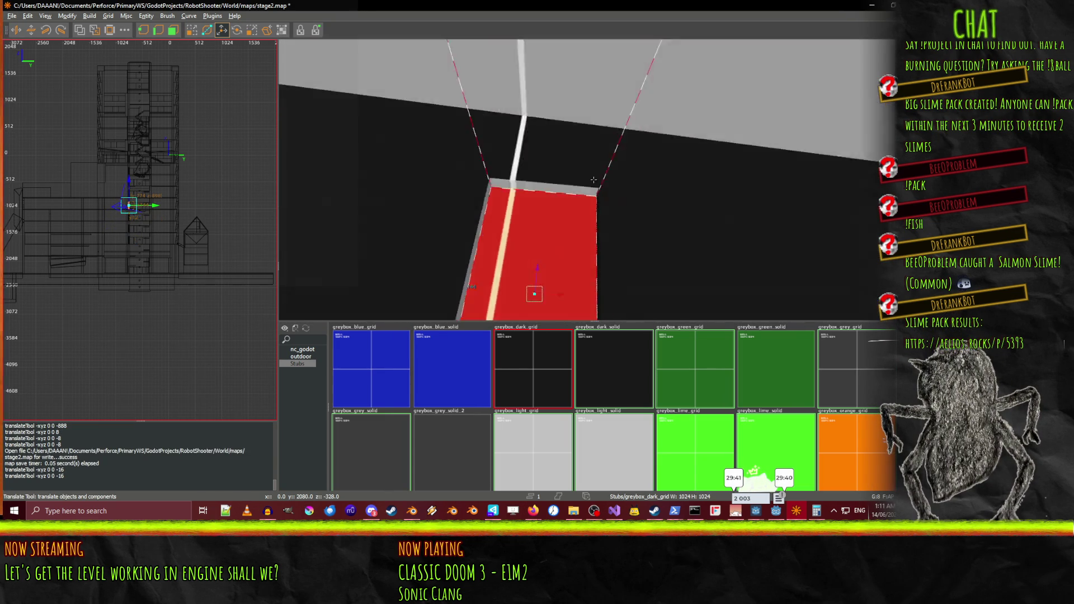
{"action": "key", "text": "Down"}
{"action": "key", "text": "Down"}
{"action": "key", "text": "Down"}
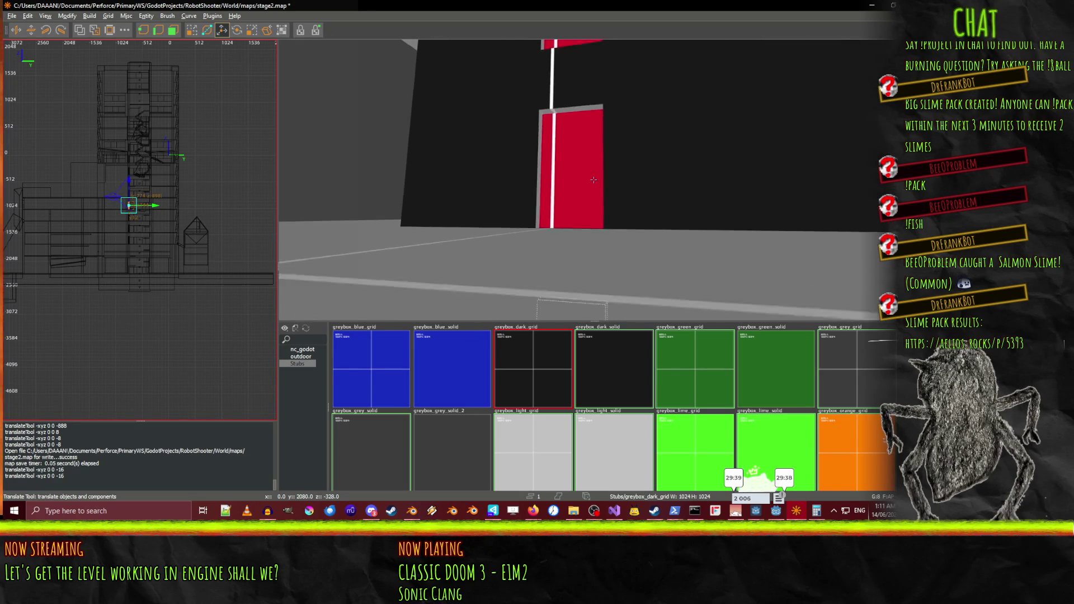
{"action": "key", "text": "Up"}
{"action": "key", "text": "Up"}
{"action": "key", "text": "Up"}
{"action": "key", "text": "Up"}
{"action": "key", "text": "Up"}
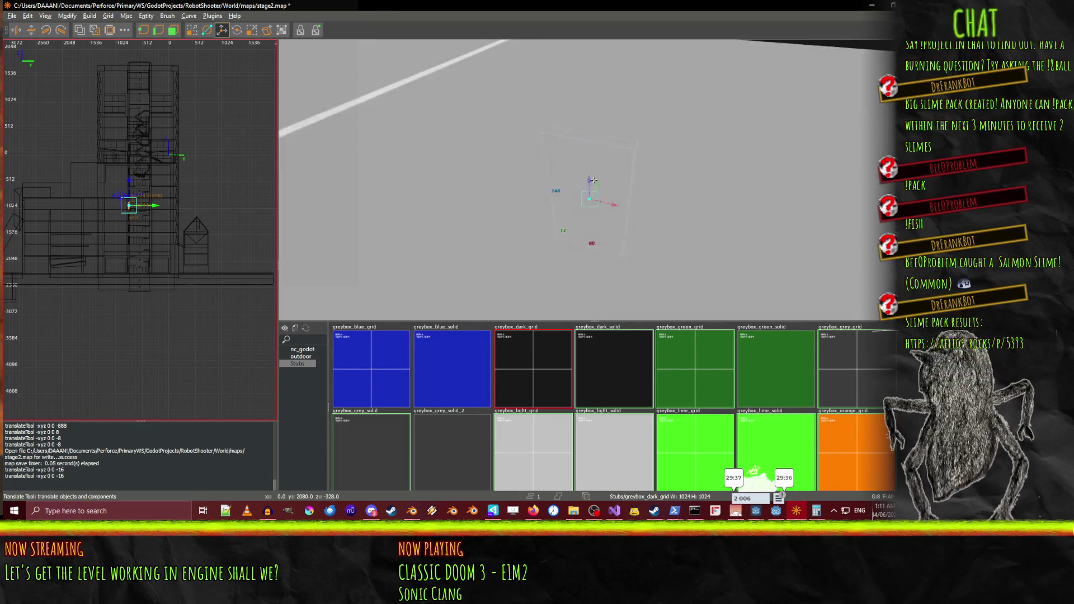
{"action": "key", "text": "Up"}
{"action": "key", "text": "Up"}
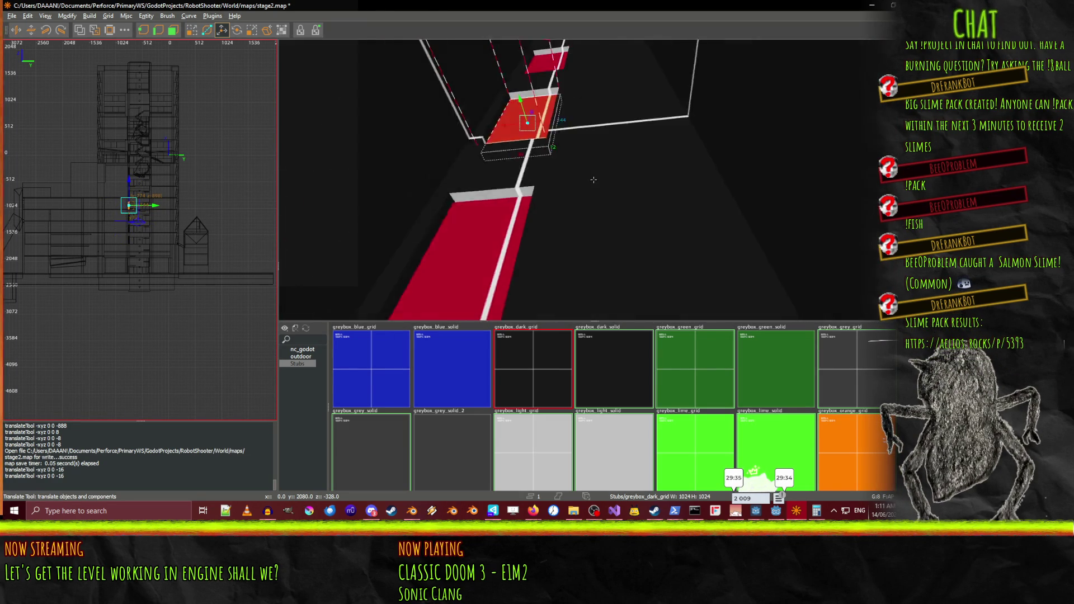
{"action": "key", "text": "Up"}
{"action": "key", "text": "Up"}
{"action": "key", "text": "Up"}
{"action": "key", "text": "Up"}
{"action": "key", "text": "Up"}
{"action": "key", "text": "Up"}
{"action": "key", "text": "Down"}
{"action": "key", "text": "Down"}
{"action": "key", "text": "Down"}
{"action": "key", "text": "Down"}
{"action": "key", "text": "Down"}
{"action": "key", "text": "Down"}
{"action": "key", "text": "Up"}
{"action": "key", "text": "Up"}
{"action": "key", "text": "Up"}
{"action": "key", "text": "Down"}
{"action": "key", "text": "Down"}
{"action": "key", "text": "Down"}
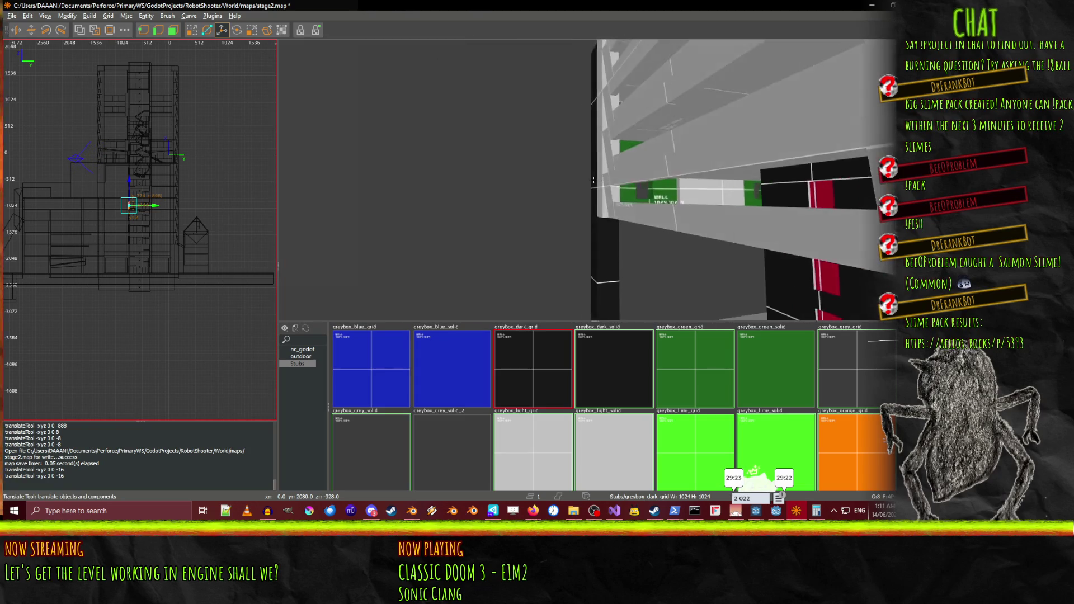
Fly the camera to the red-striped black blocks under the tan ledge and paste a ledge copy
{"action": "key", "text": "Left"}
{"action": "key", "text": "Left"}
{"action": "key", "text": "Left"}
{"action": "key", "text": "Up"}
{"action": "key", "text": "Up"}
{"action": "key", "text": "Up"}
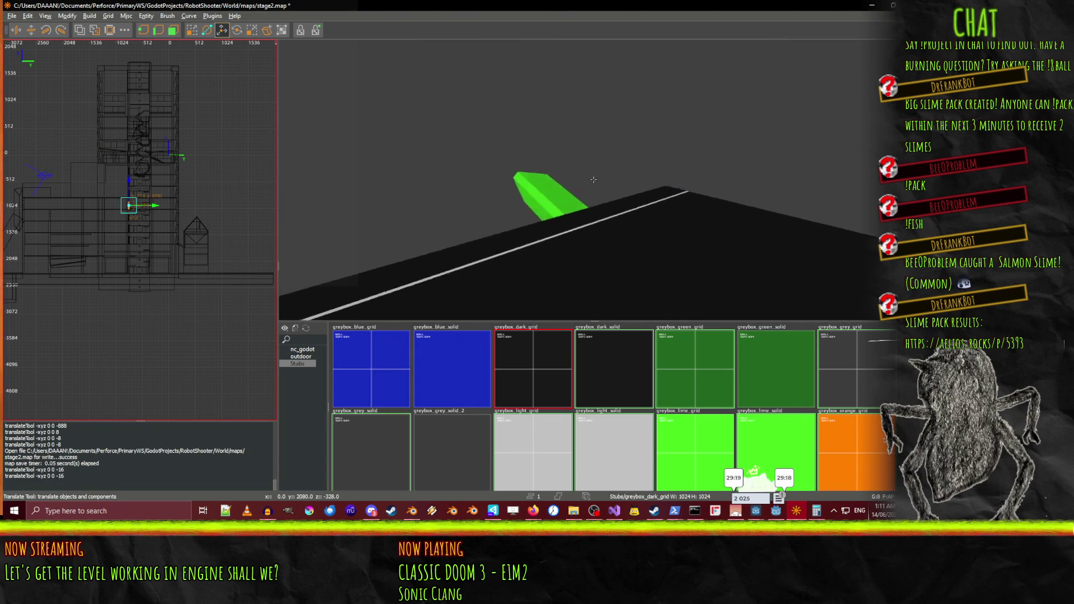
{"action": "key", "text": "Down"}
{"action": "key", "text": "Down"}
{"action": "key", "text": "Down"}
{"action": "key", "text": "Left"}
{"action": "key", "text": "Left"}
{"action": "key", "text": "Left"}
{"action": "key", "text": "Down"}
{"action": "key", "text": "Down"}
{"action": "key", "text": "Down"}
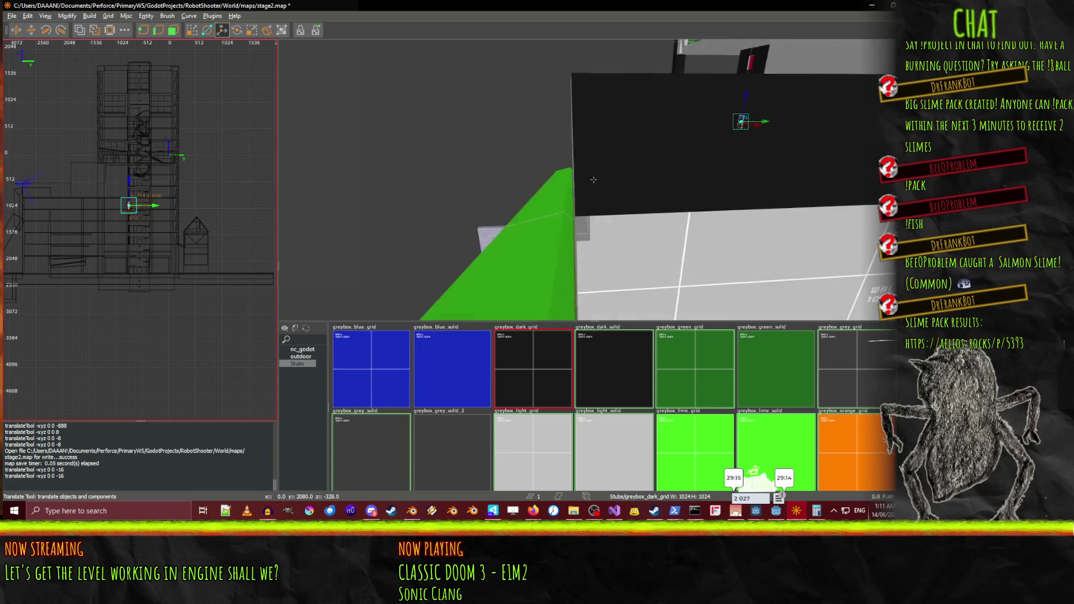
{"action": "key", "text": "Left"}
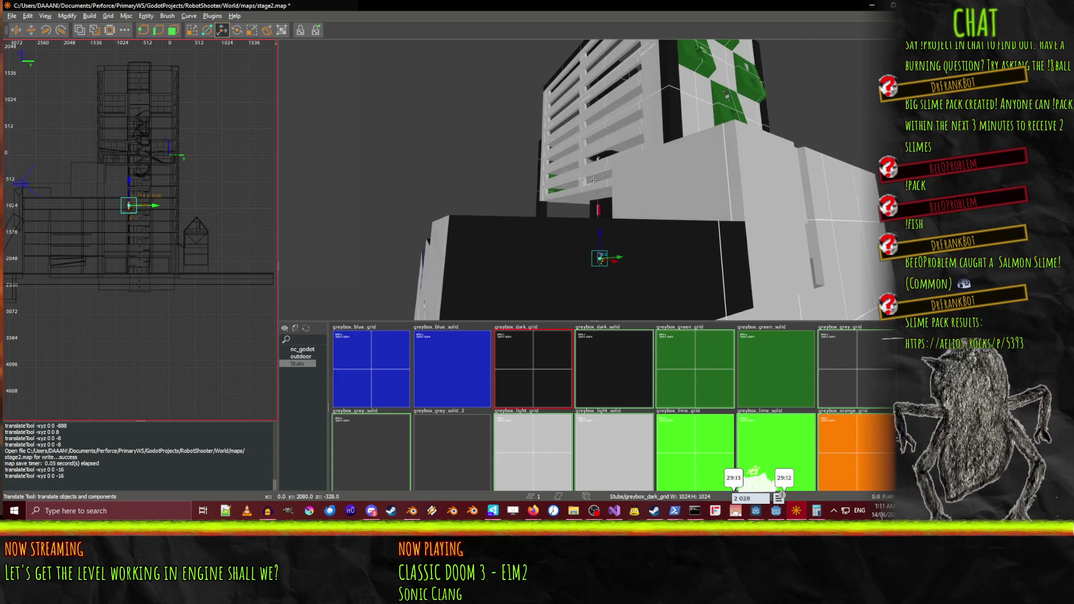
{"action": "key", "text": "Up"}
{"action": "key", "text": "Up"}
{"action": "key", "text": "Up"}
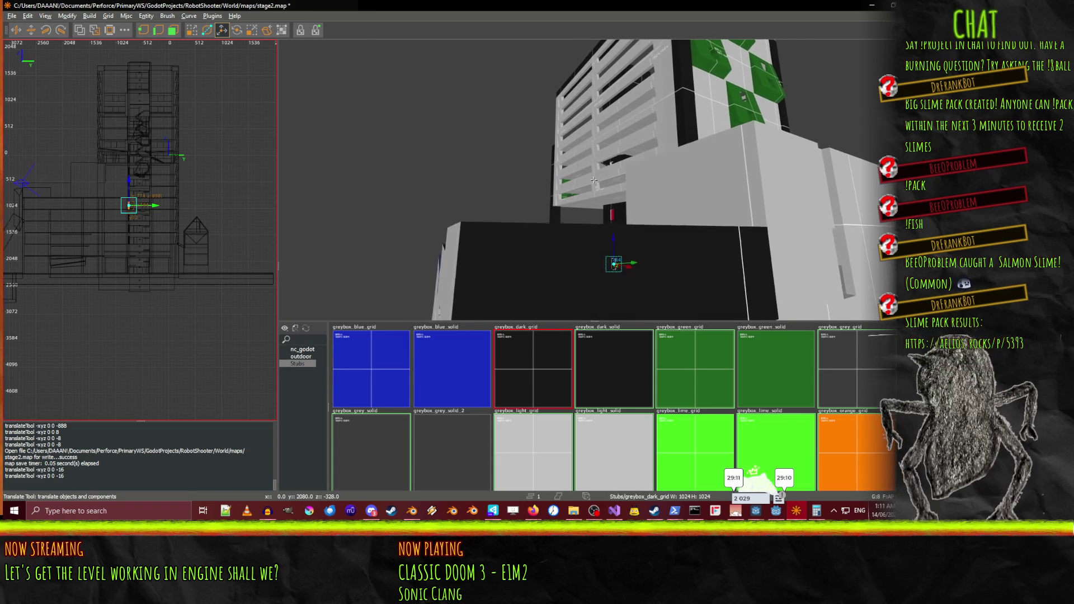
{"action": "key", "text": "Up"}
{"action": "key", "text": "Up"}
{"action": "key", "text": "Up"}
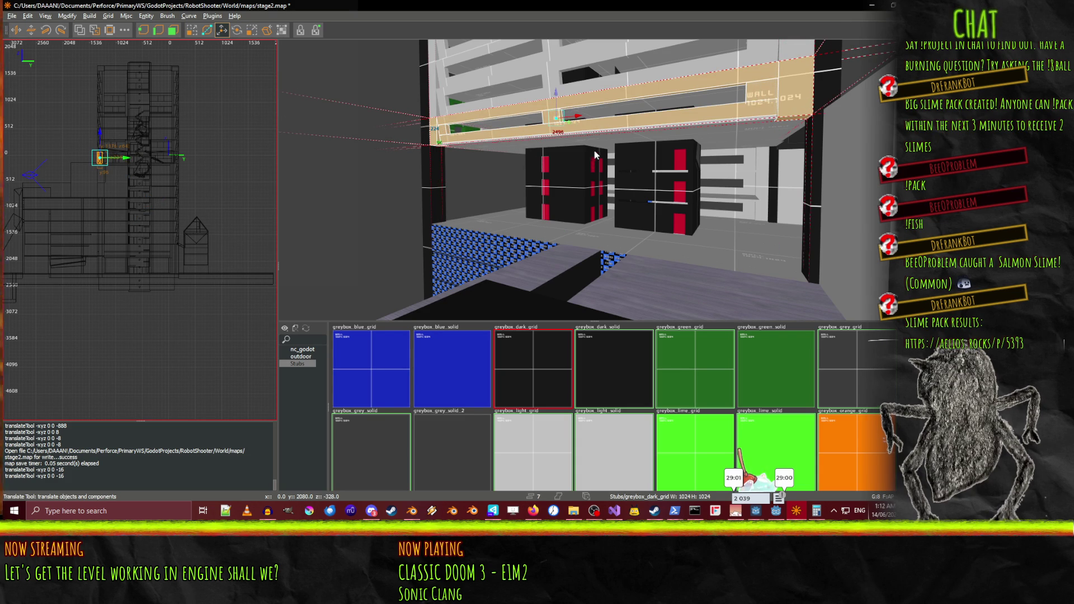
{"action": "key", "text": "ctrl+v"}
Lower the pasted ledge copy 224 units down the facade, undoing a misplaced move first
{"action": "left_click_drag", "start_coordinate": [559, 105], "coordinate": [562, 129]}
{"action": "key", "text": "ctrl+z"}
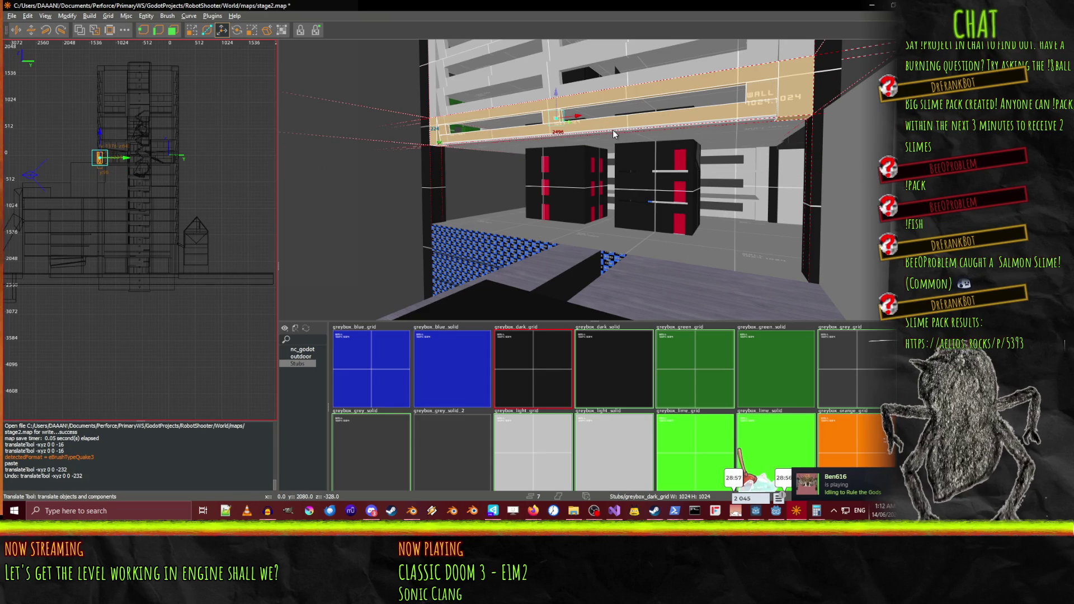
{"action": "left_click_drag", "start_coordinate": [557, 98], "coordinate": [562, 136]}
{"action": "scroll", "coordinate": [561, 132], "scroll_direction": "up", "scroll_amount": 5}
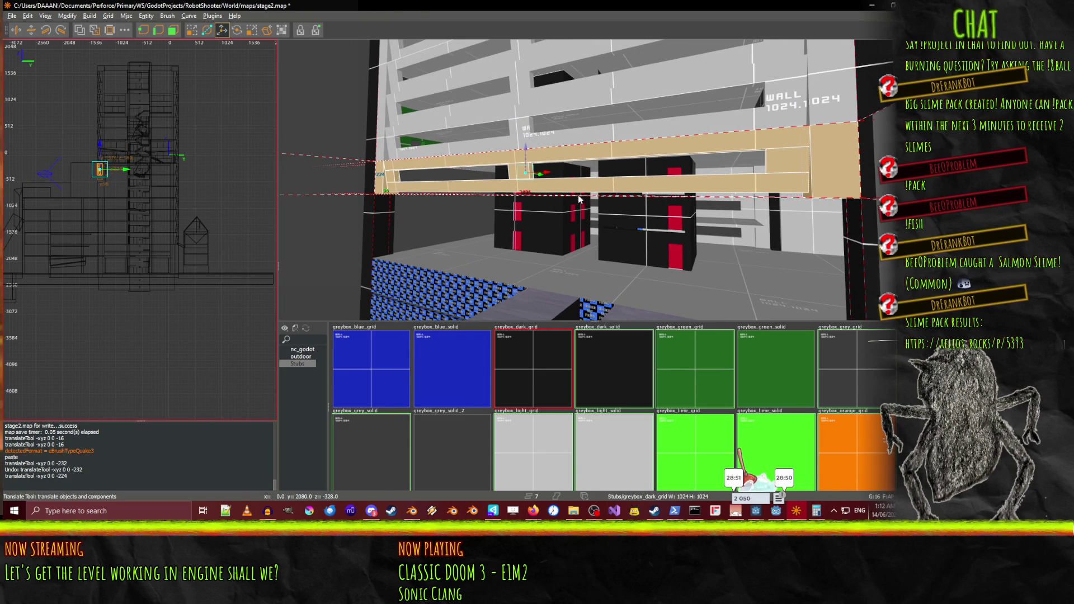
Paste another ledge copy and lower it a further 224 units below the previous one
{"action": "key", "text": "ctrl+v"}
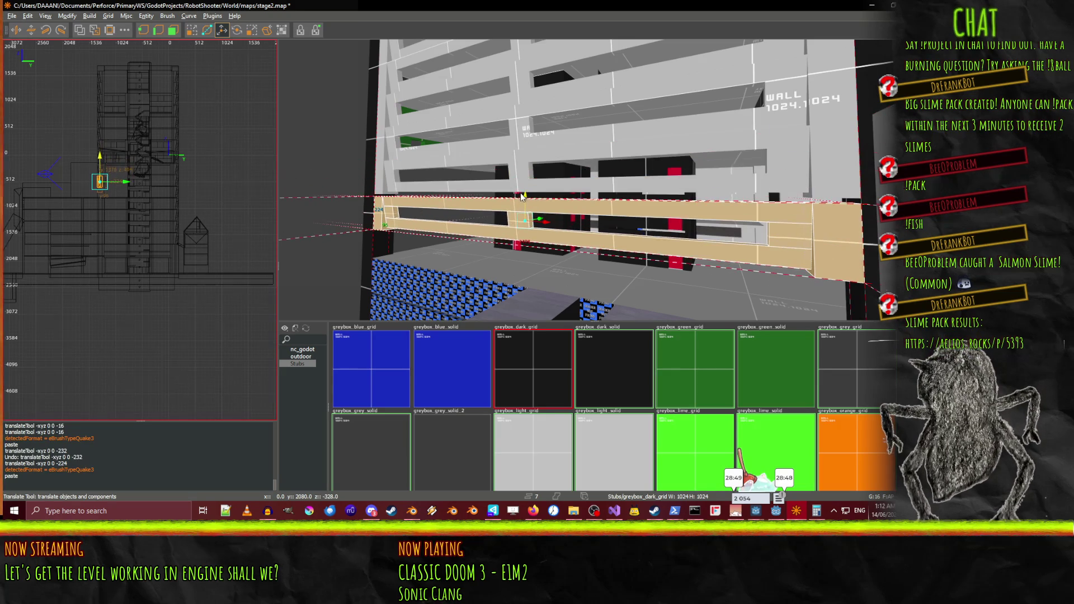
{"action": "left_click_drag", "start_coordinate": [522, 192], "coordinate": [523, 193]}
{"action": "scroll", "coordinate": [560, 173], "scroll_direction": "up", "scroll_amount": 6}
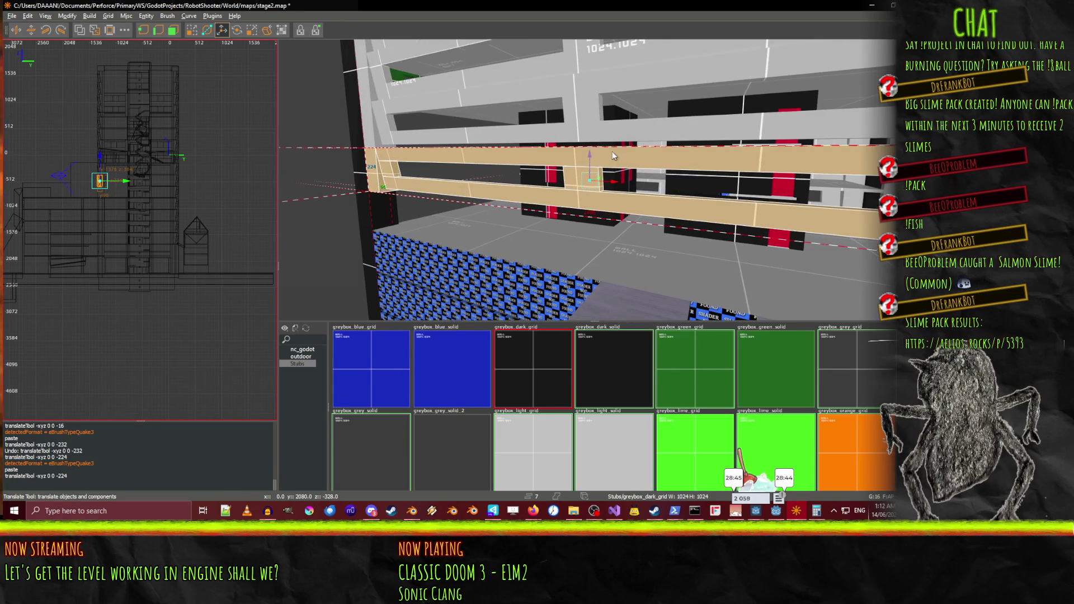
{"action": "left_click_drag", "start_coordinate": [589, 158], "coordinate": [584, 220]}
{"action": "right_click", "coordinate": [584, 220]}
{"action": "key", "text": "w"}
{"action": "key", "text": "w"}
{"action": "key", "text": "w"}
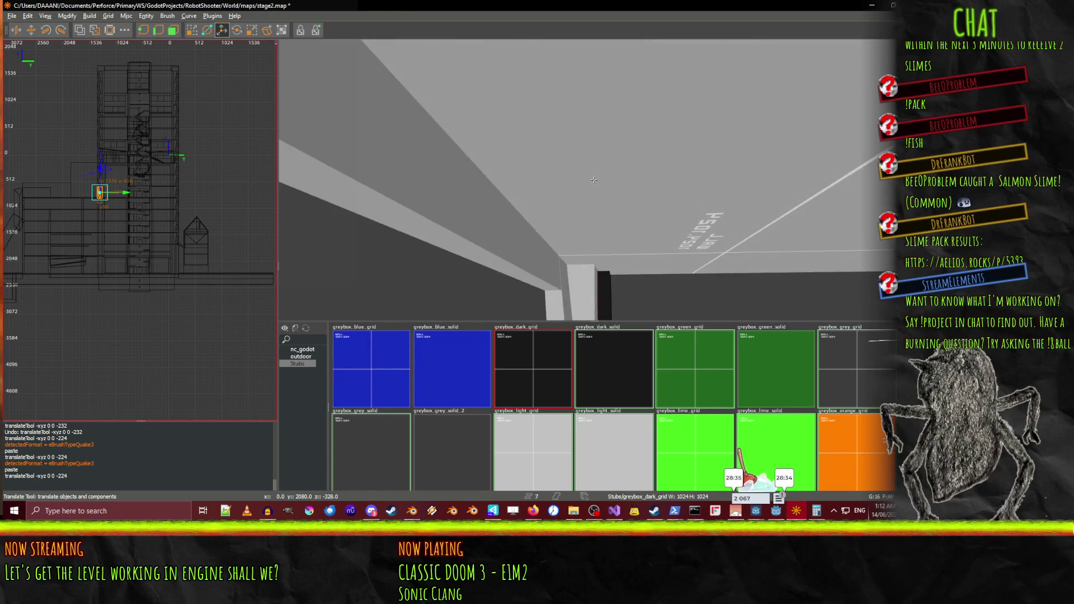
Fly under the tan ceiling, then paste a brush and raise it 208 units
{"action": "key", "text": "w"}
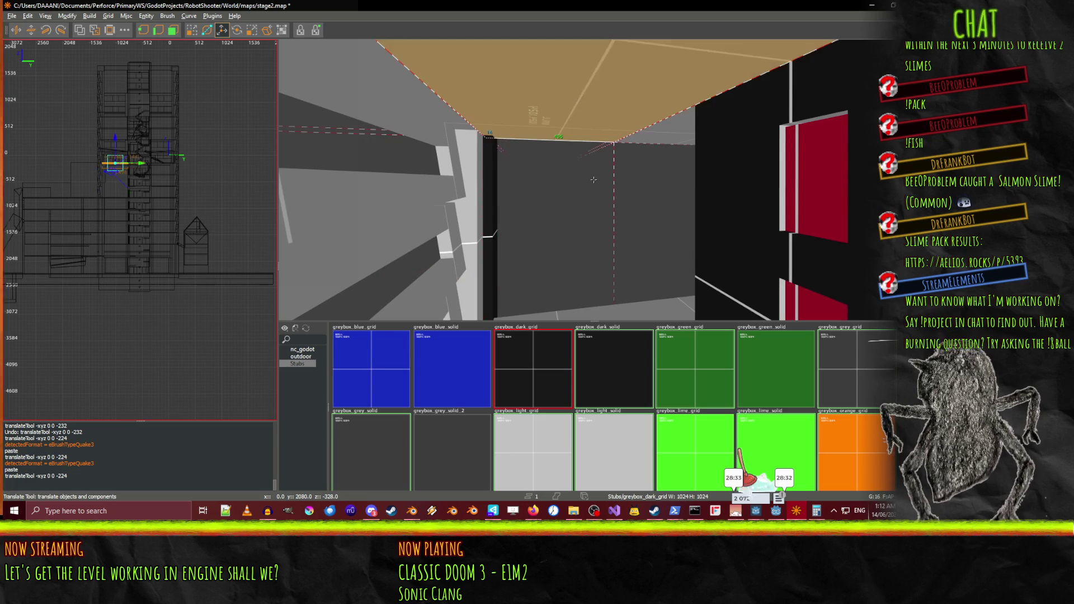
{"action": "key", "text": "w"}
{"action": "key", "text": "w"}
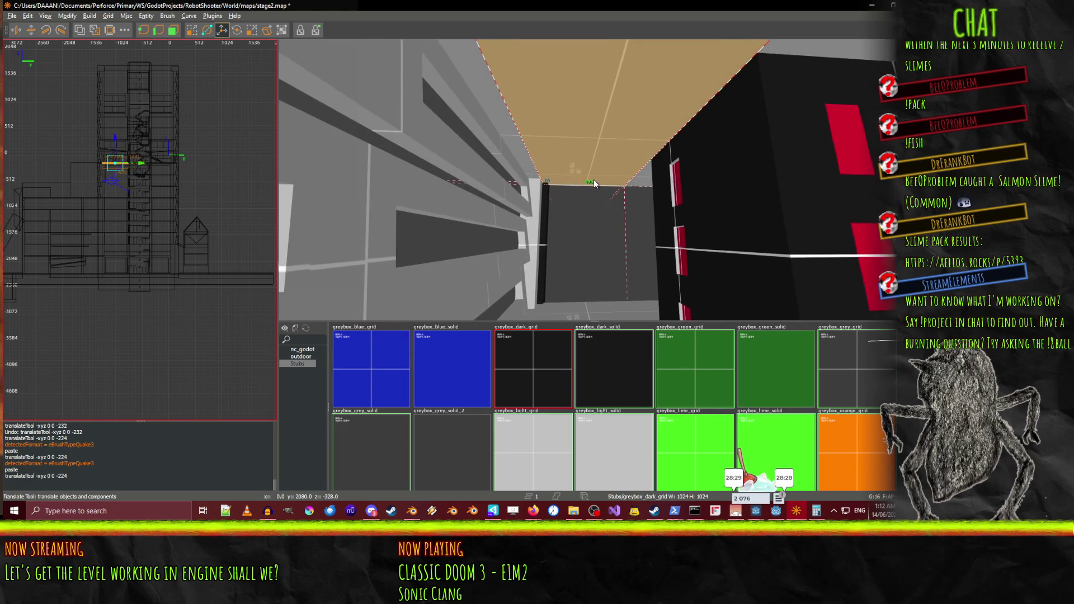
{"action": "key", "text": "w"}
{"action": "key", "text": "w"}
{"action": "key", "text": "w"}
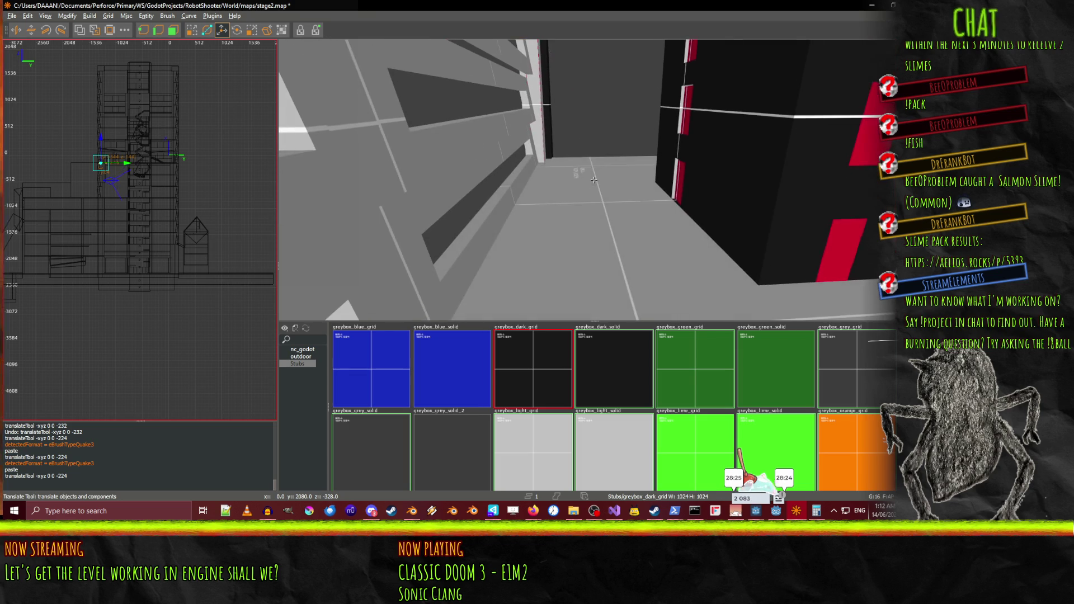
{"action": "right_click", "coordinate": [518, 206]}
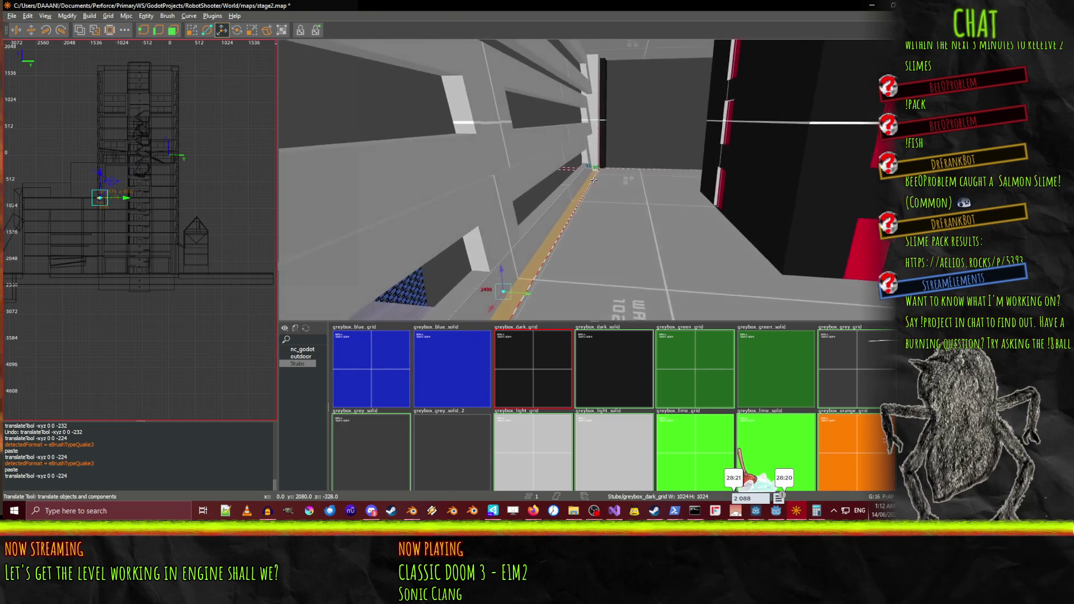
{"action": "right_click", "coordinate": [593, 182]}
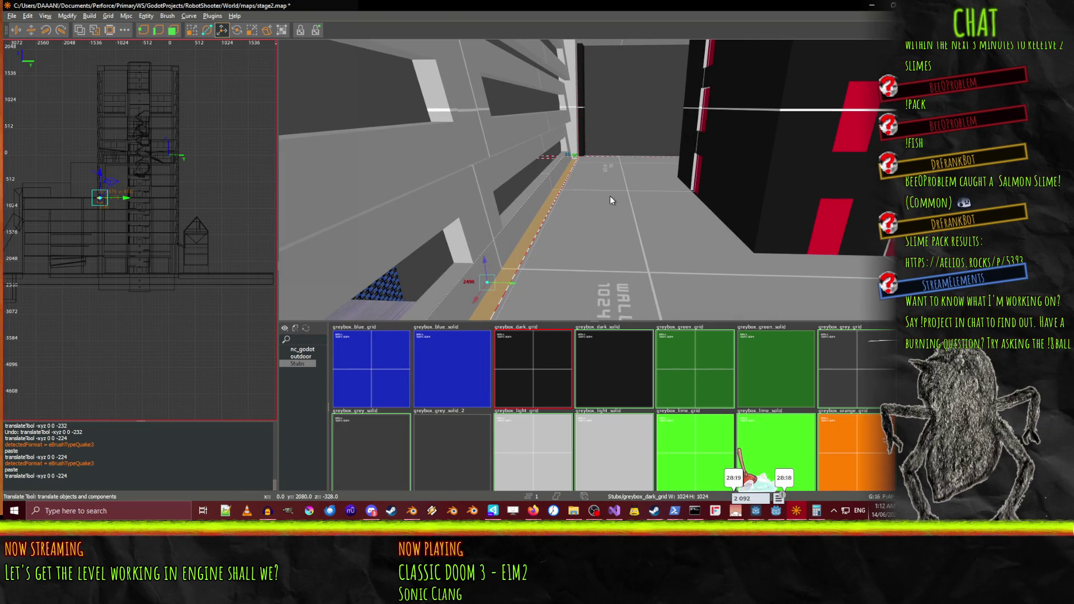
{"action": "key", "text": "ctrl+v"}
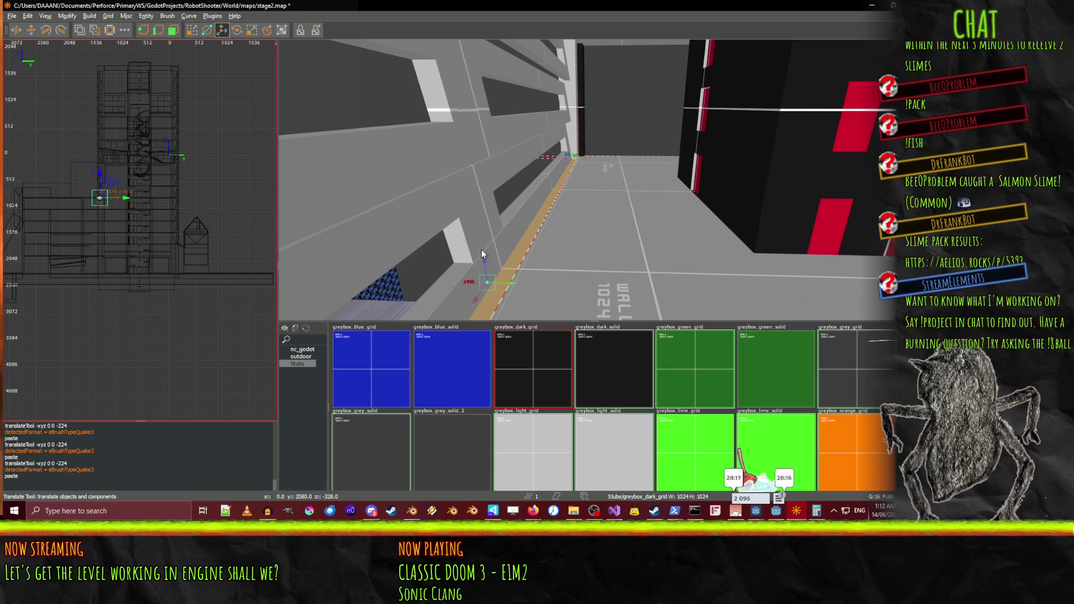
{"action": "left_click_drag", "start_coordinate": [485, 236], "coordinate": [498, 146]}
Stretch the slab across the whole corridor floor and raise it 16 units
{"action": "right_click", "coordinate": [497, 146]}
{"action": "right_click", "coordinate": [585, 196]}
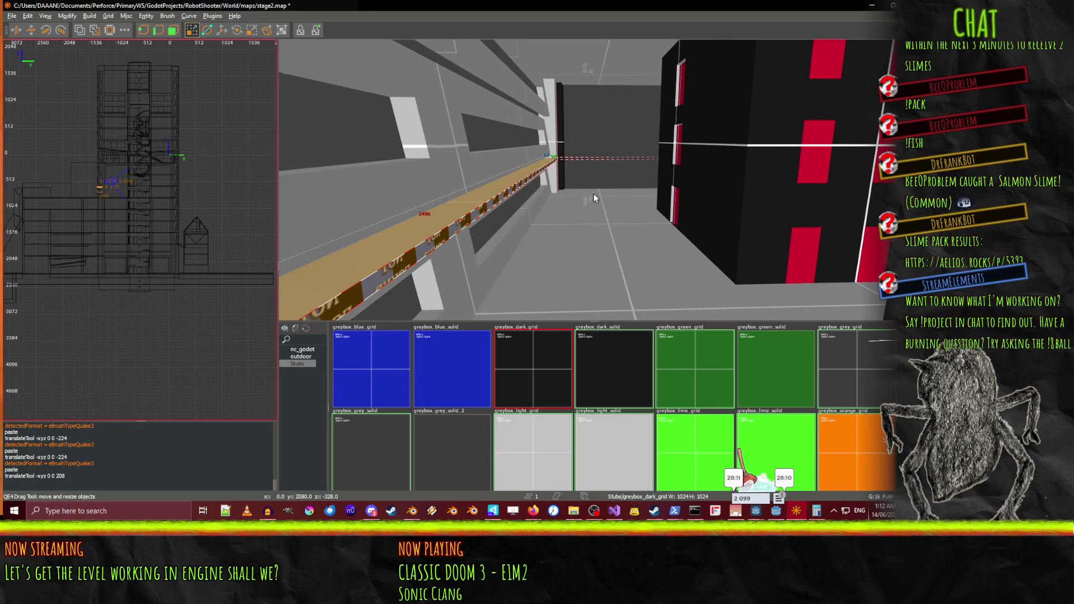
{"action": "left_click_drag", "start_coordinate": [618, 198], "coordinate": [854, 199]}
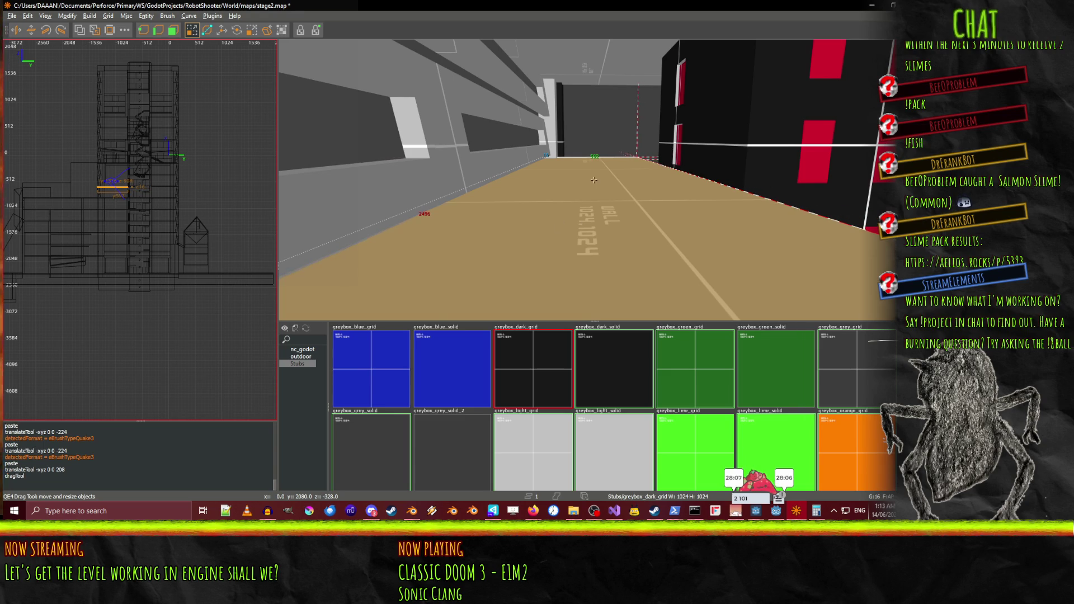
{"action": "key", "text": "Down"}
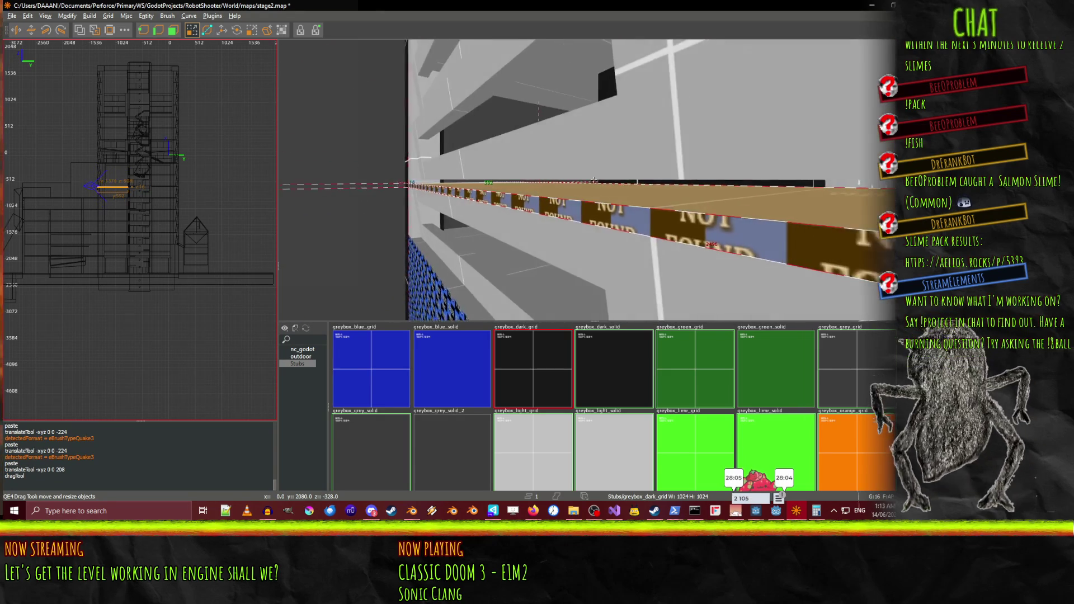
{"action": "key", "text": "d"}
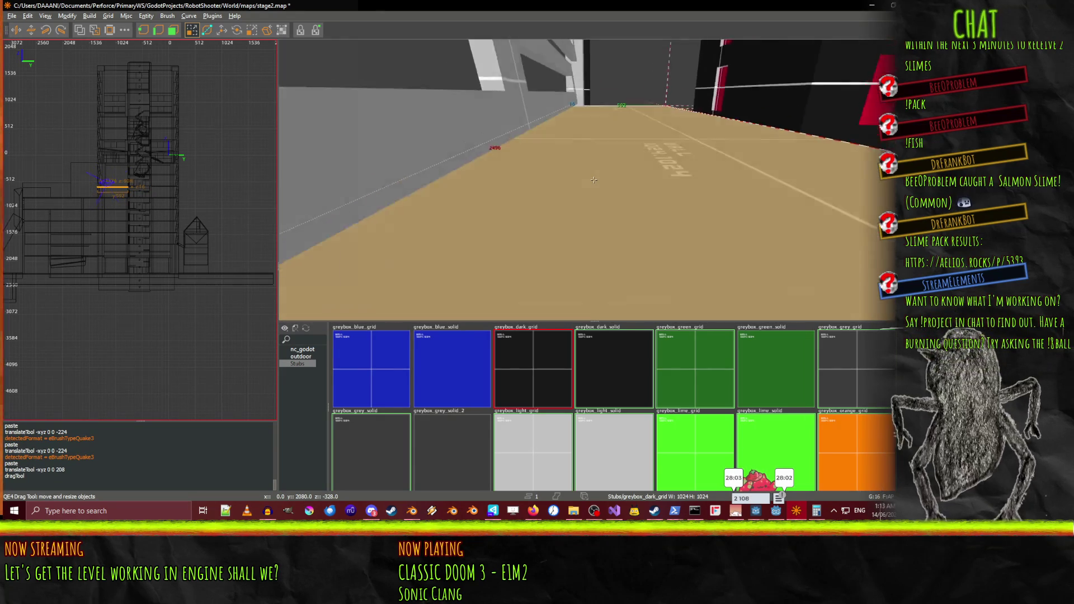
{"action": "right_click", "coordinate": [597, 177]}
{"action": "key", "text": "w"}
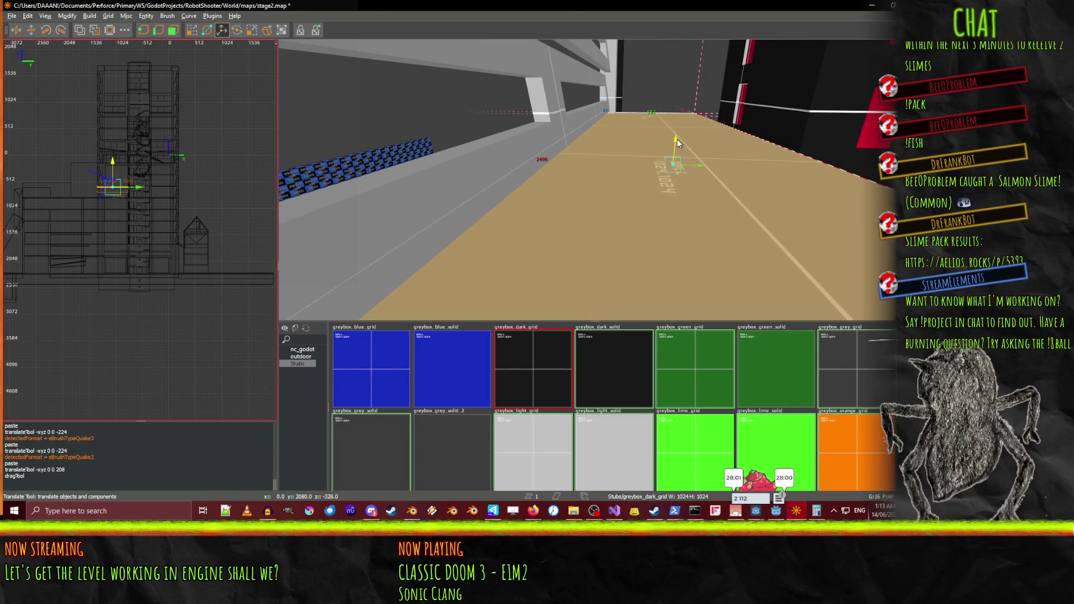
{"action": "left_click_drag", "start_coordinate": [678, 139], "coordinate": [681, 132]}
Paste a slab copy 224 units higher as a ceiling and give it greybox_light_grid
{"action": "key", "text": "w"}
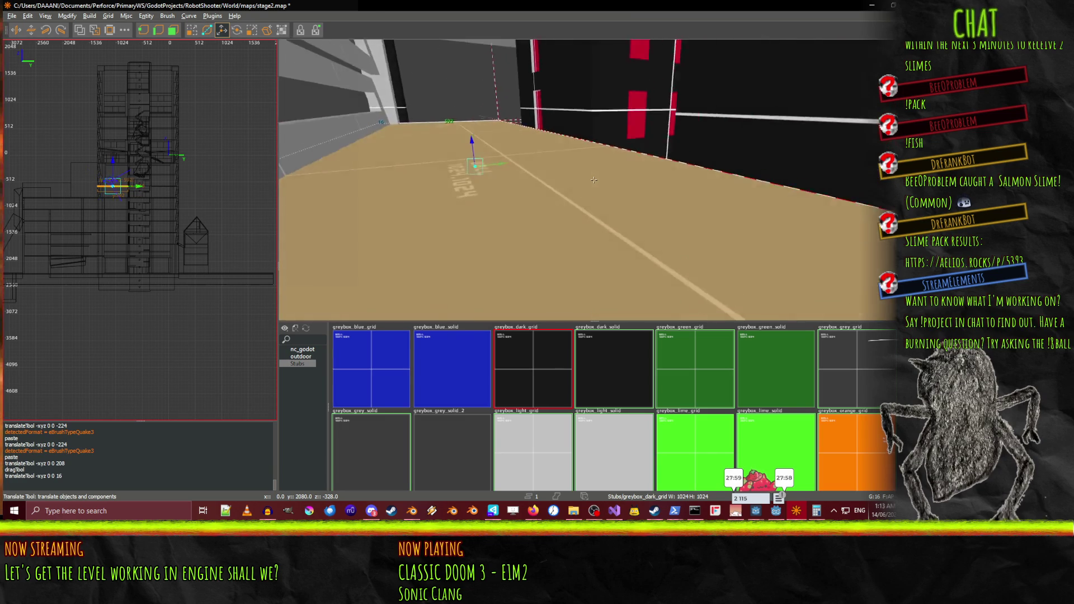
{"action": "key", "text": "w"}
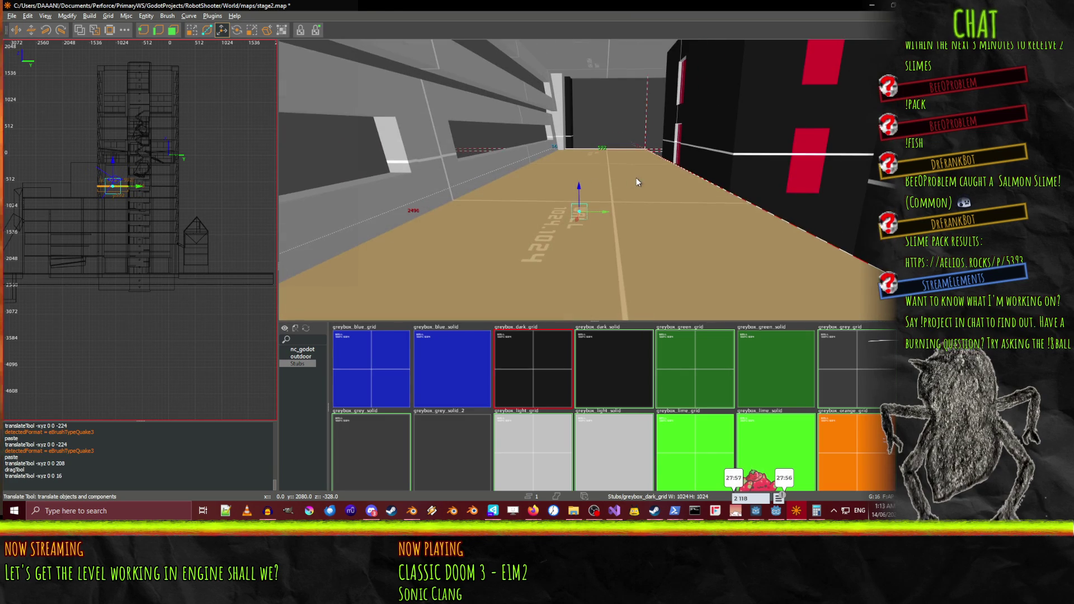
{"action": "key", "text": "s"}
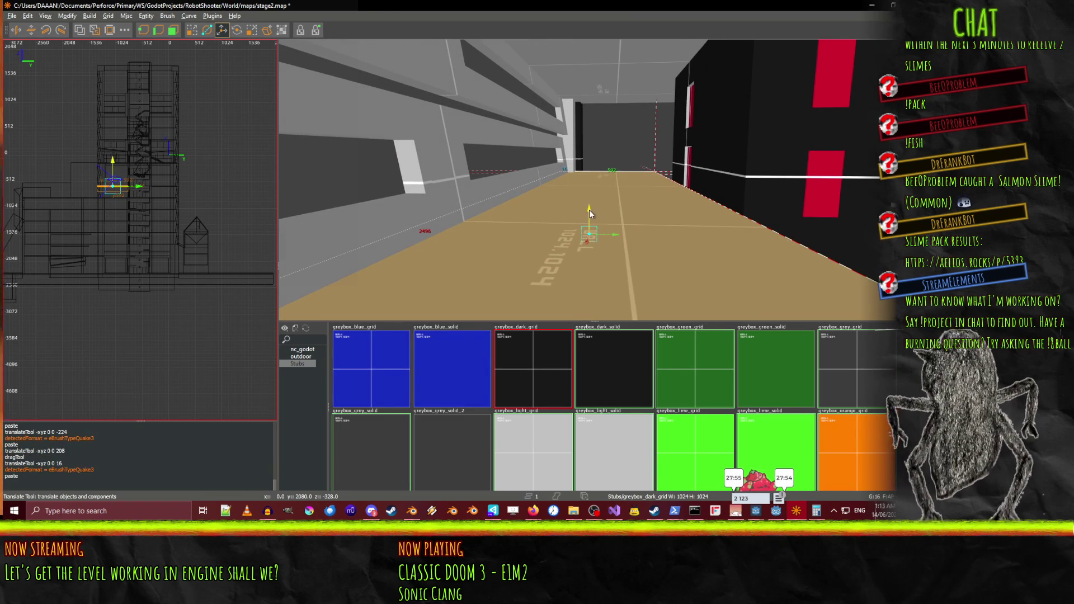
{"action": "key", "text": "ctrl+v"}
{"action": "left_click_drag", "start_coordinate": [612, 108], "coordinate": [616, 62]}
{"action": "right_click", "coordinate": [615, 63]}
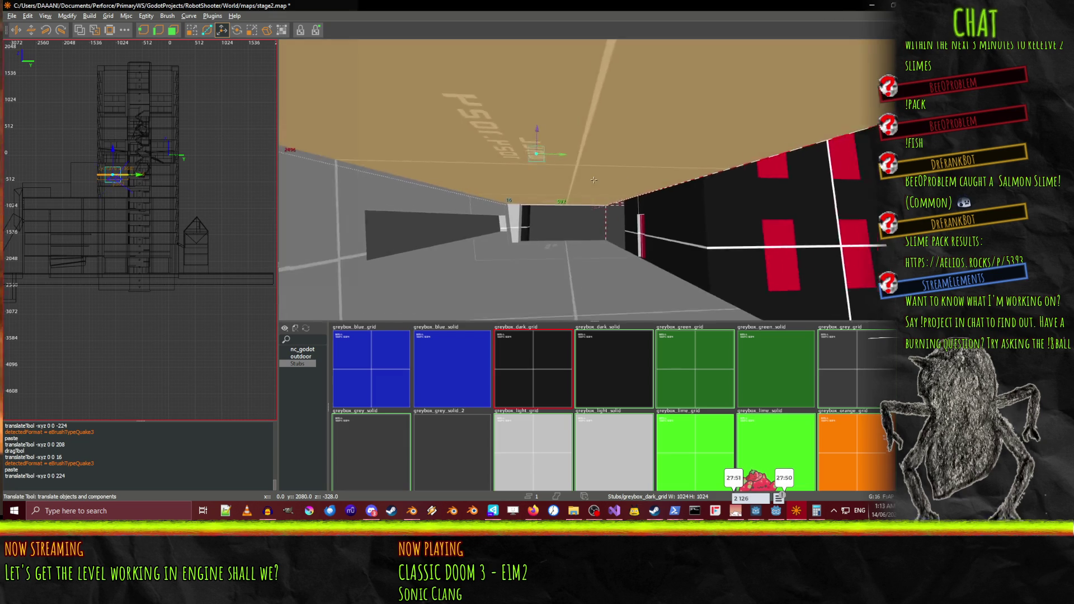
{"action": "key", "text": "w"}
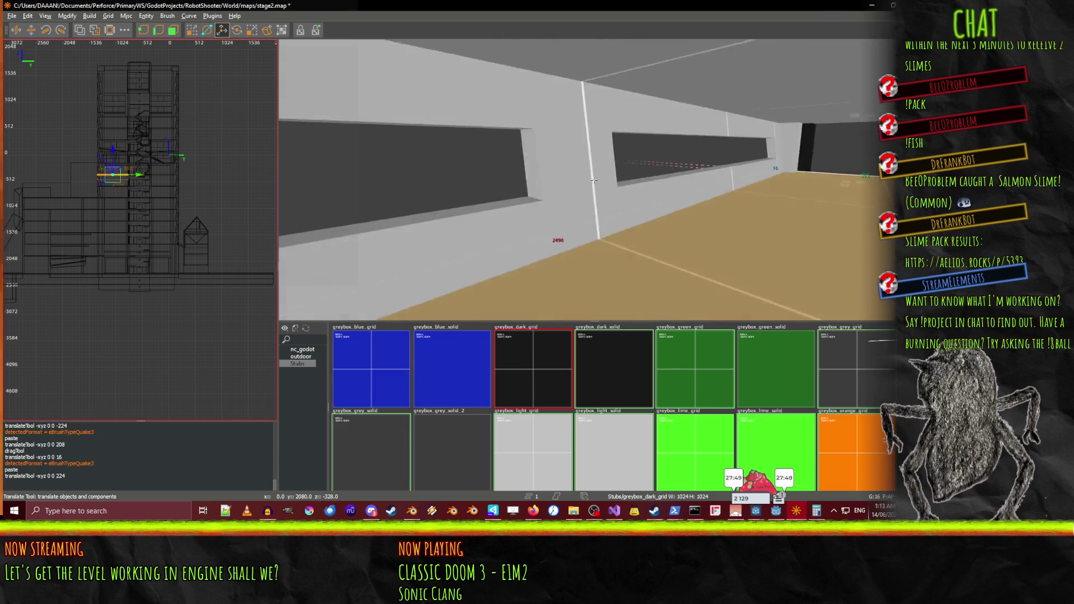
{"action": "key", "text": "s"}
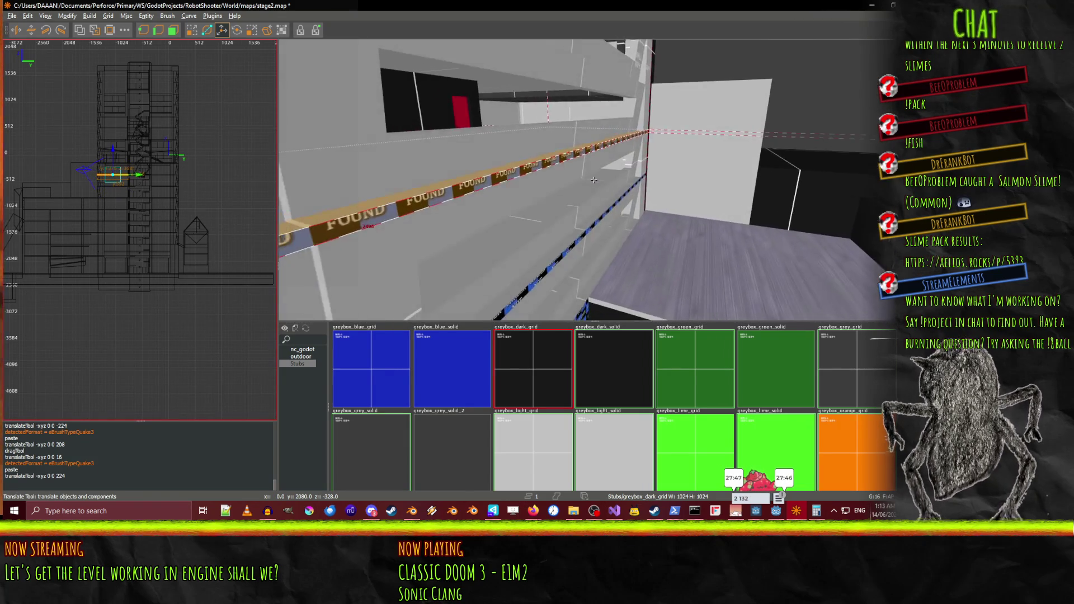
{"action": "key", "text": "s"}
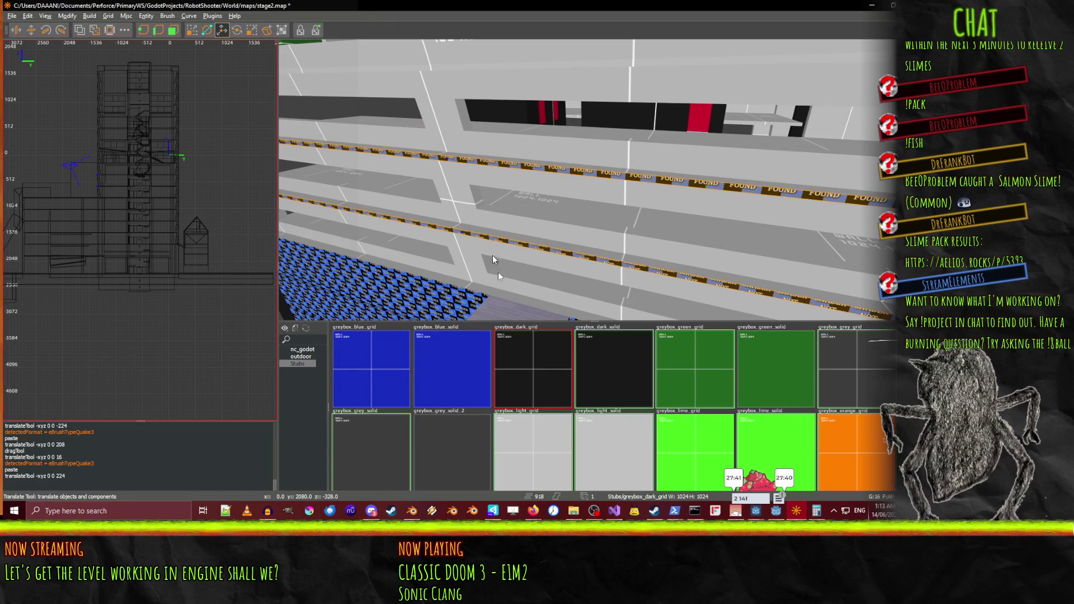
{"action": "left_click", "coordinate": [525, 439]}
Fly the camera from the textured slab back out toward the tall building
{"action": "key", "text": "w"}
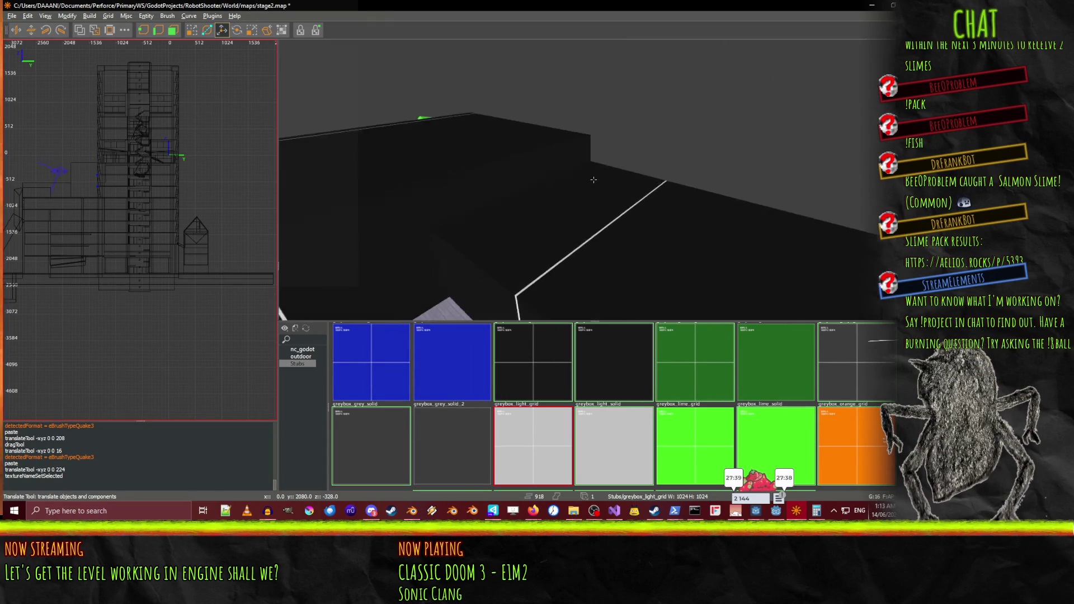
{"action": "key", "text": "s"}
{"action": "key", "text": "s"}
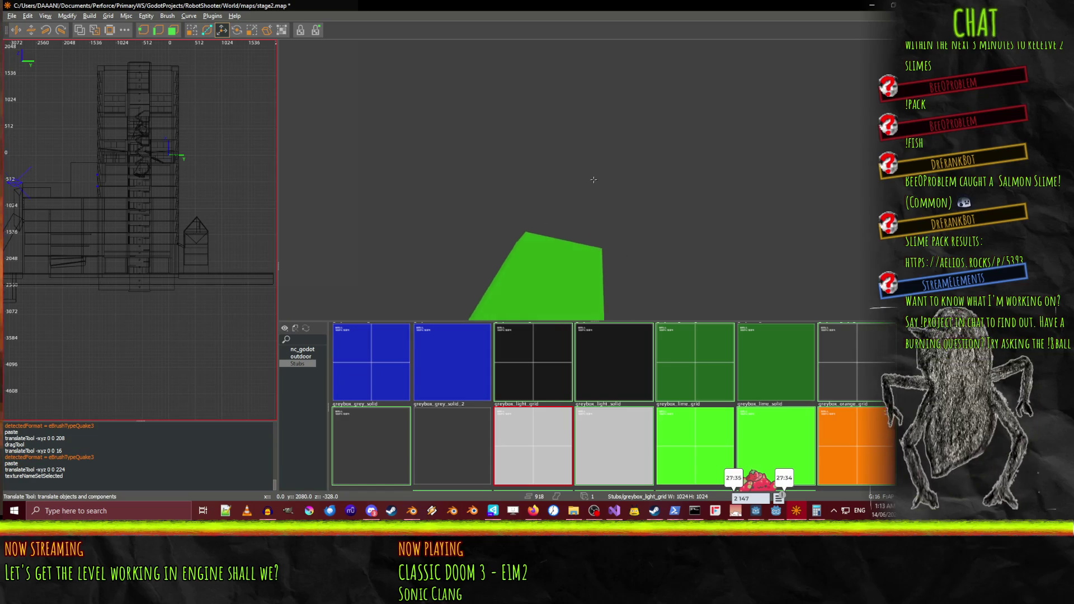
{"action": "key", "text": "w"}
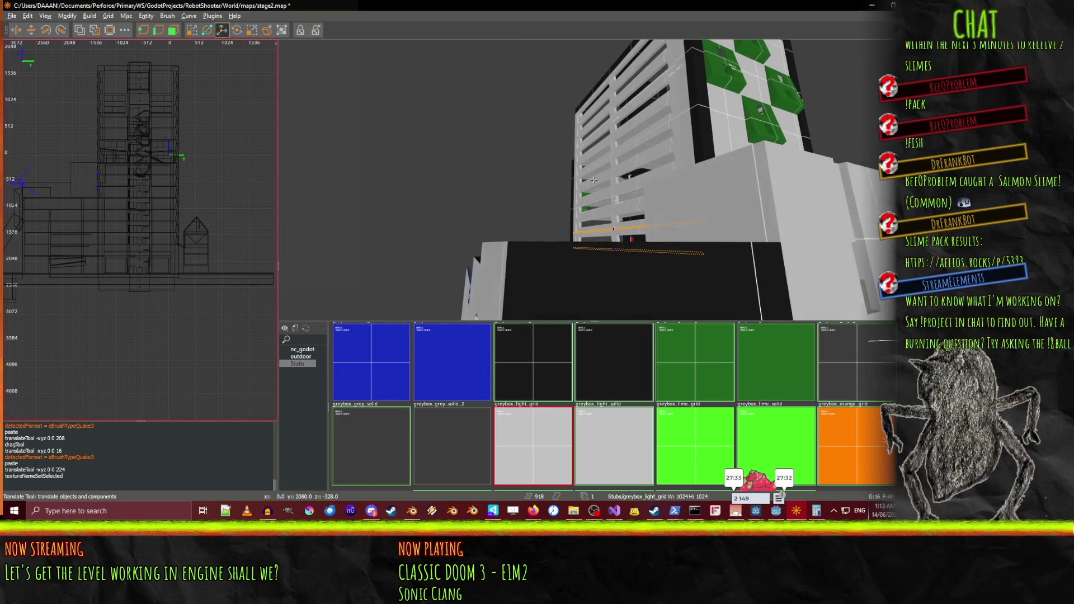
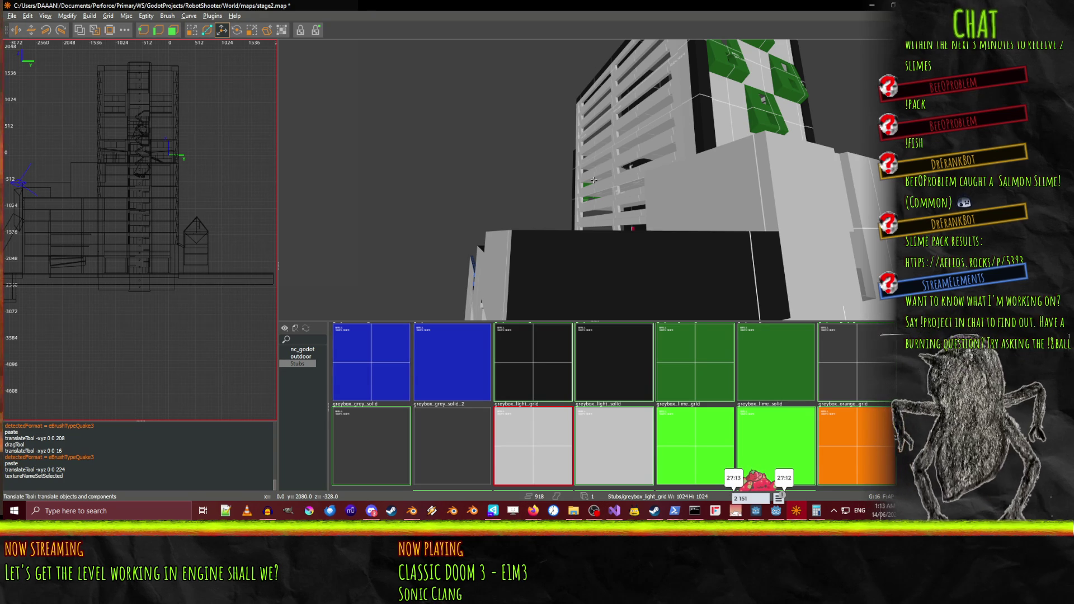
Exchange items for the bunny in the stream game's inventory popup, then close it
{"action": "right_click", "coordinate": [594, 180]}
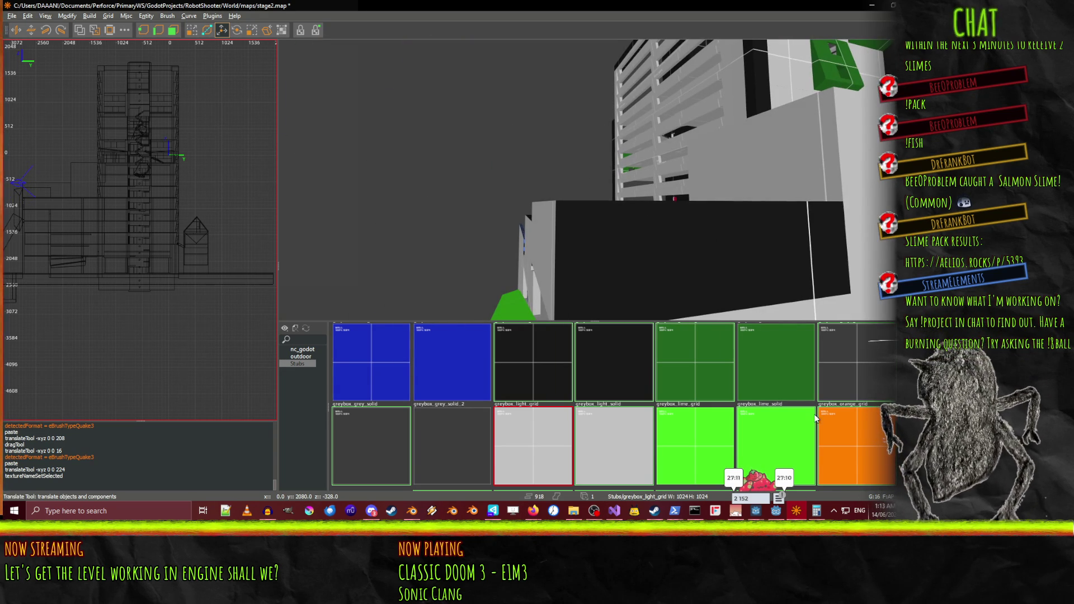
{"action": "left_click", "coordinate": [778, 498]}
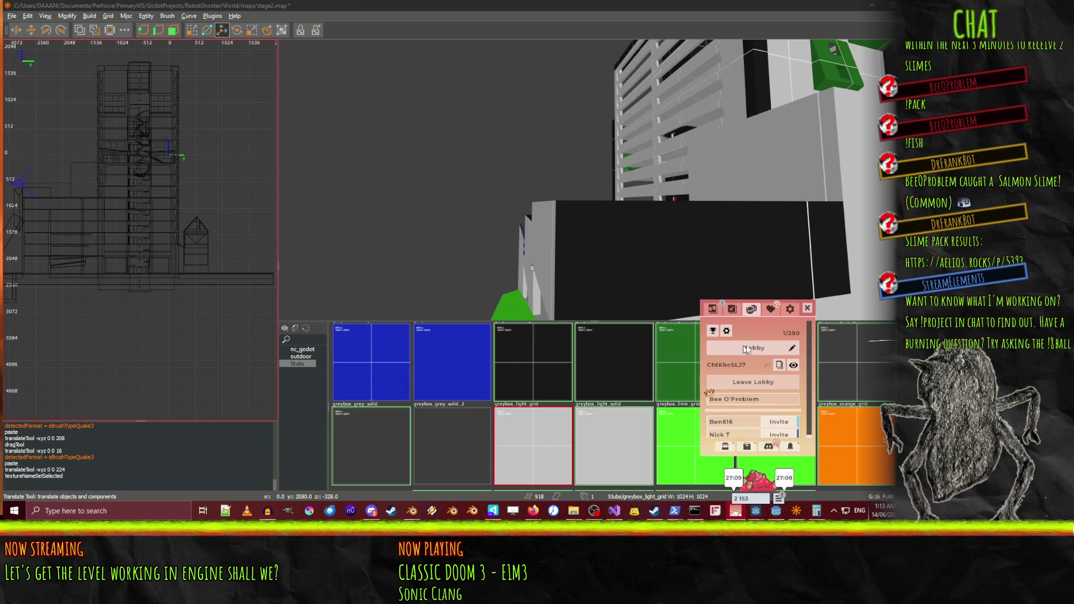
{"action": "left_click", "coordinate": [713, 309]}
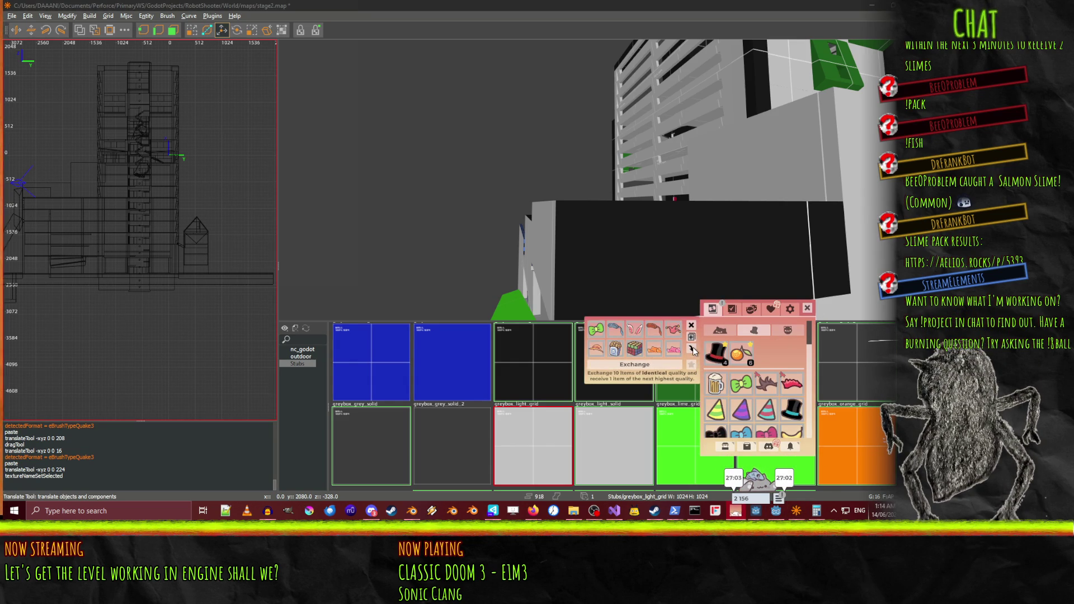
{"action": "left_click", "coordinate": [656, 364]}
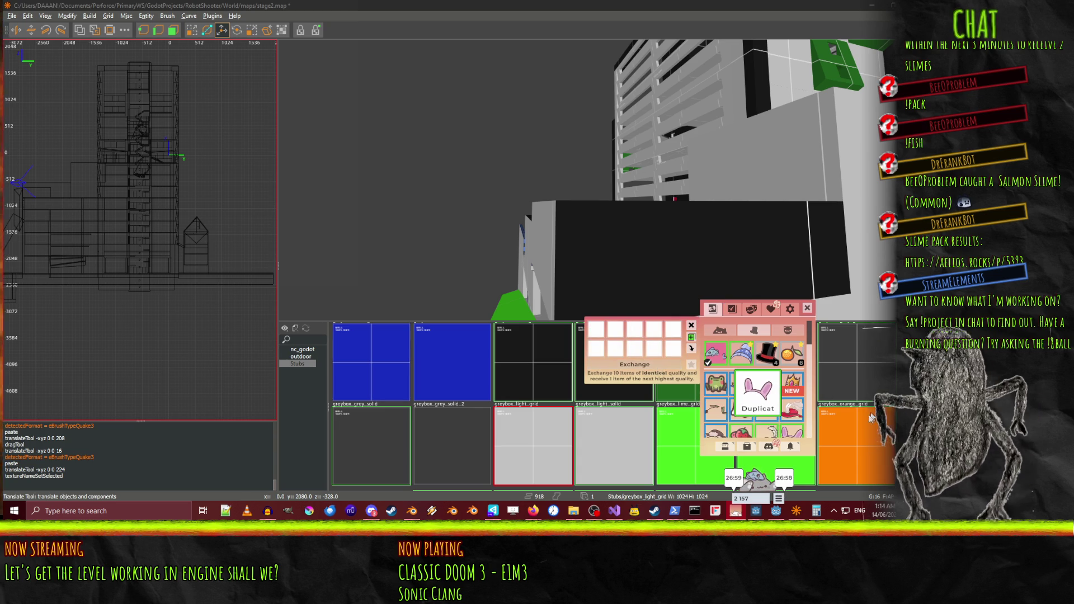
{"action": "left_click", "coordinate": [692, 337]}
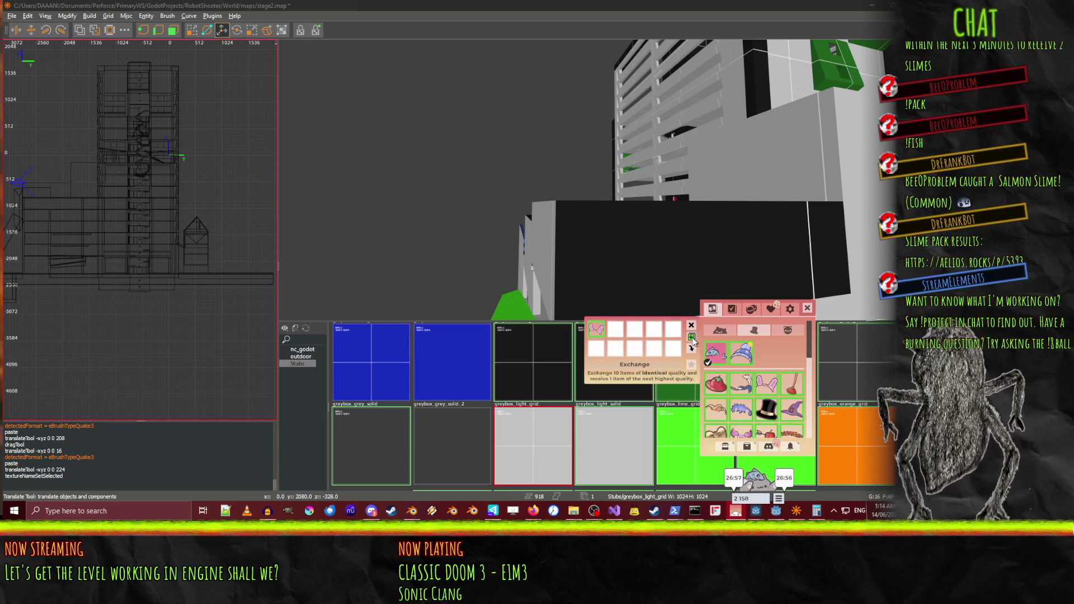
{"action": "left_click", "coordinate": [691, 325]}
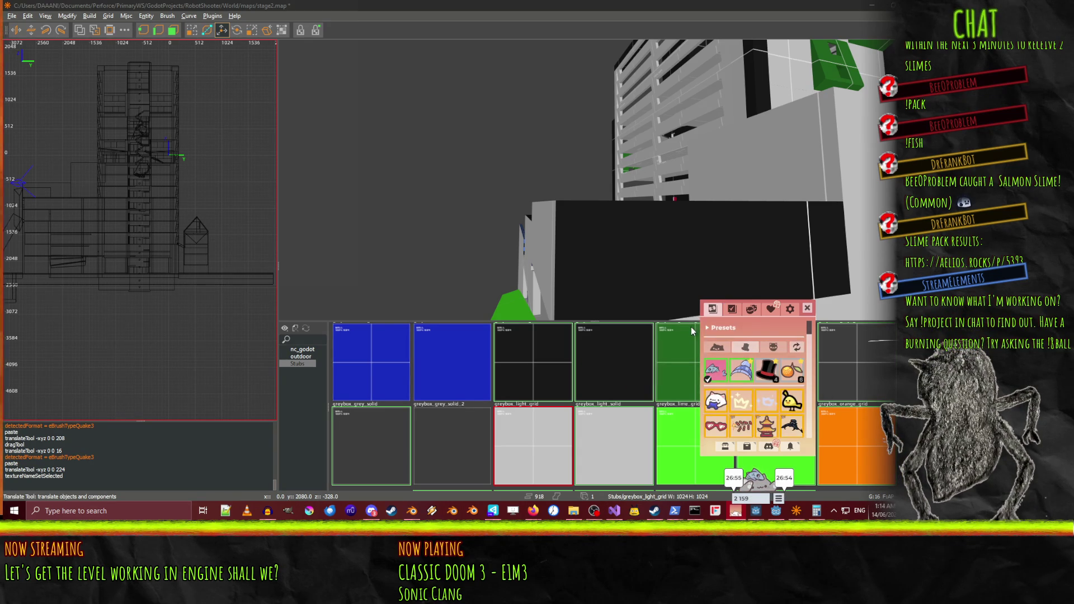
{"action": "left_click", "coordinate": [807, 308]}
Select the black wall brush and apply the greybox_light_solid texture to it
{"action": "right_click", "coordinate": [744, 222]}
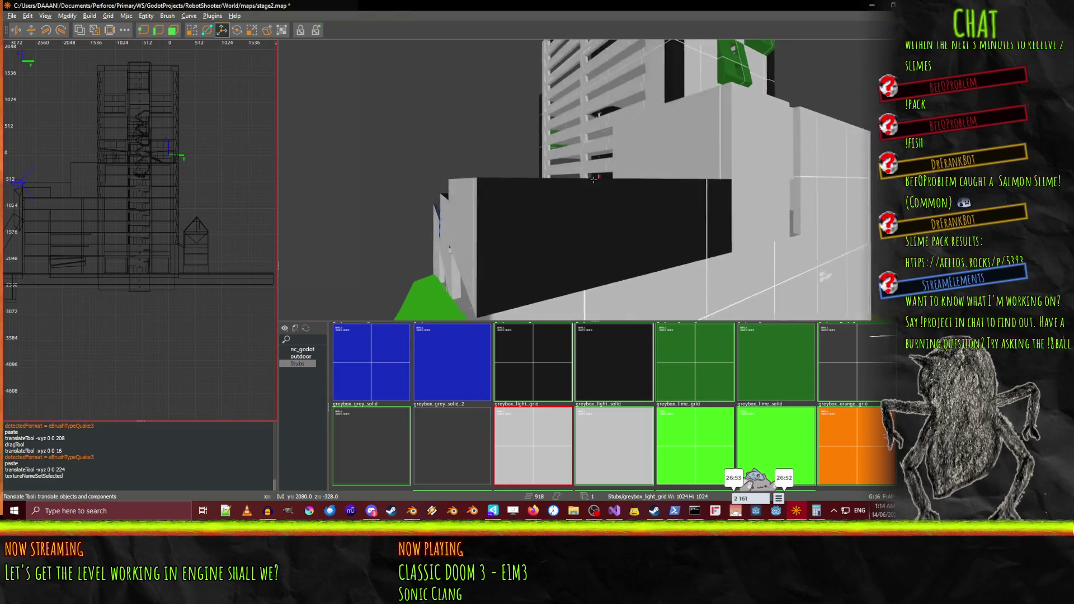
{"action": "right_click", "coordinate": [593, 179]}
{"action": "left_click", "coordinate": [670, 176], "text": "shift"}
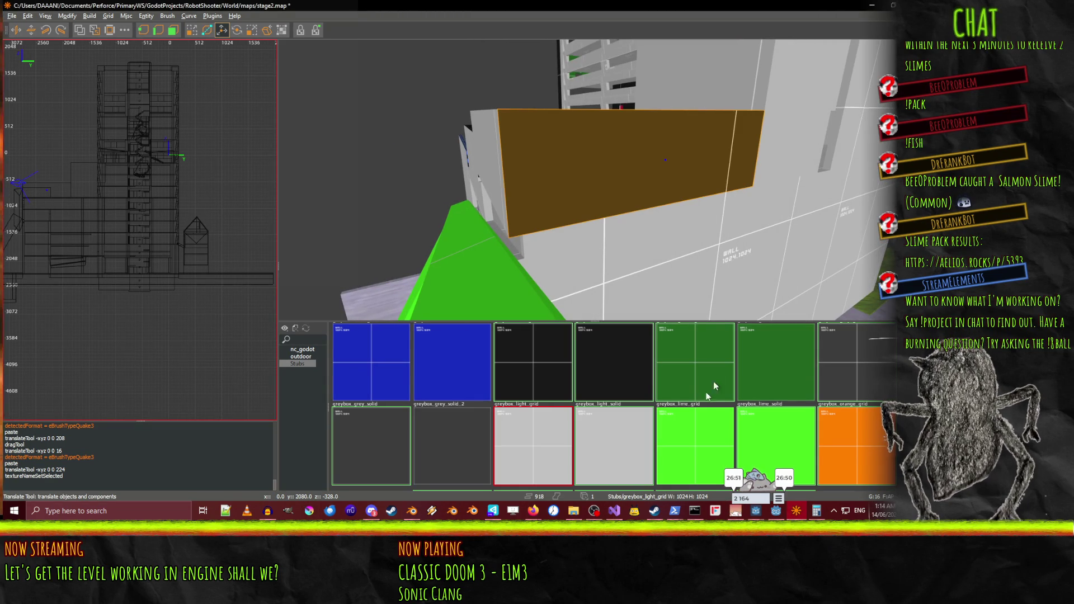
{"action": "left_click", "coordinate": [584, 451]}
{"action": "left_click", "coordinate": [540, 442]}
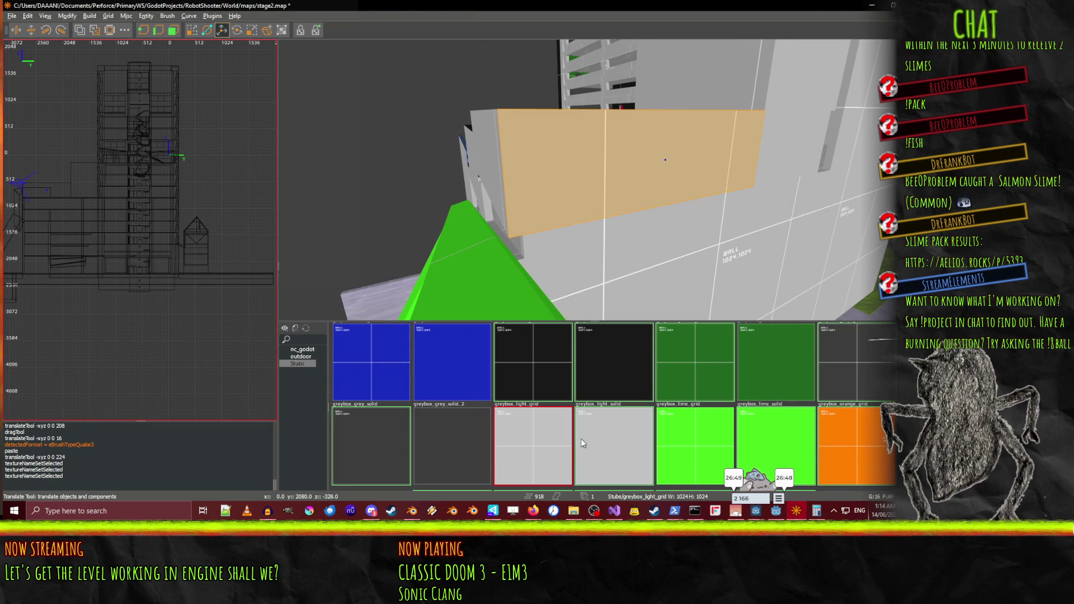
Fly the camera around the building to face the tan wall and grey pillar
{"action": "right_click", "coordinate": [594, 180]}
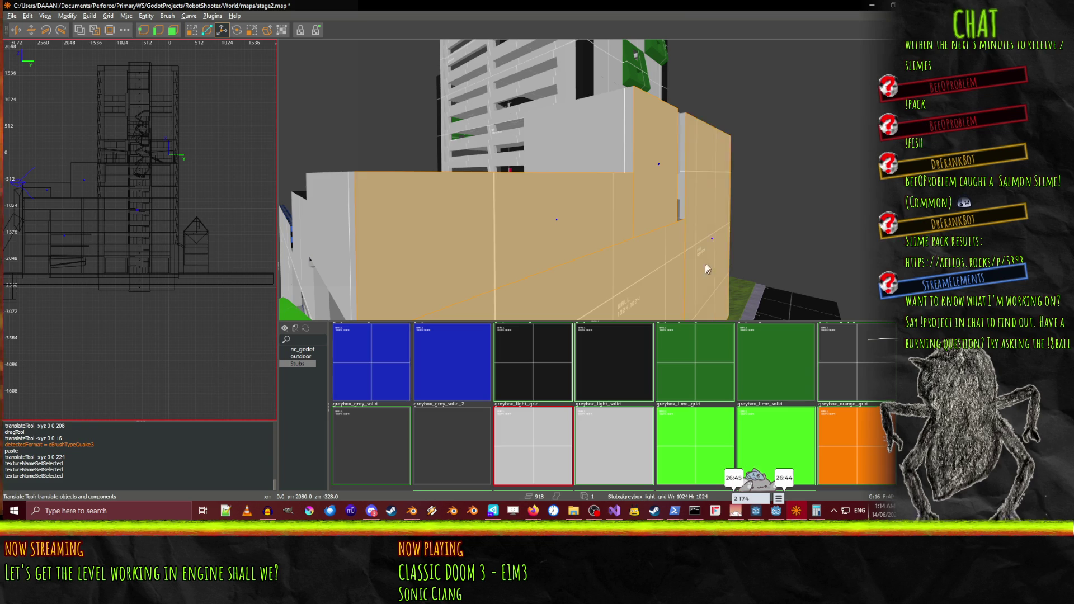
{"action": "right_click", "coordinate": [660, 297]}
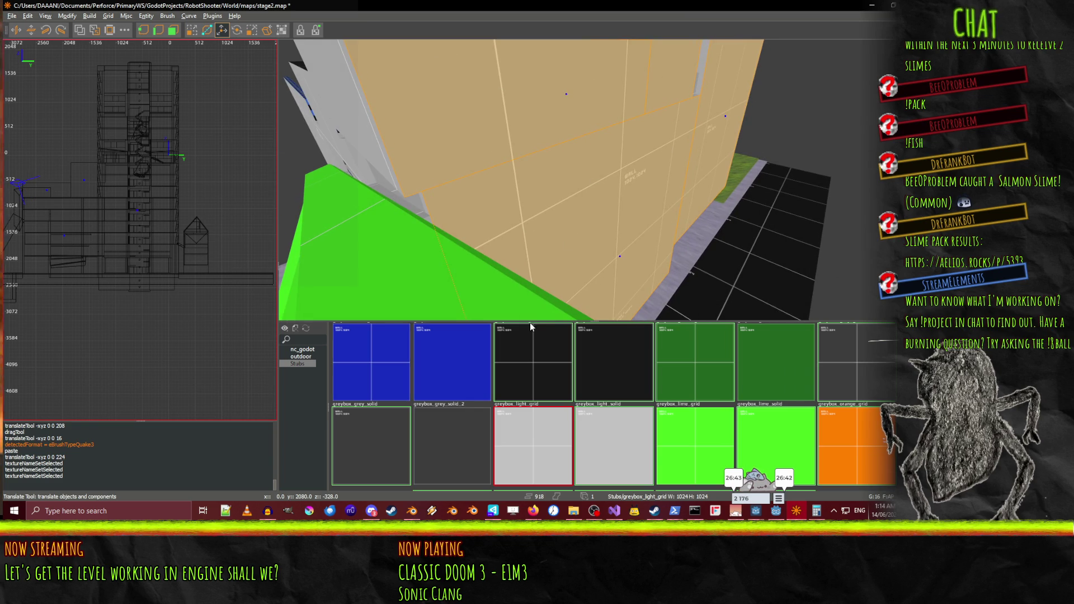
{"action": "left_click_drag", "start_coordinate": [609, 209], "coordinate": [594, 179]}
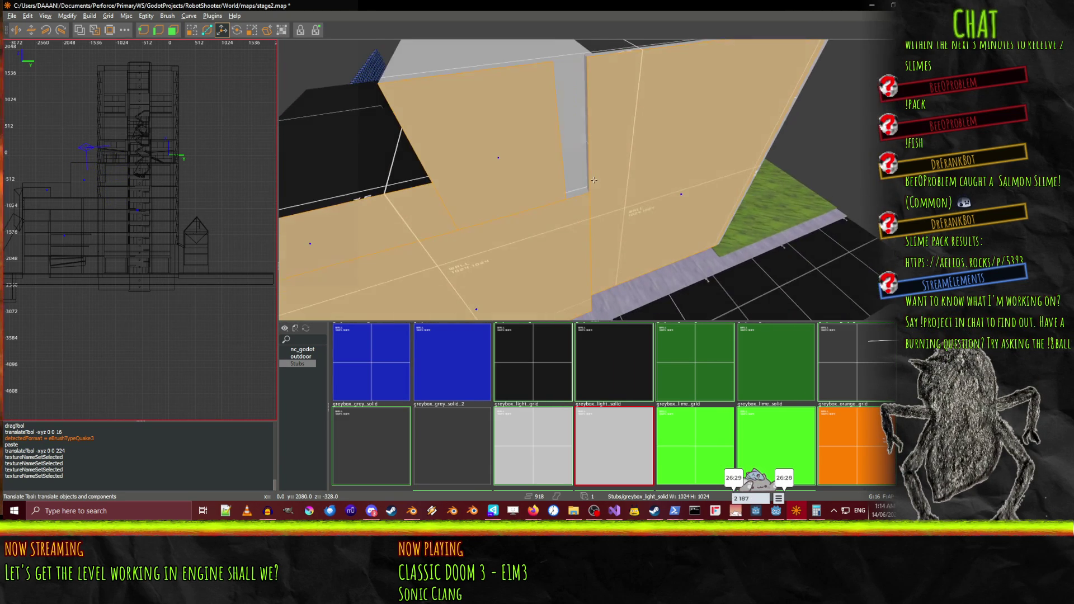
{"action": "left_click_drag", "start_coordinate": [600, 201], "coordinate": [594, 180]}
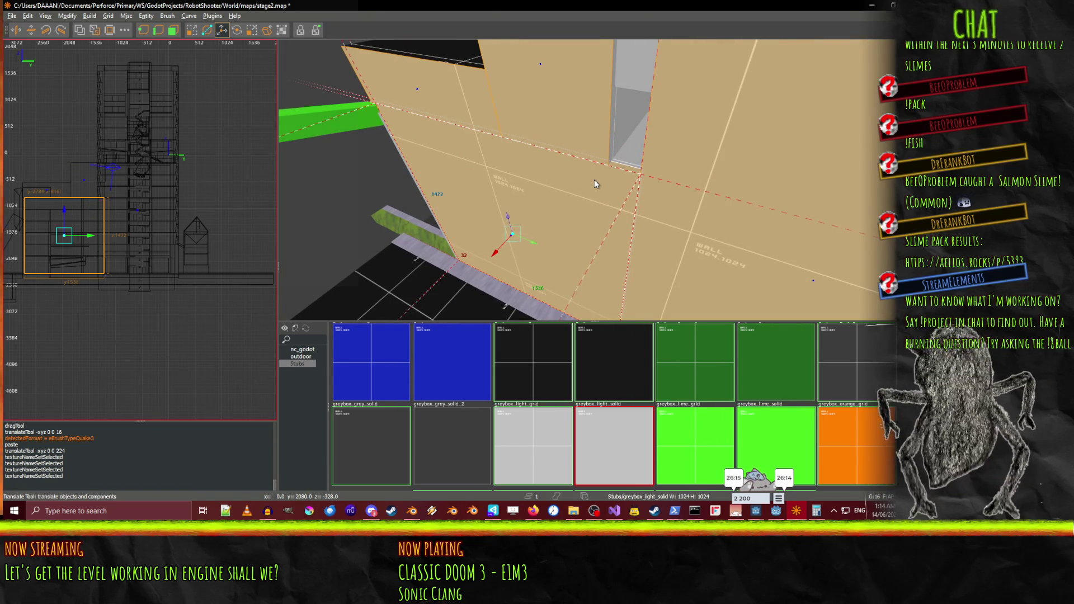
{"action": "left_click_drag", "start_coordinate": [607, 174], "coordinate": [594, 179]}
Select a wall brush and drag its face left with the QE4 drag tool
{"action": "left_click", "coordinate": [566, 248]}
{"action": "key", "text": "q"}
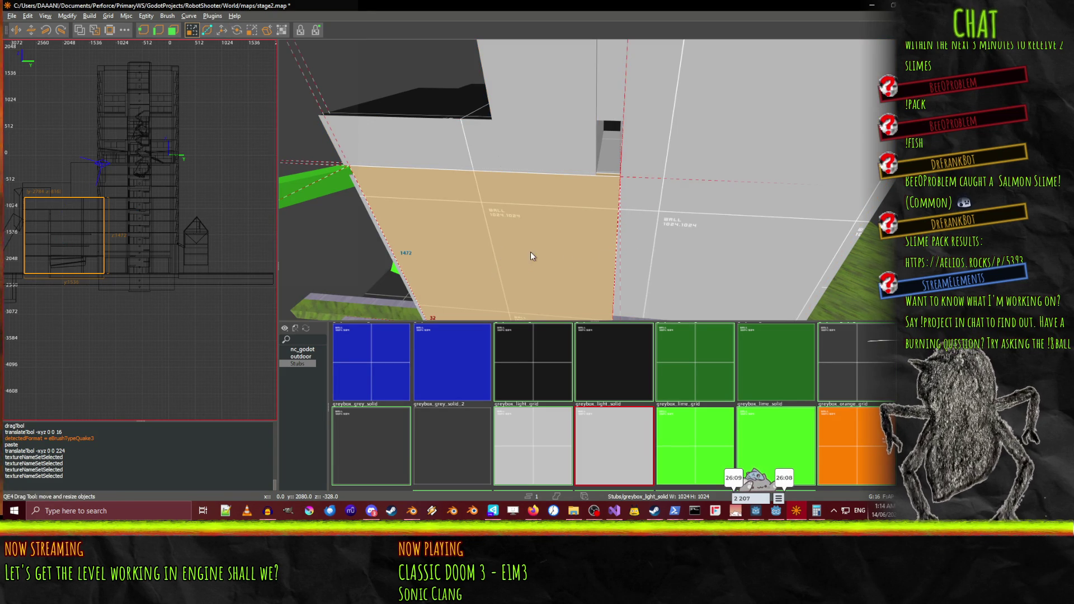
{"action": "left_click", "coordinate": [734, 259]}
{"action": "left_click_drag", "start_coordinate": [561, 243], "coordinate": [538, 243]}
Fly toward the tan wall corner and undo the wall resizes
{"action": "key", "text": "w"}
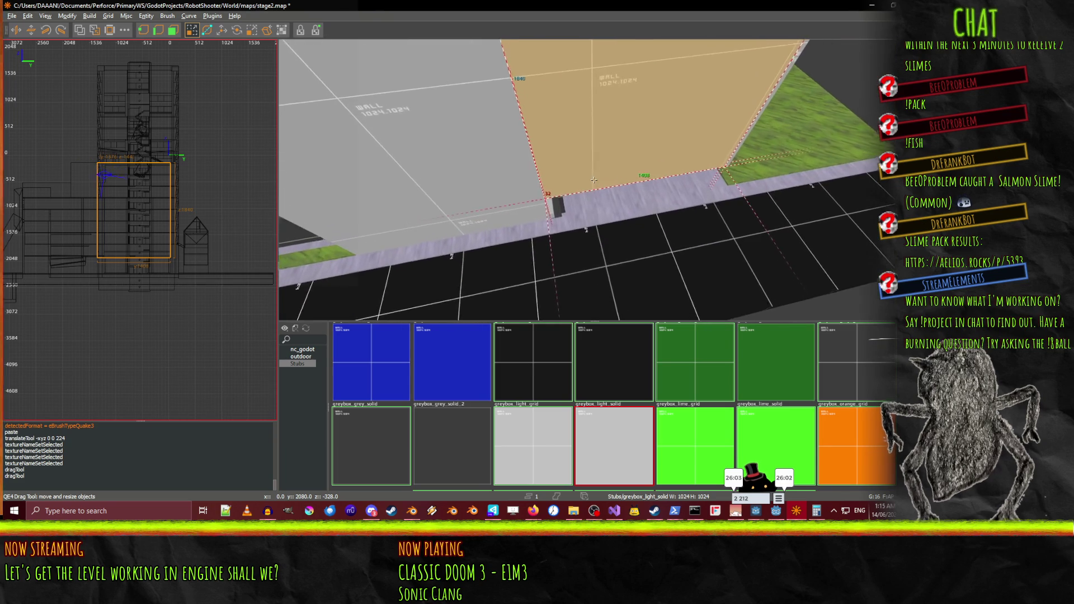
{"action": "key", "text": "w"}
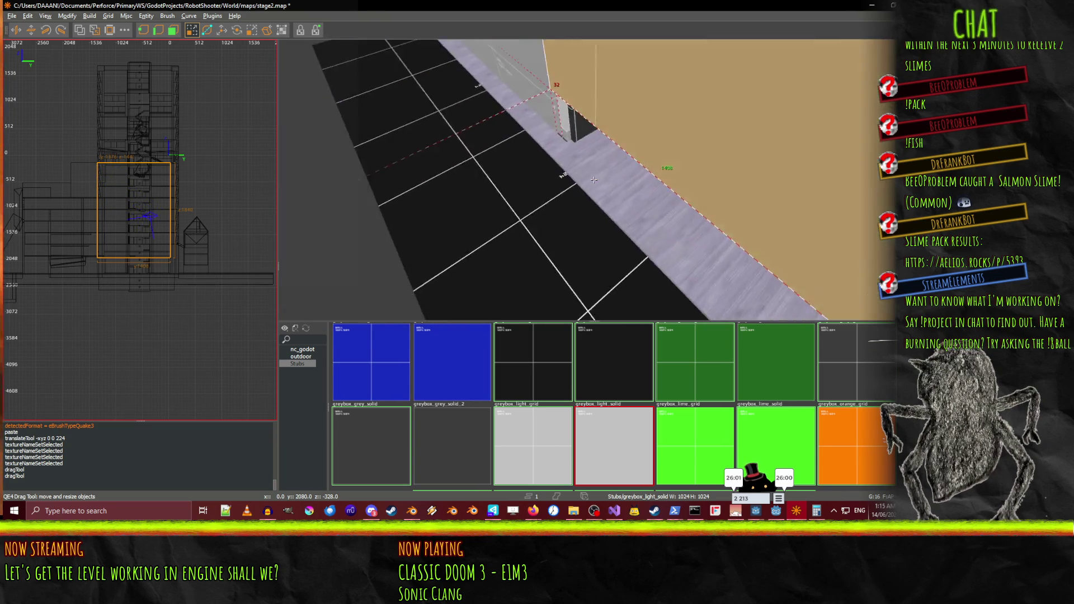
{"action": "key", "text": "w"}
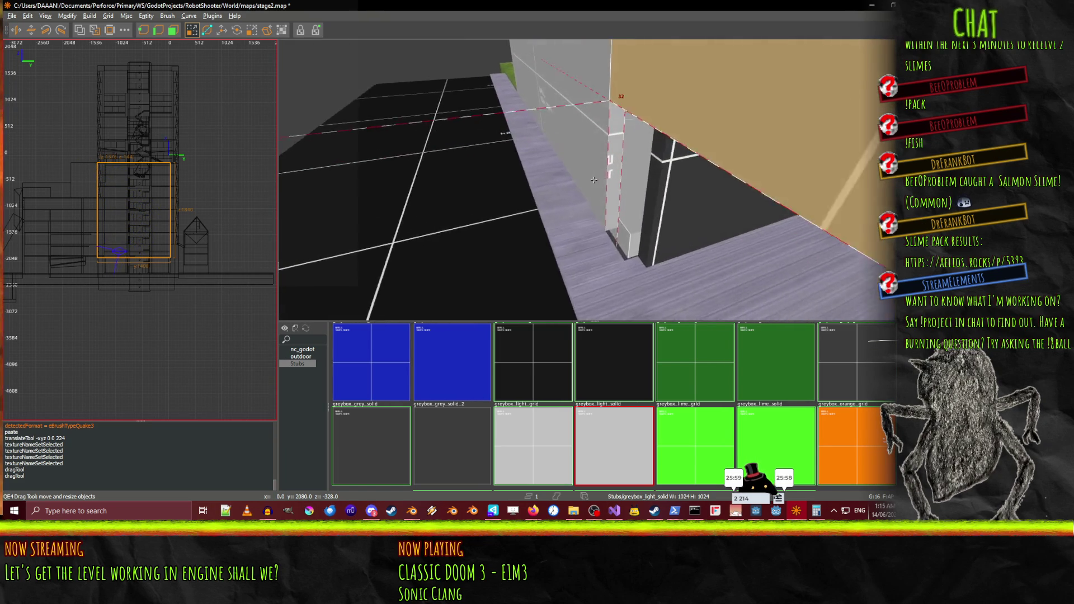
{"action": "key", "text": "s"}
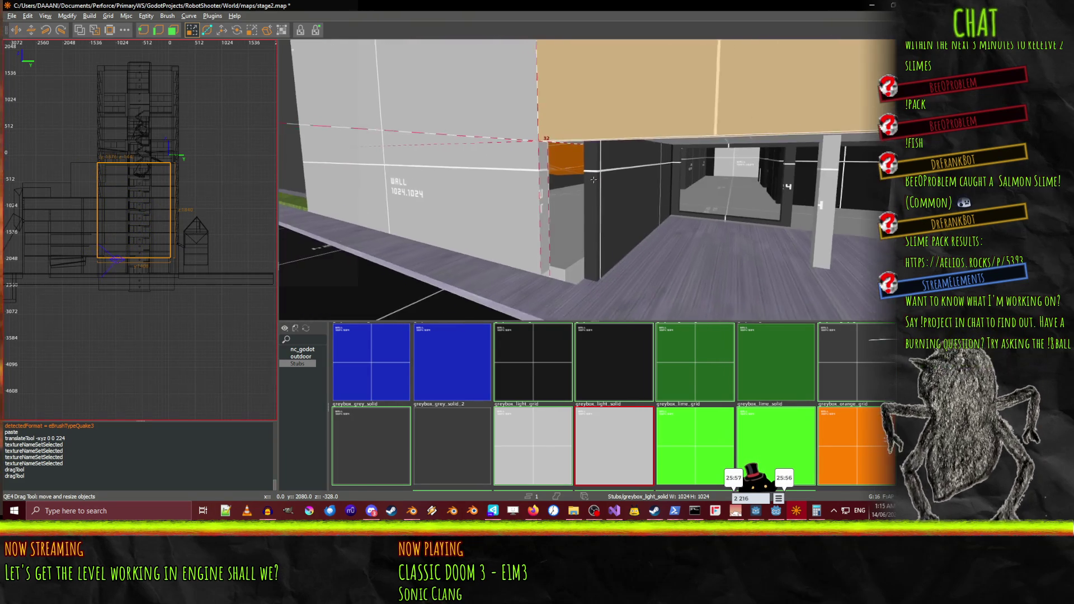
{"action": "key", "text": "ctrl+z"}
{"action": "key", "text": "ctrl+z"}
{"action": "mouse_move", "coordinate": [593, 180]}
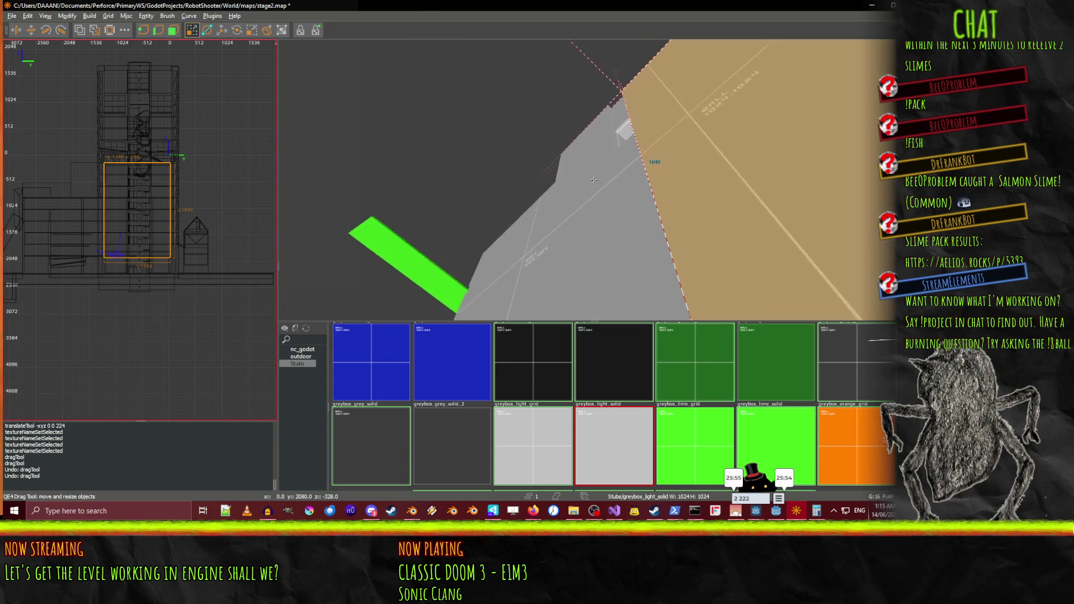
Select the small middle brush and fly through the building's dark doorway
{"action": "key", "text": "w"}
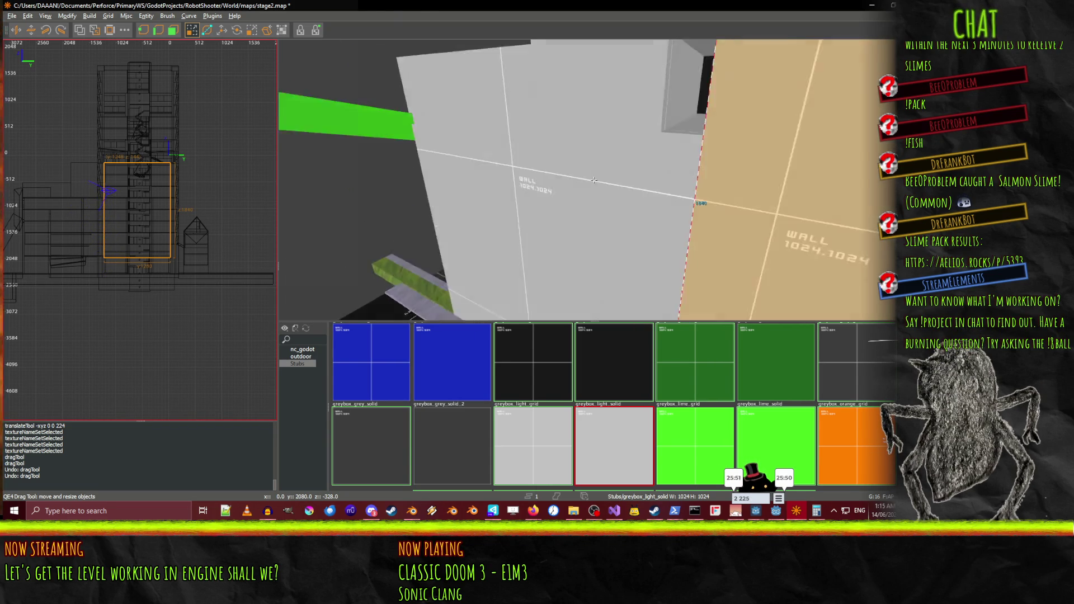
{"action": "left_click", "coordinate": [594, 179], "text": "shift"}
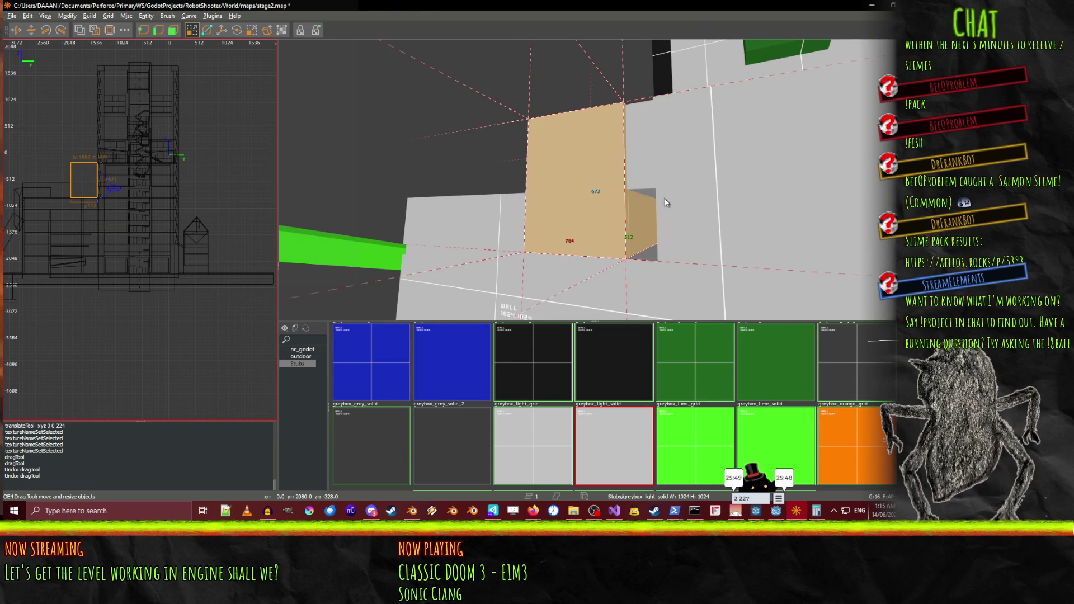
{"action": "key", "text": "w"}
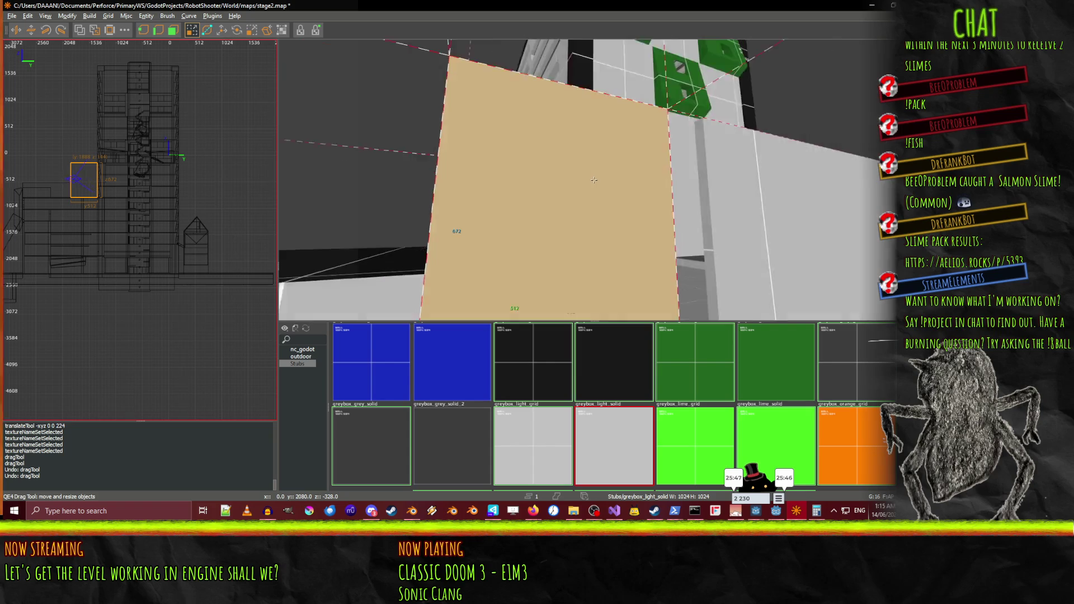
{"action": "key", "text": "w"}
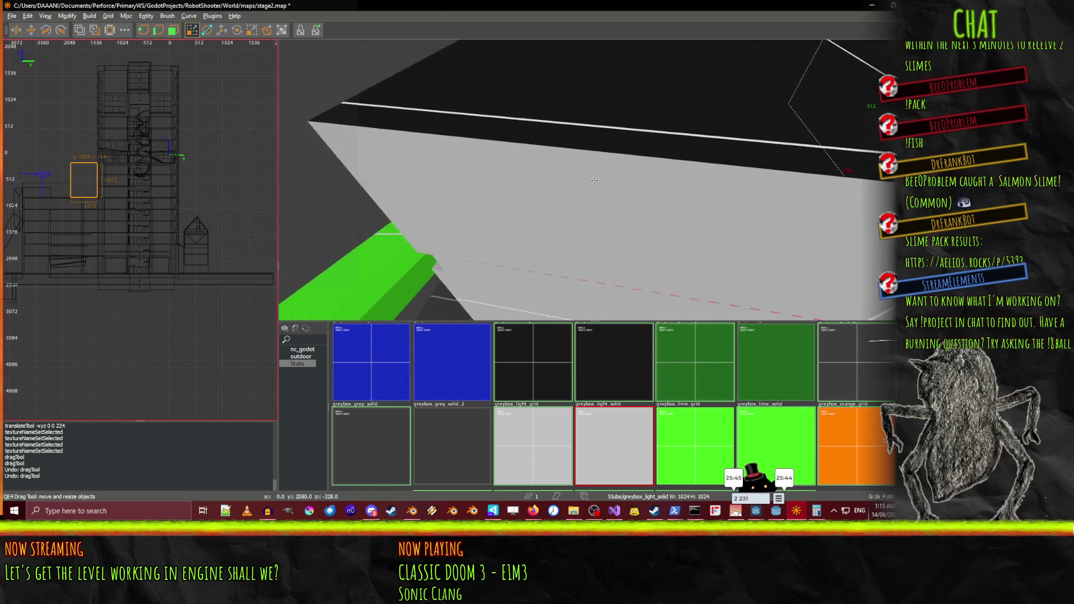
{"action": "key", "text": "s"}
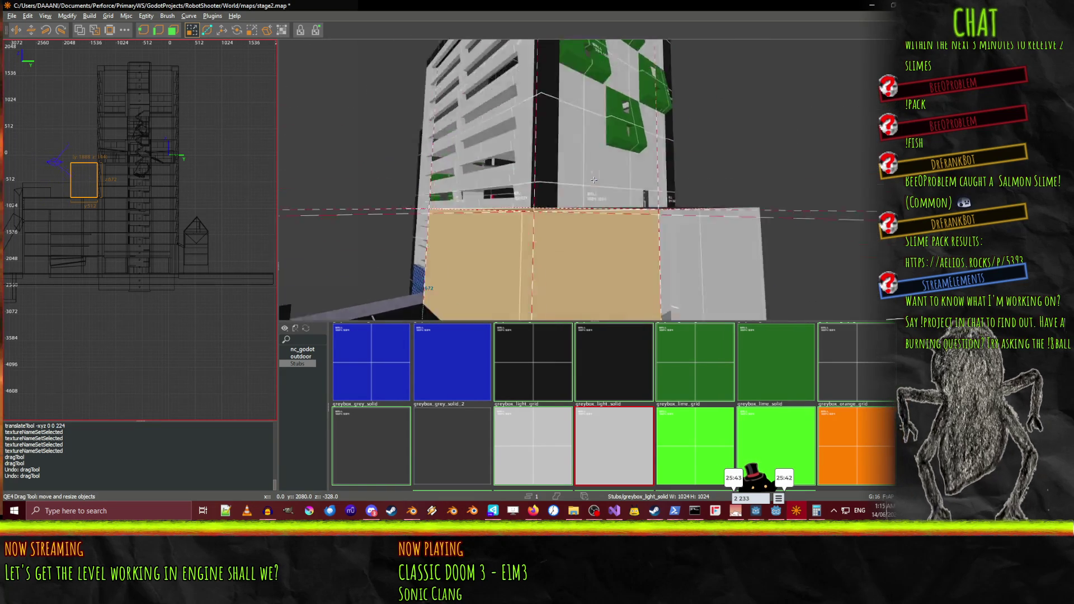
{"action": "key", "text": "w"}
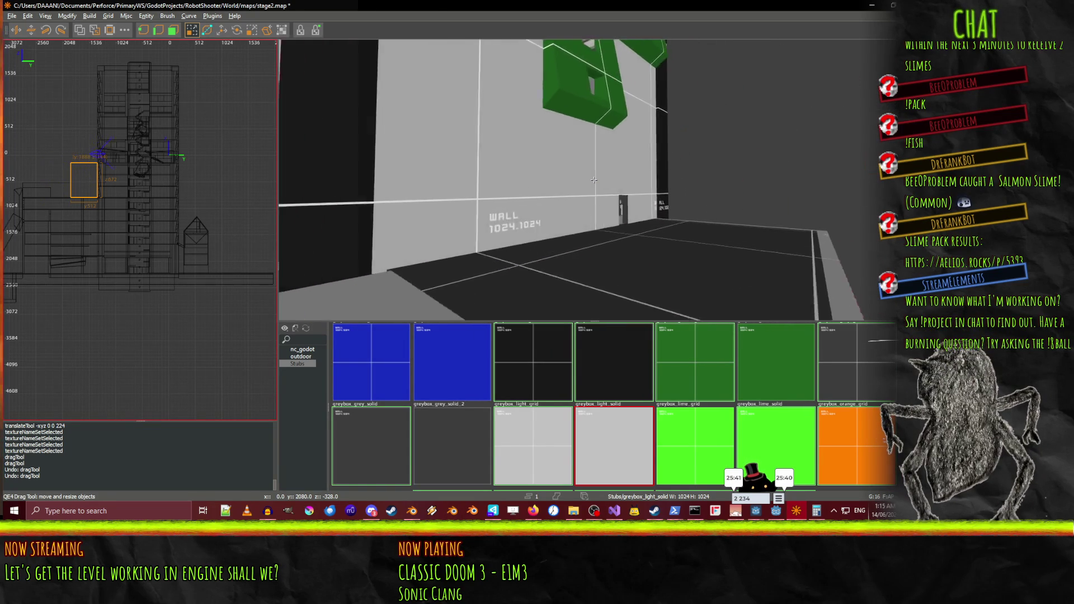
{"action": "key", "text": "w"}
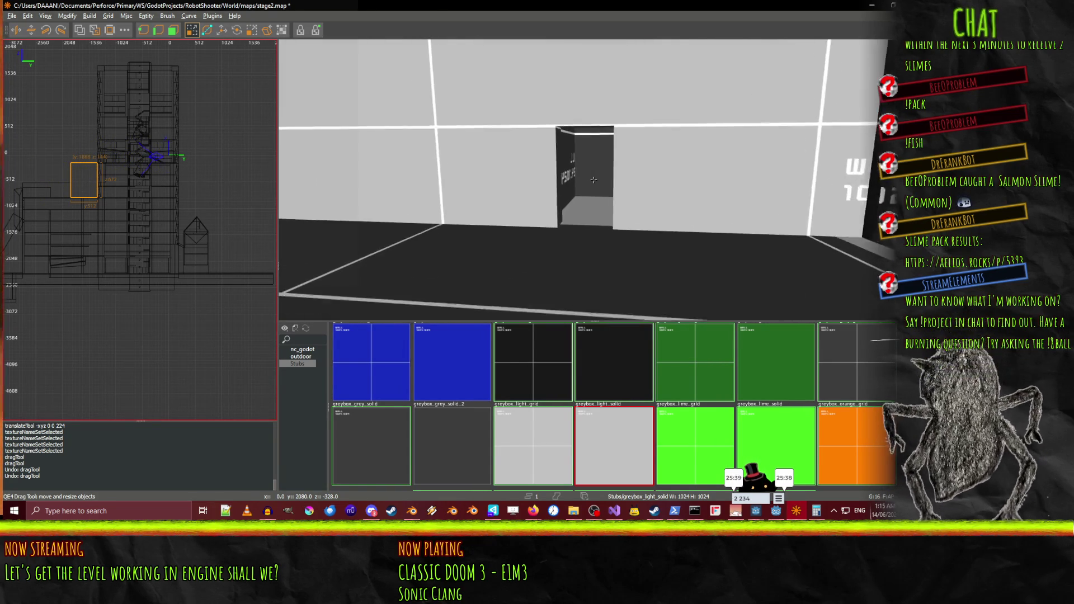
{"action": "key", "text": "w"}
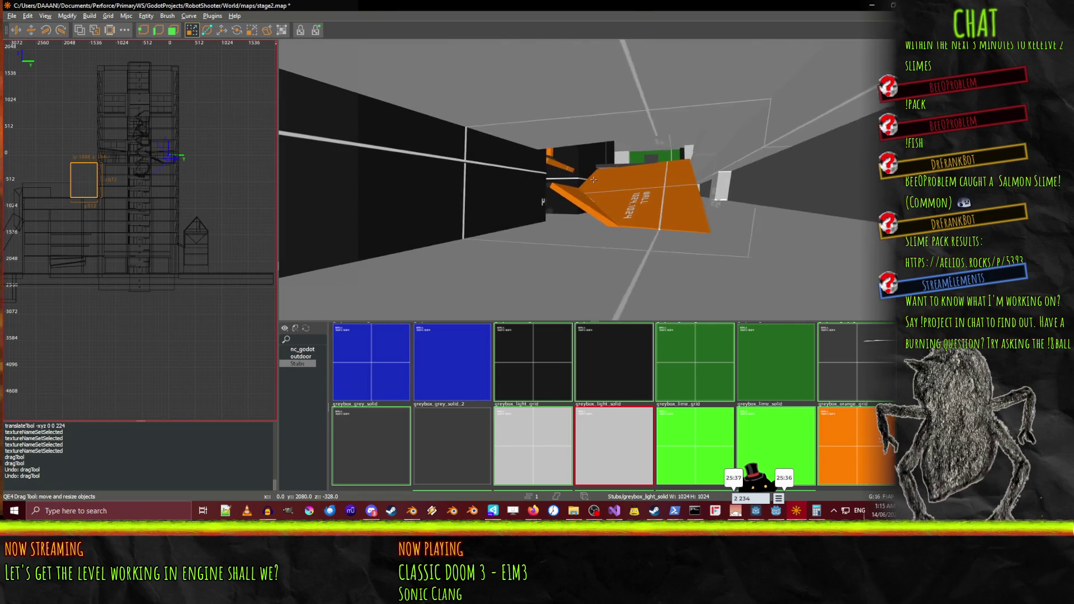
Save stage2.map and switch to the Godot editor
{"action": "key", "text": "ctrl+s"}
{"action": "right_click", "coordinate": [593, 180]}
{"action": "key", "text": "alt+Tab"}
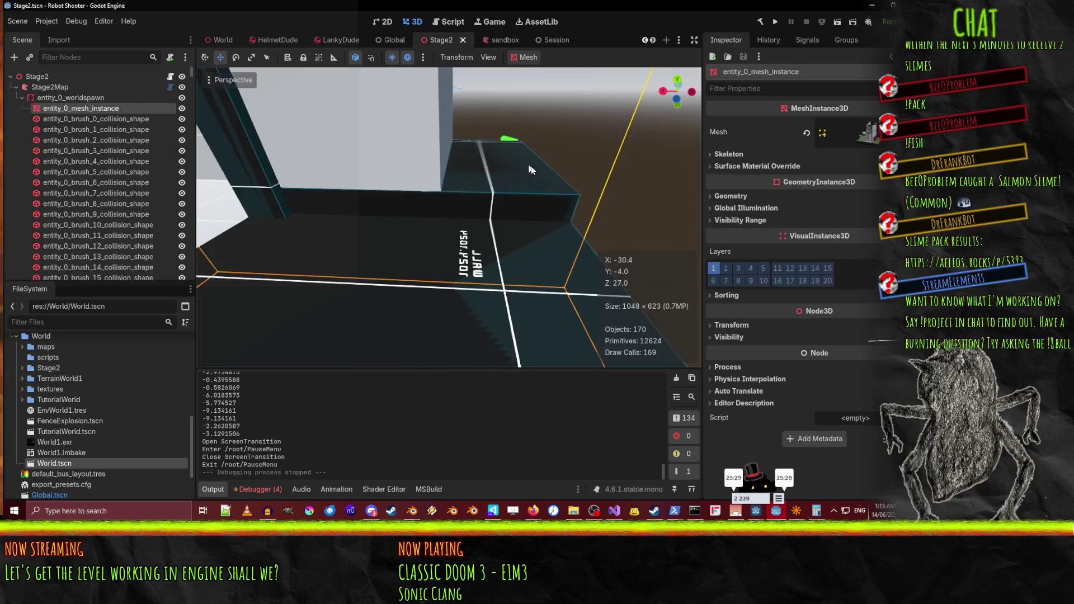
Select the Stage2Map node, clear its old geometry, and look around the level
{"action": "left_click", "coordinate": [44, 84]}
{"action": "left_click", "coordinate": [39, 79]}
{"action": "left_click", "coordinate": [54, 85]}
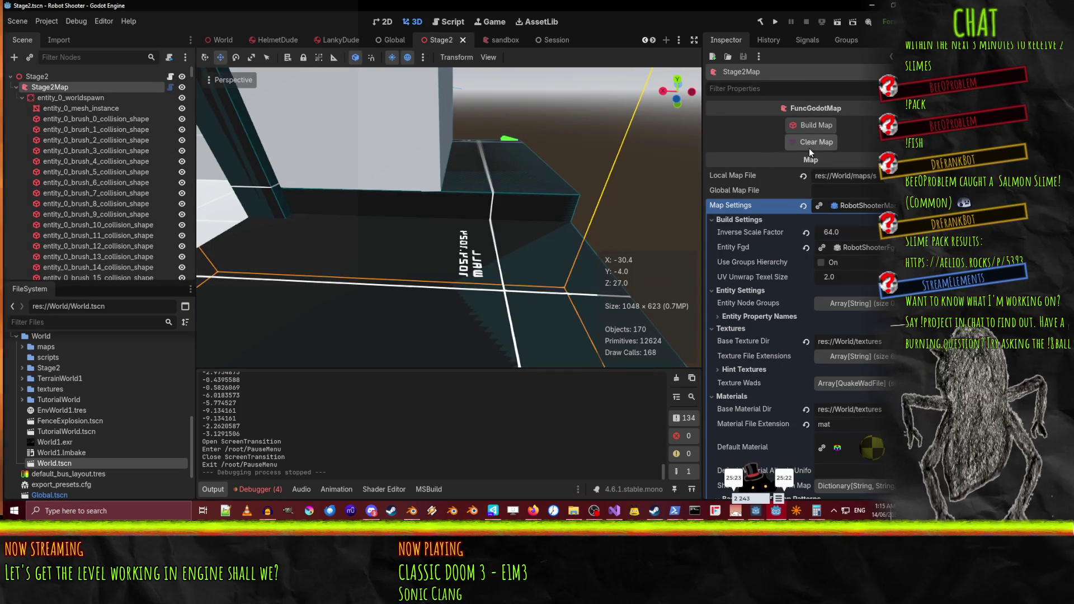
{"action": "left_click", "coordinate": [809, 143]}
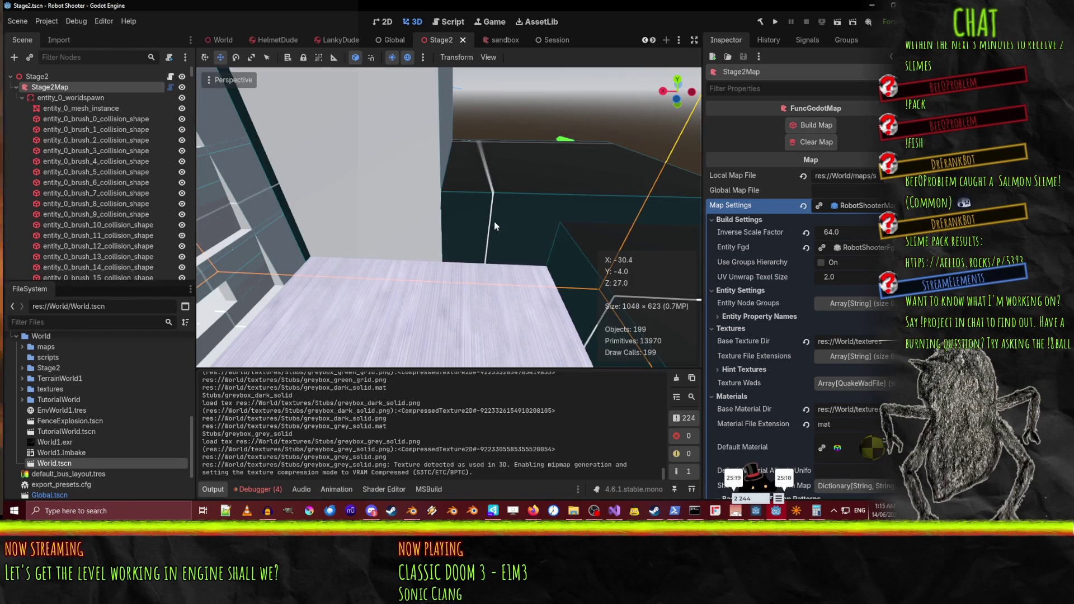
{"action": "mouse_move", "coordinate": [493, 227]}
{"action": "left_mouse_down"}
{"action": "mouse_move", "coordinate": [459, 207]}
{"action": "mouse_move", "coordinate": [441, 221]}
{"action": "mouse_move", "coordinate": [491, 208]}
{"action": "mouse_move", "coordinate": [448, 223]}
{"action": "mouse_move", "coordinate": [393, 176]}
{"action": "mouse_move", "coordinate": [569, 215]}
{"action": "mouse_move", "coordinate": [456, 104]}
{"action": "left_mouse_up"}
Inspect Stage2Map's default material in the Inspector and save the Stage2 scene
{"action": "left_click_drag", "start_coordinate": [461, 229], "coordinate": [461, 230]}
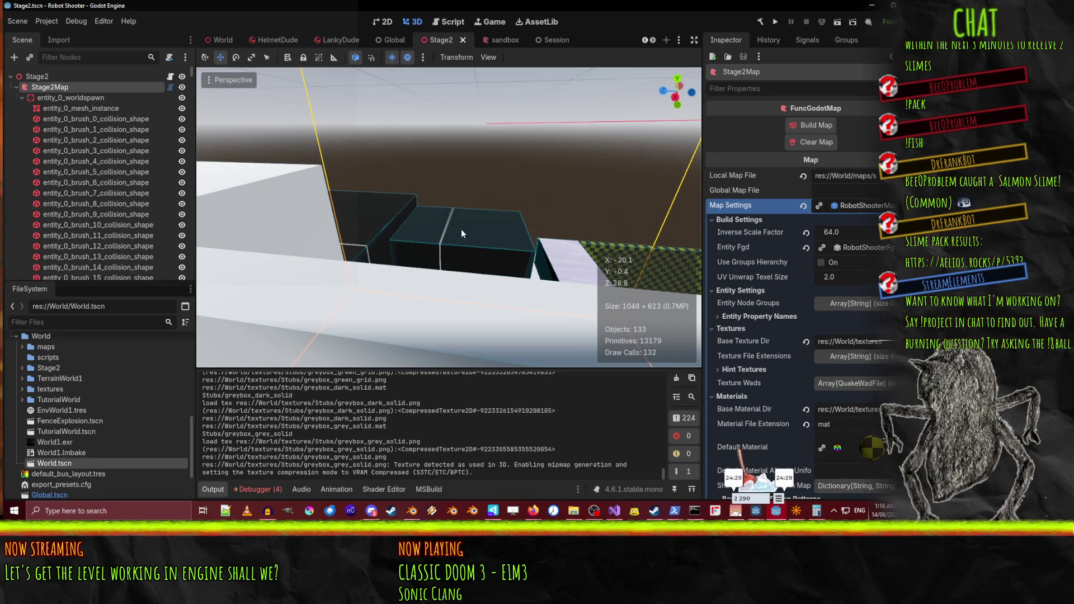
{"action": "left_click", "coordinate": [866, 446]}
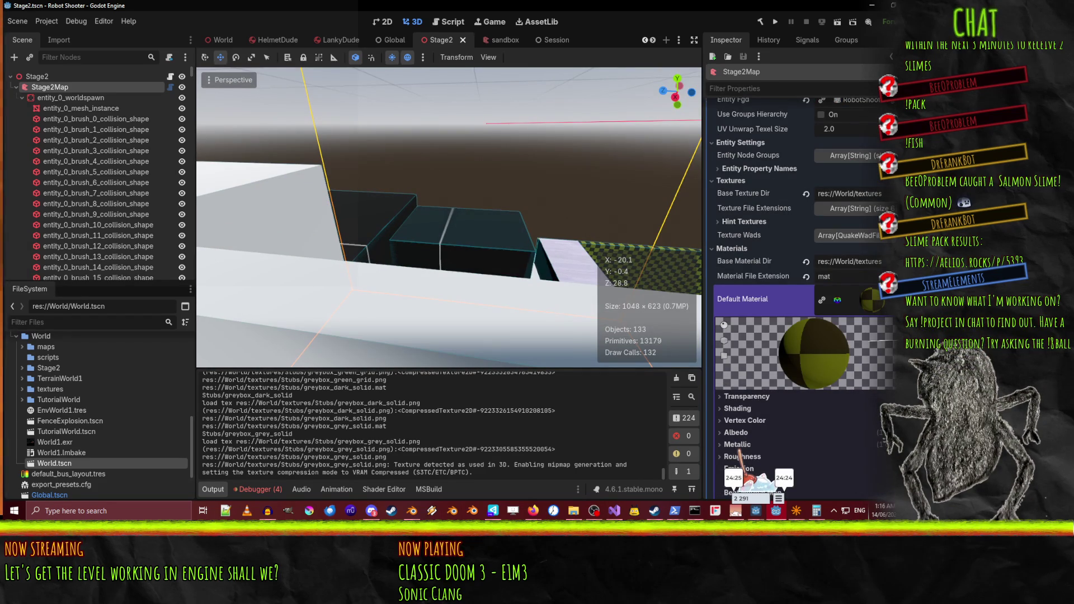
{"action": "left_click", "coordinate": [888, 299]}
{"action": "left_click", "coordinate": [746, 291]}
{"action": "scroll", "coordinate": [844, 302], "scroll_direction": "down", "scroll_amount": 3}
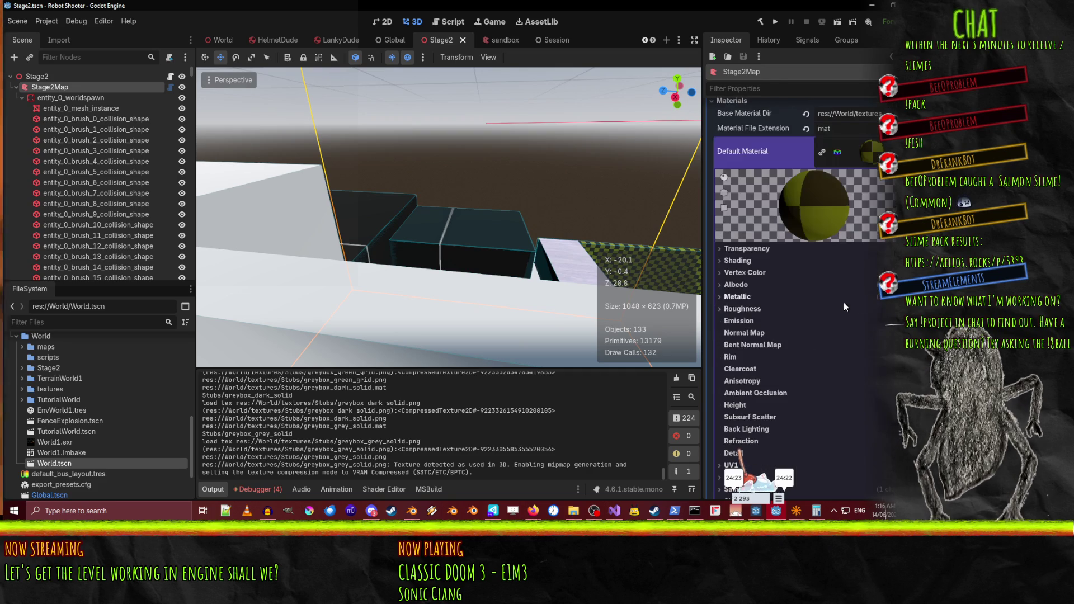
{"action": "left_click", "coordinate": [868, 153]}
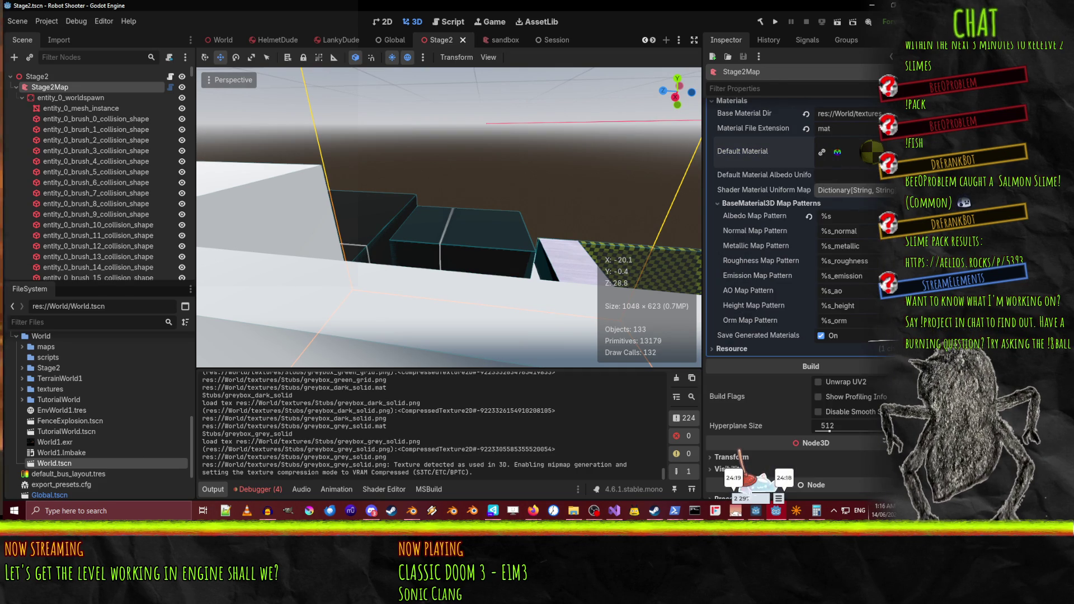
{"action": "left_click", "coordinate": [868, 152]}
{"action": "key", "text": "ctrl+s"}
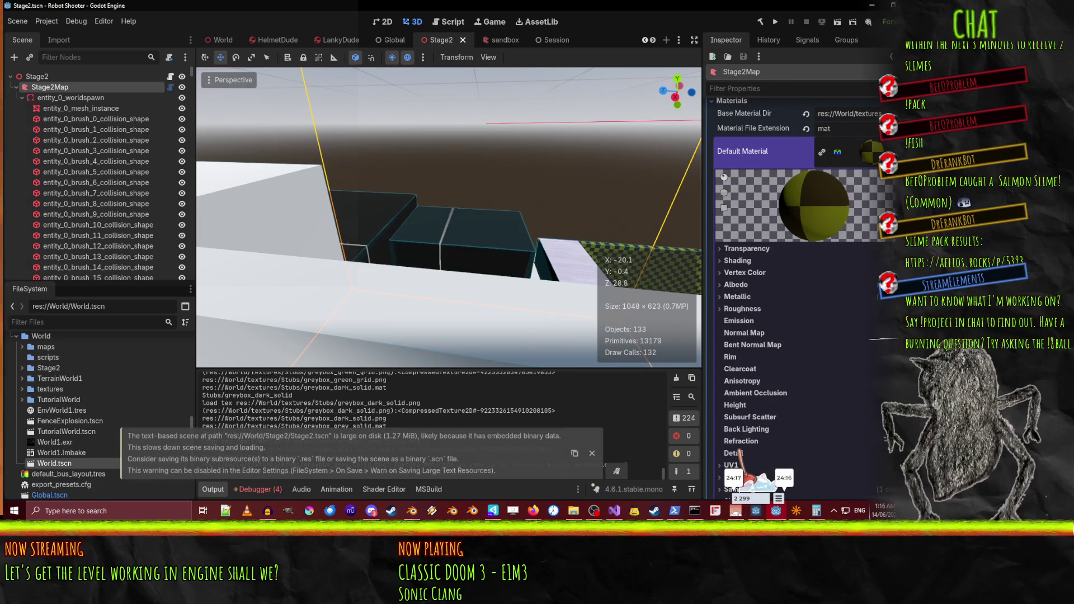
Spin the material preview sphere and expand the World/textures folder
{"action": "left_click_drag", "start_coordinate": [817, 207], "coordinate": [803, 211]}
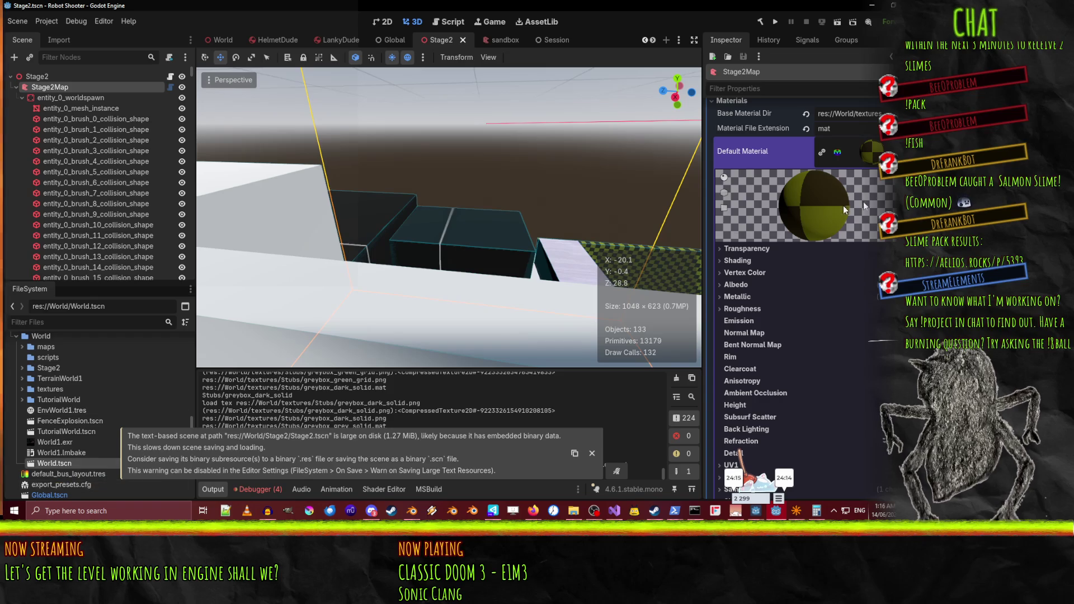
{"action": "scroll", "coordinate": [68, 414], "scroll_direction": "up", "scroll_amount": 1}
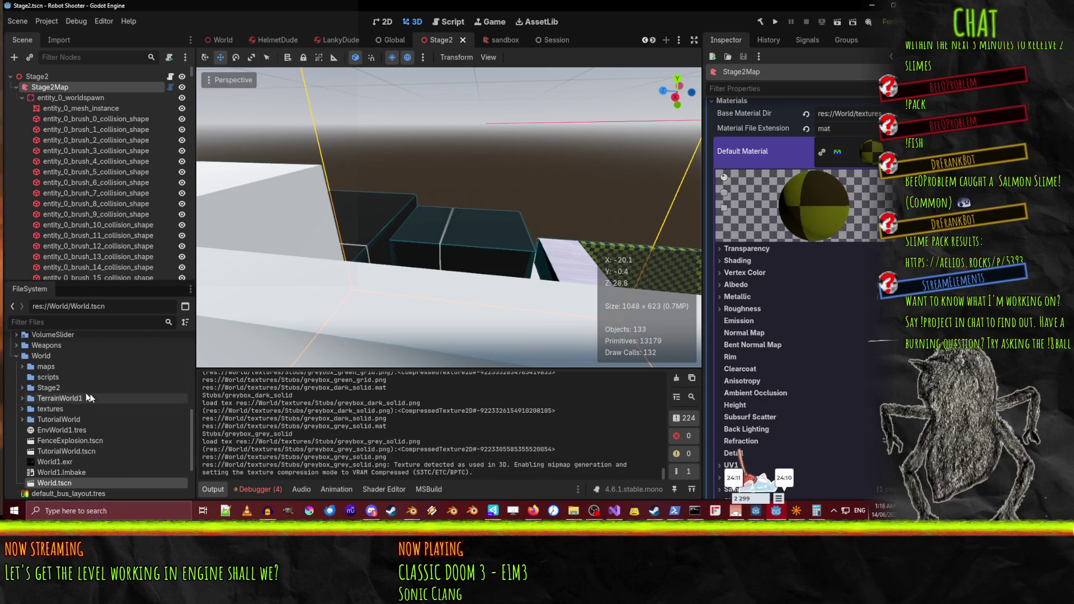
{"action": "scroll", "coordinate": [43, 410], "scroll_direction": "down", "scroll_amount": 1}
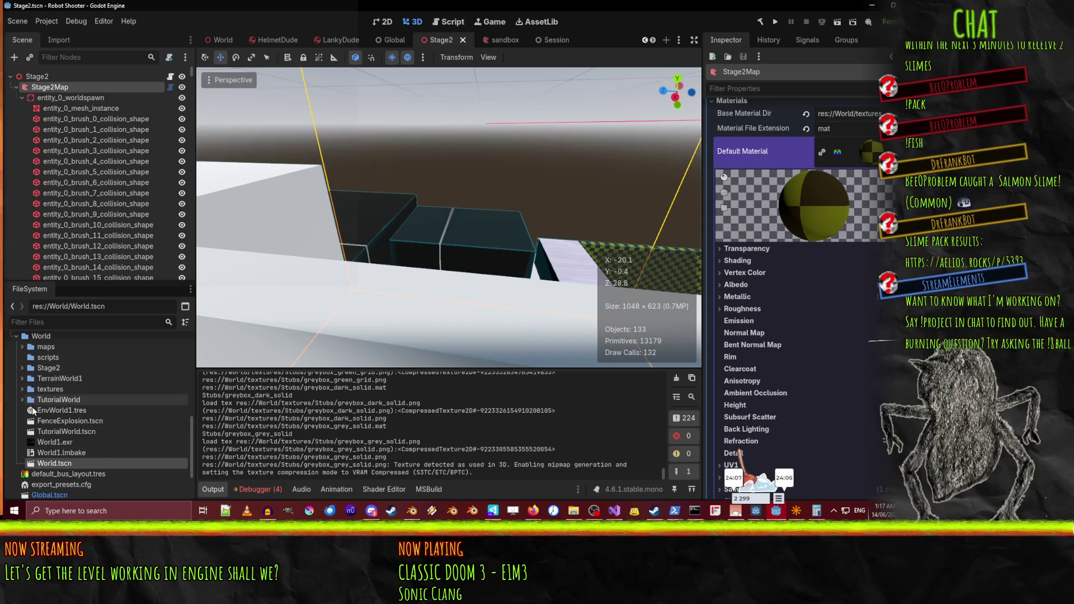
{"action": "left_click", "coordinate": [23, 389]}
{"action": "scroll", "coordinate": [32, 375], "scroll_direction": "down", "scroll_amount": 1}
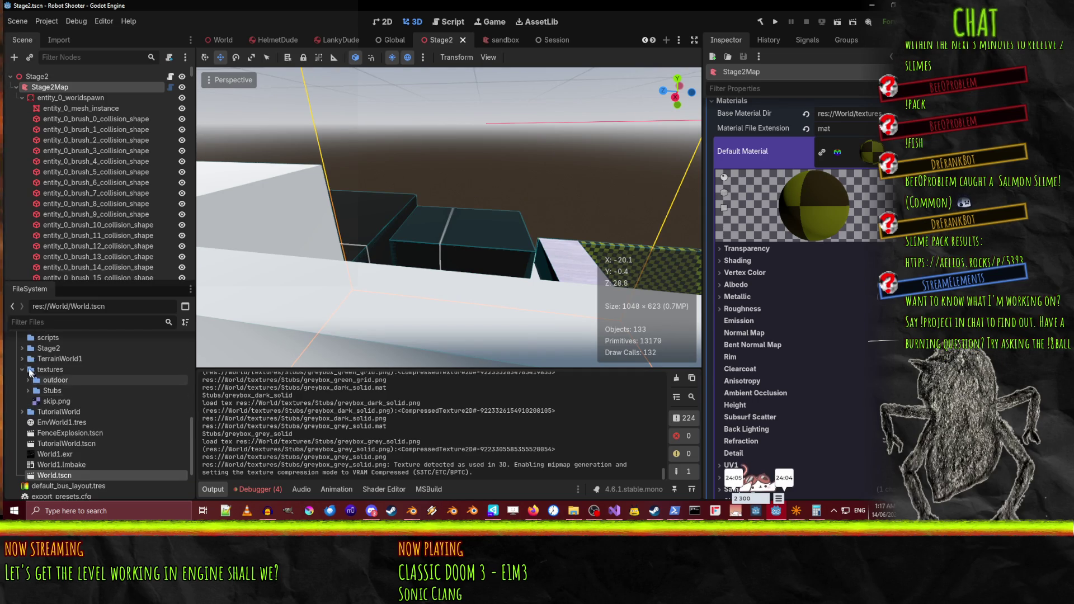
{"action": "right_click", "coordinate": [54, 371]}
Create a new ShaderMaterial in textures saved as BaseWorldMaterial.material
{"action": "mouse_move", "coordinate": [136, 329]}
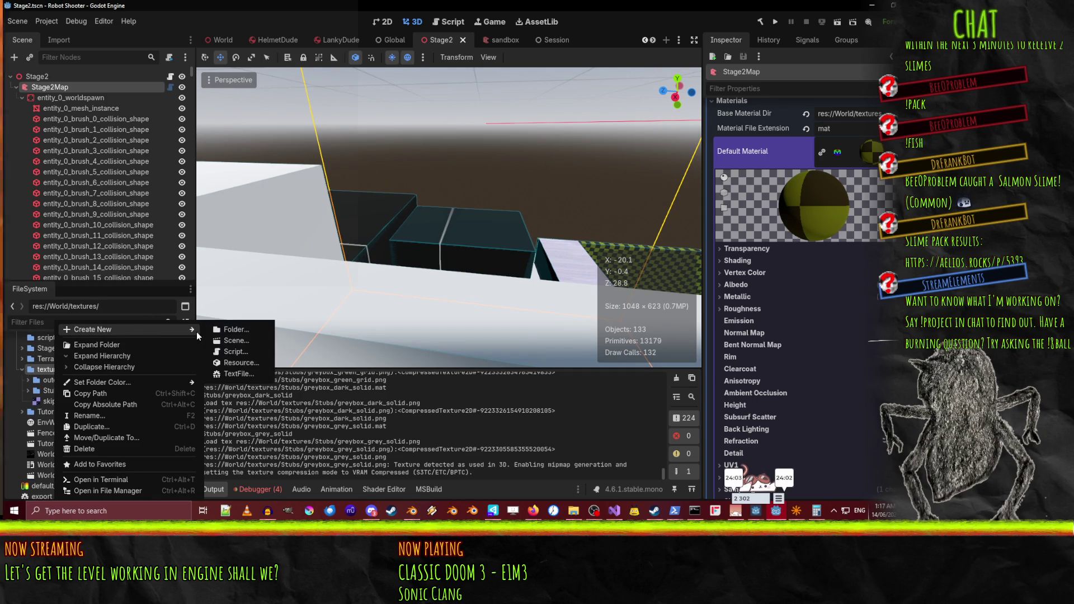
{"action": "left_click", "coordinate": [263, 362]}
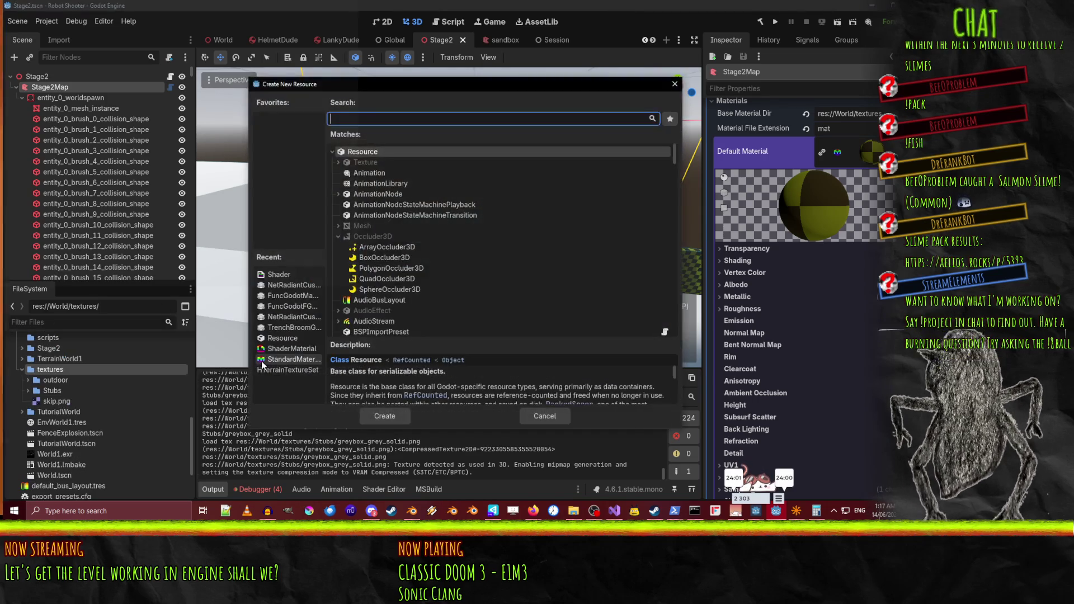
{"action": "type", "text": "materi"}
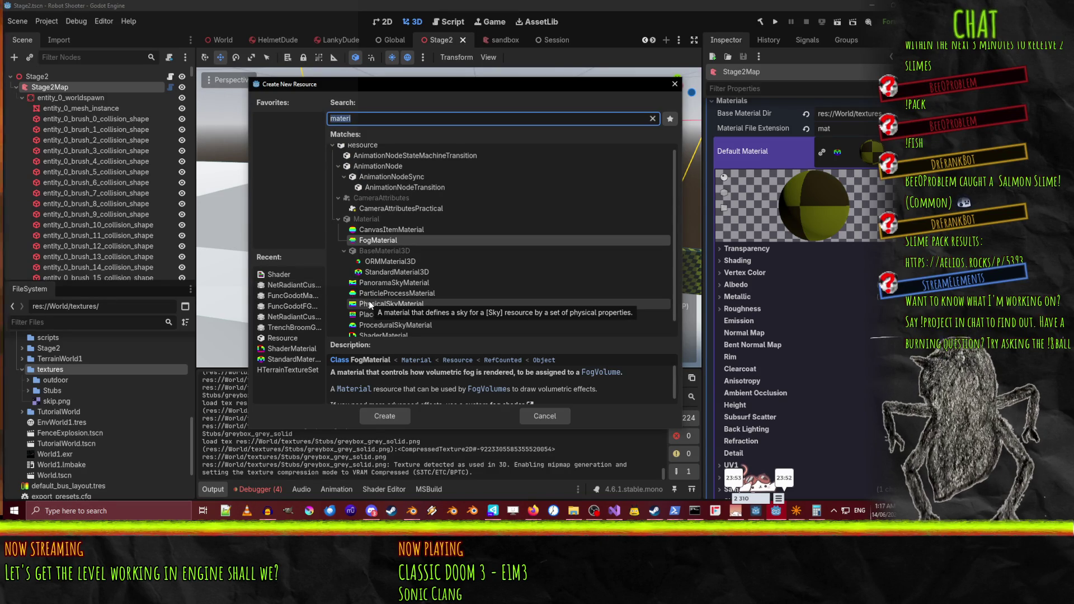
{"action": "double_click", "coordinate": [383, 328]}
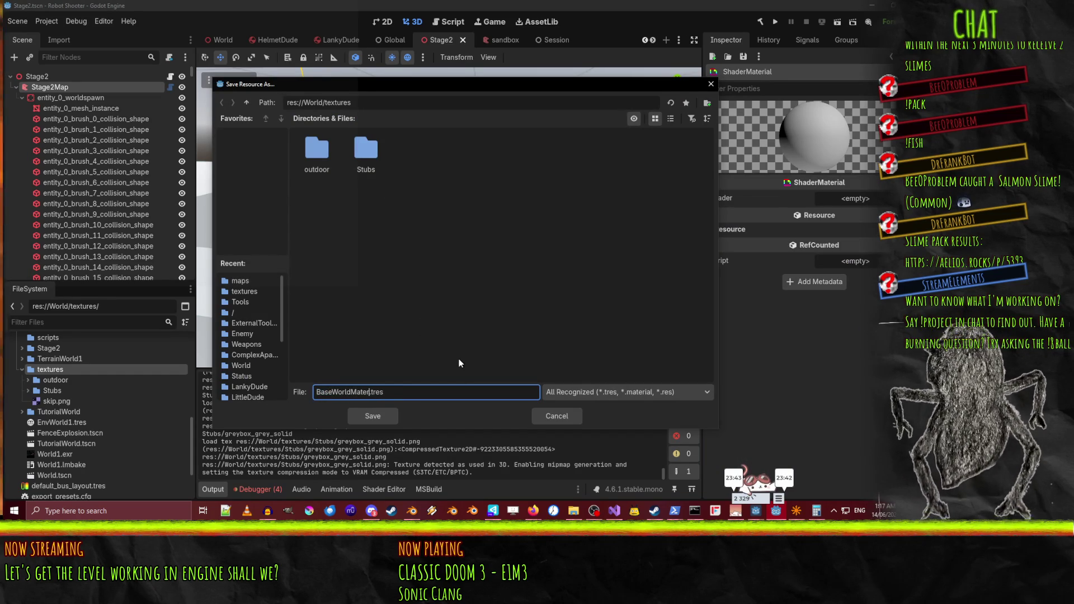
{"action": "key", "text": "BackSpace"}
{"action": "key", "text": "BackSpace"}
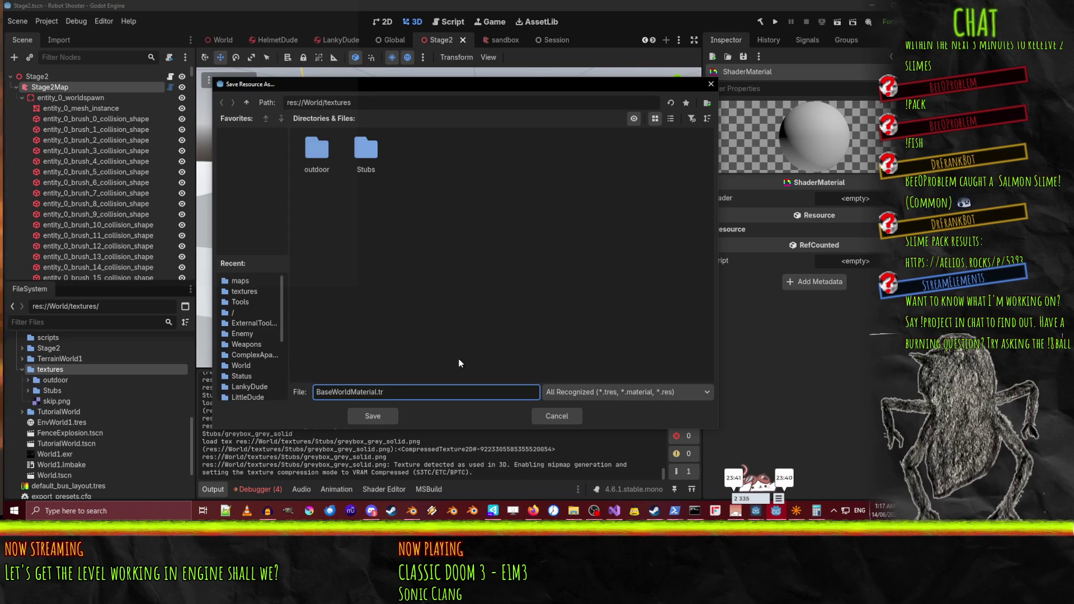
{"action": "key", "text": "BackSpace"}
{"action": "left_click", "coordinate": [586, 392]}
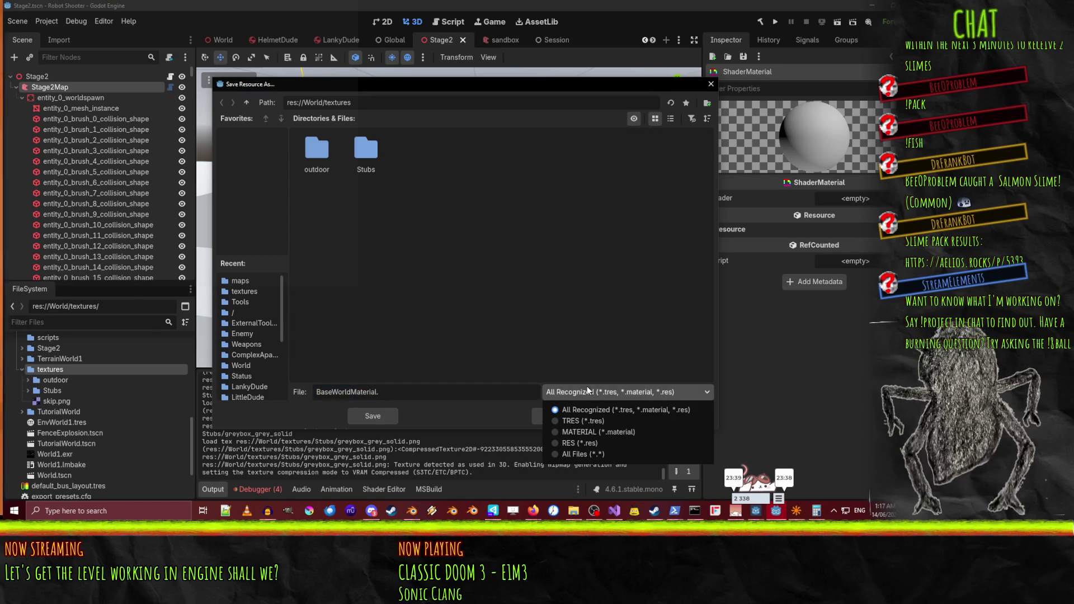
{"action": "left_click", "coordinate": [601, 432]}
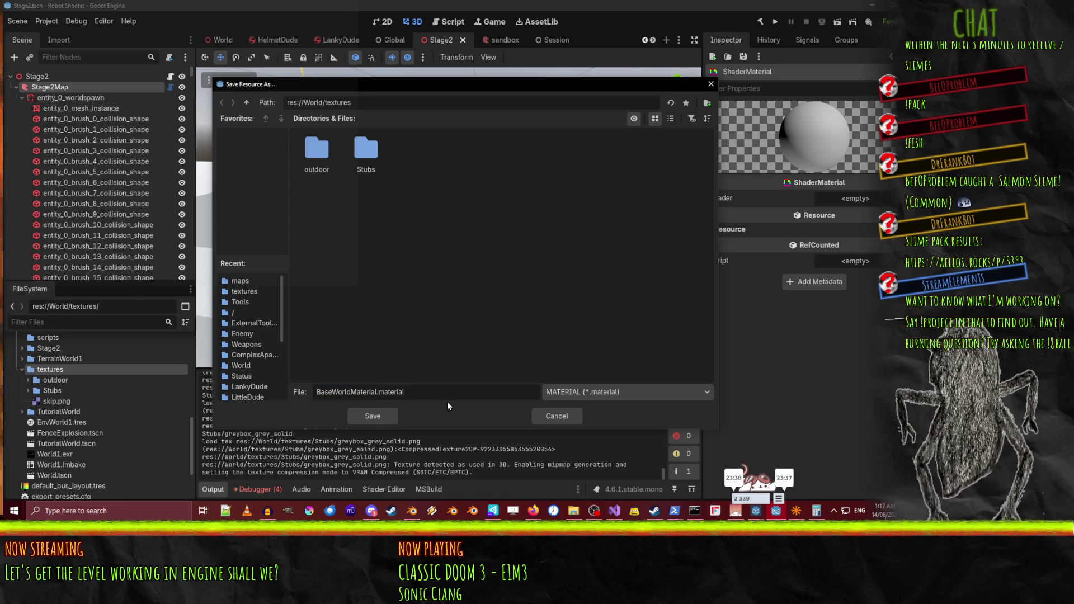
{"action": "left_click", "coordinate": [367, 417]}
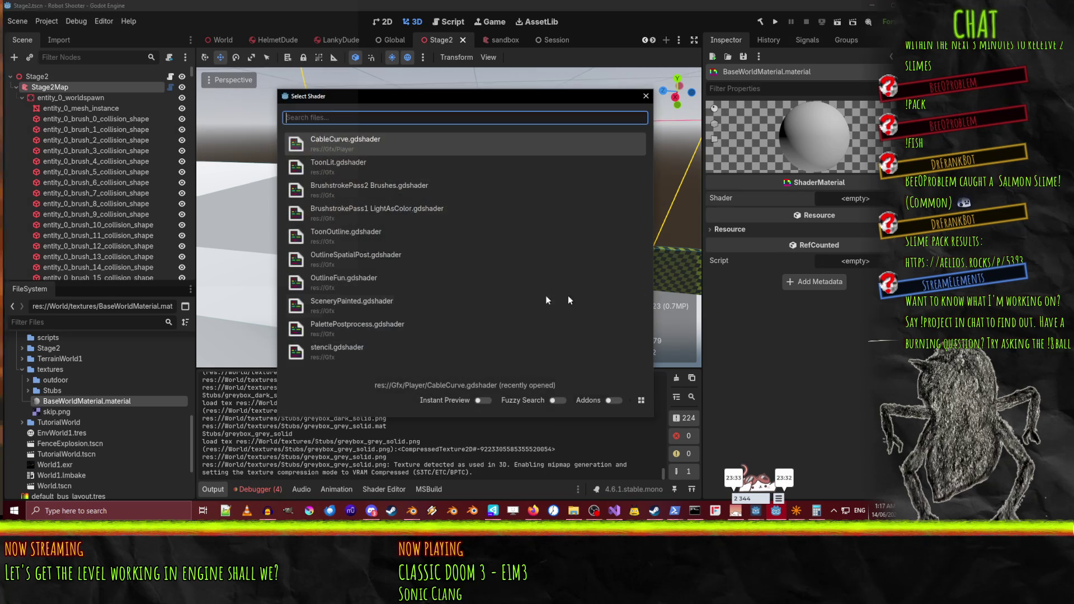
Assign a brushstroke shader and start choosing a next-pass material
{"action": "left_click", "coordinate": [426, 221]}
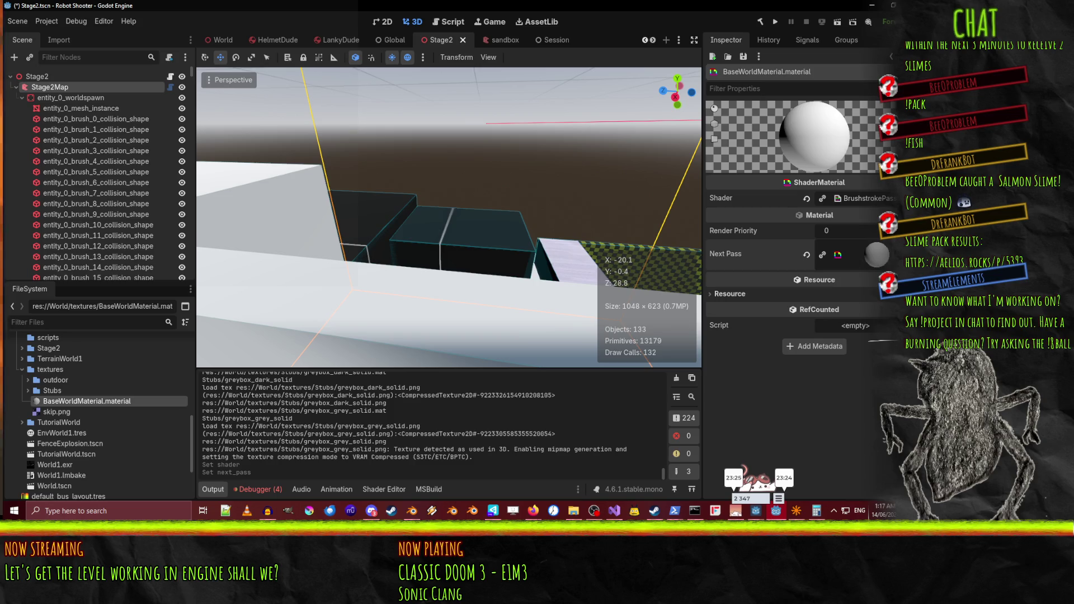
{"action": "left_click", "coordinate": [890, 254]}
{"action": "left_click", "coordinate": [868, 408]}
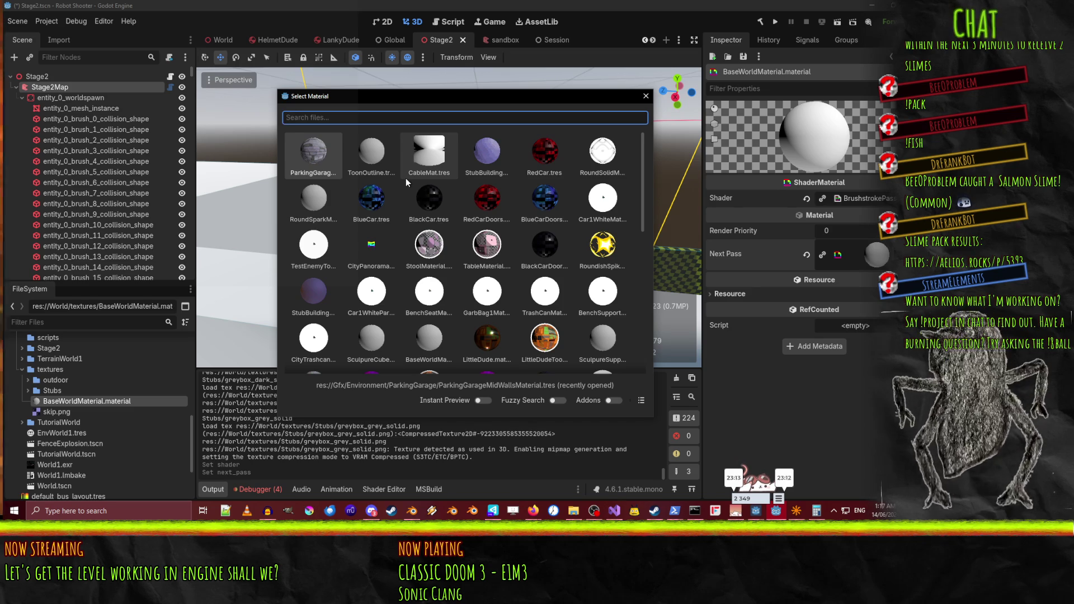
{"action": "key", "text": "Escape"}
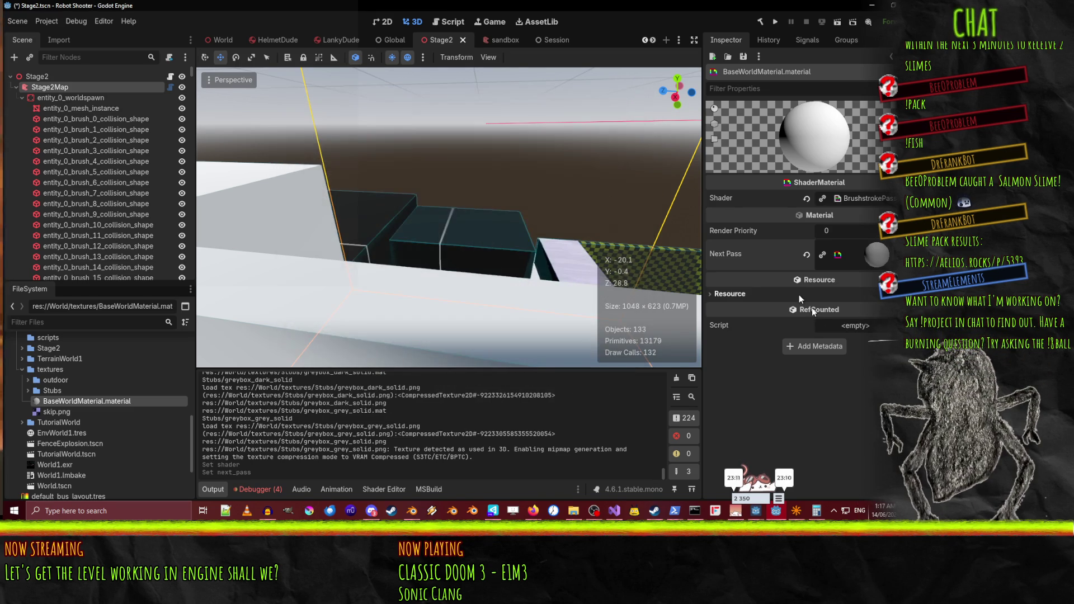
Undo the shader assignment and ask to delete BaseWorldMaterial.material
{"action": "key", "text": "ctrl+z"}
{"action": "key", "text": "ctrl+z"}
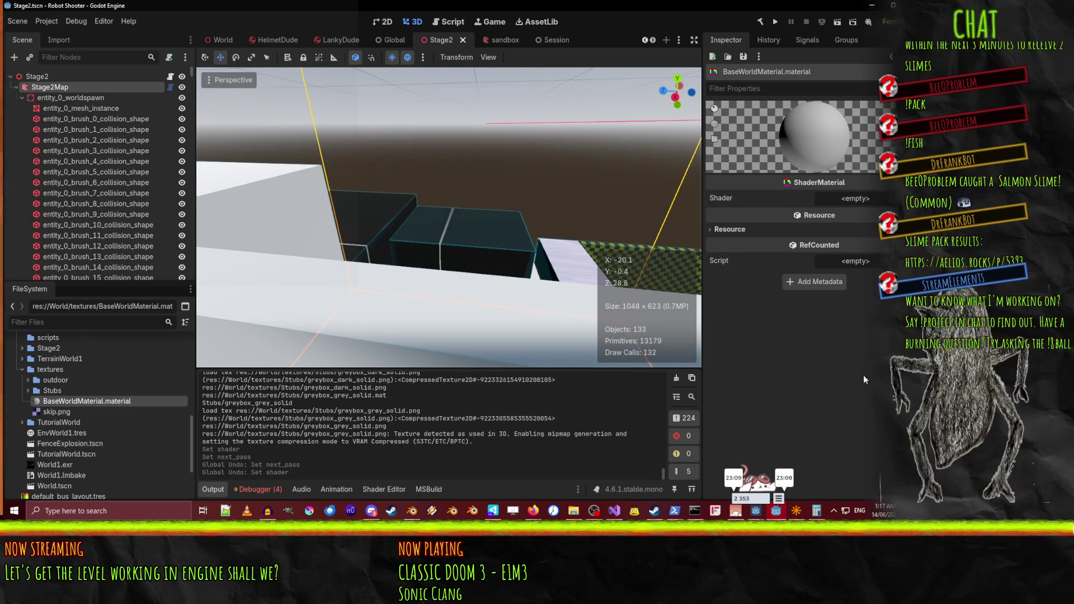
{"action": "key", "text": "ctrl+z"}
{"action": "key", "text": "ctrl+z"}
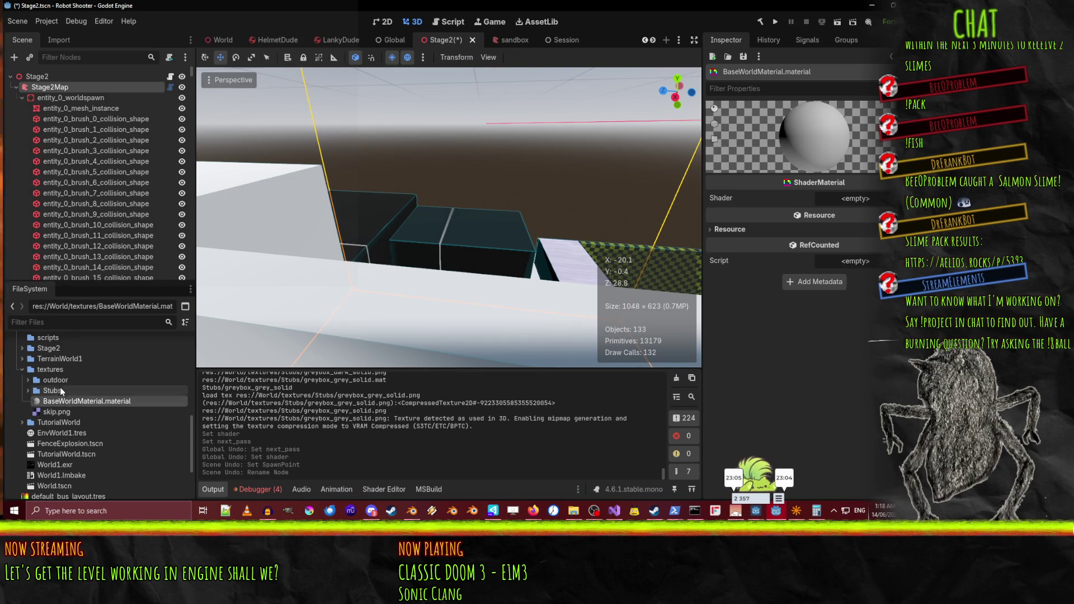
{"action": "key", "text": "ctrl+shift+z"}
{"action": "key", "text": "ctrl+shift+z"}
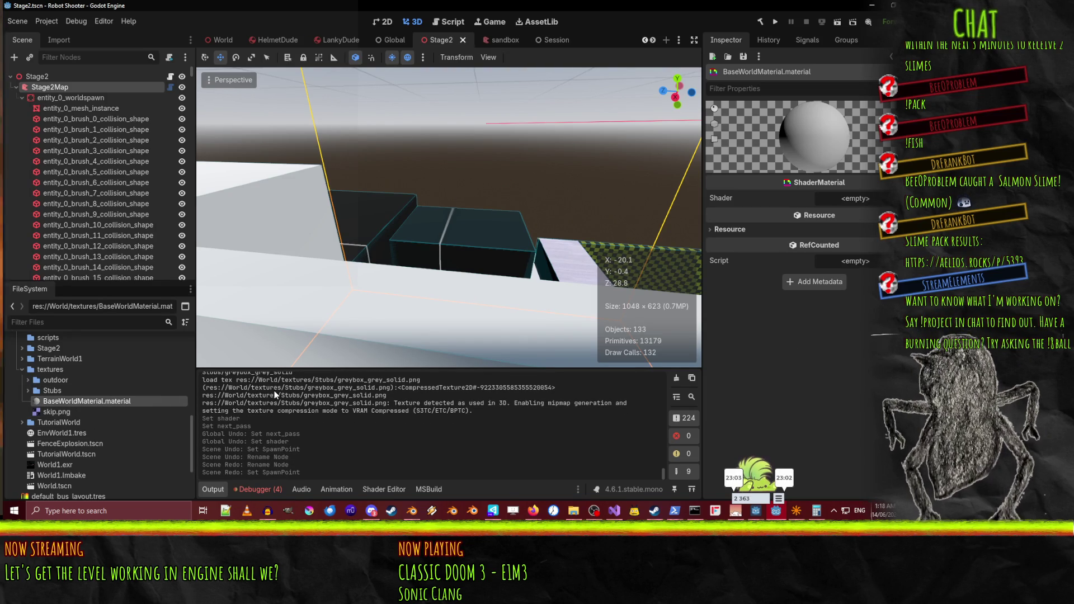
{"action": "key", "text": "ctrl+shift+z"}
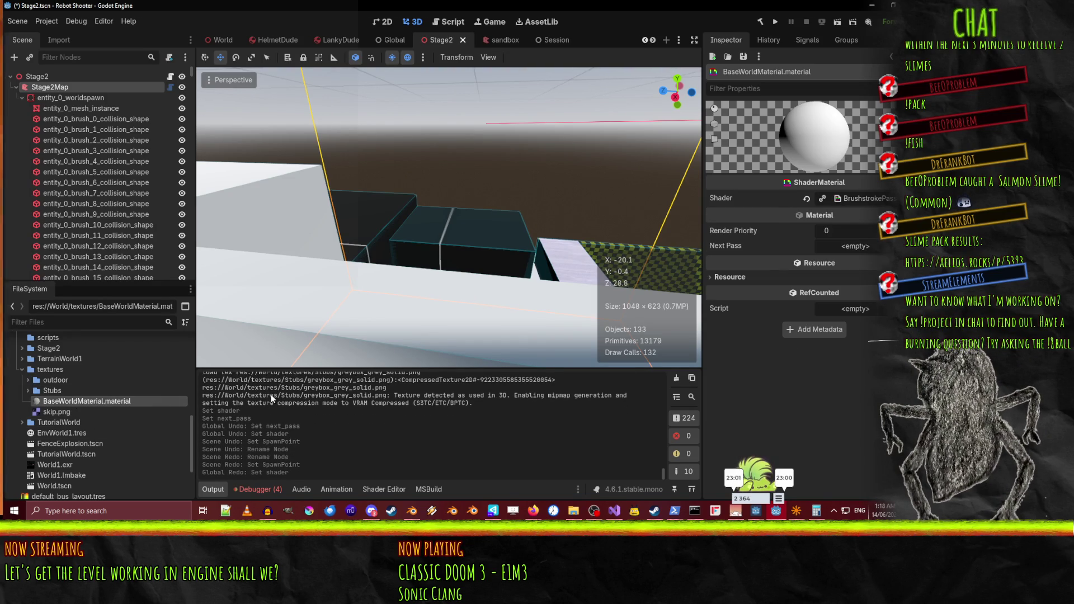
{"action": "key", "text": "ctrl+z"}
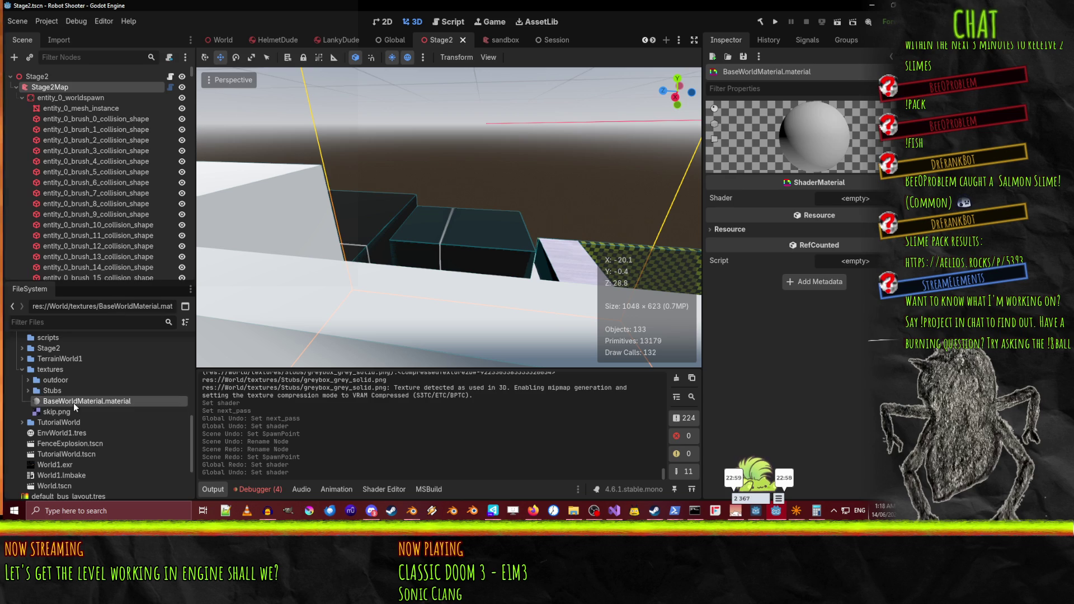
{"action": "key", "text": "Delete"}
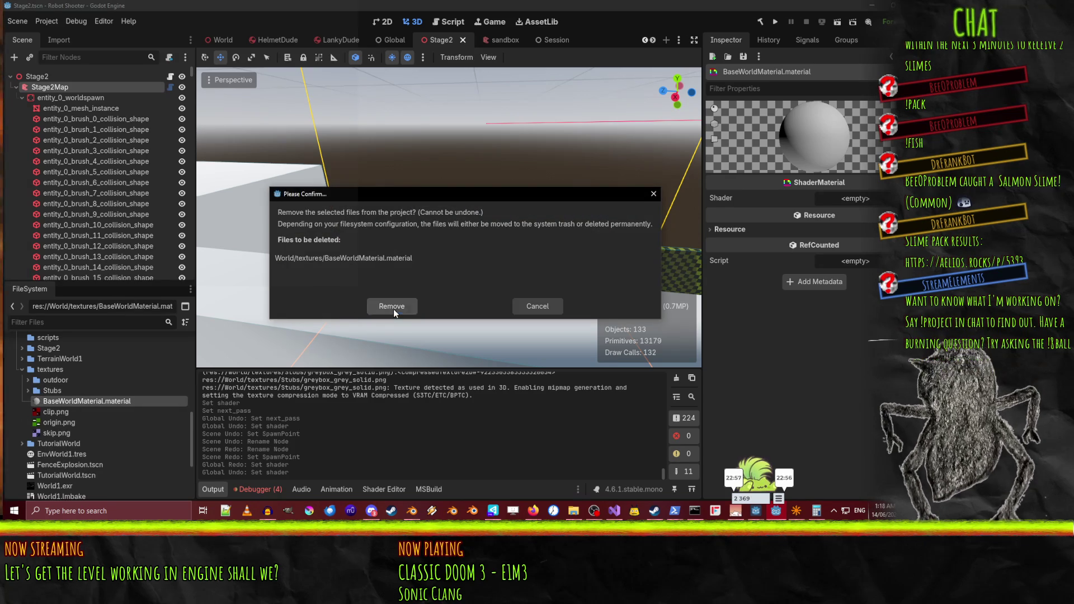
Confirm deleting the material file and browse the Stubs folder's contents
{"action": "left_click", "coordinate": [394, 309]}
{"action": "left_click", "coordinate": [52, 391]}
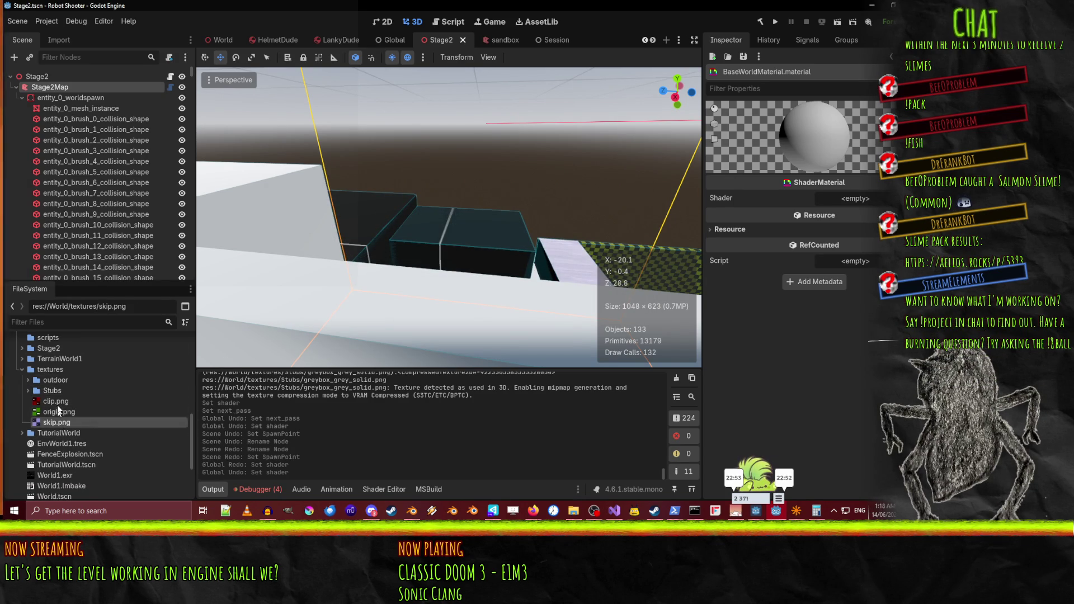
{"action": "left_click", "coordinate": [71, 412]}
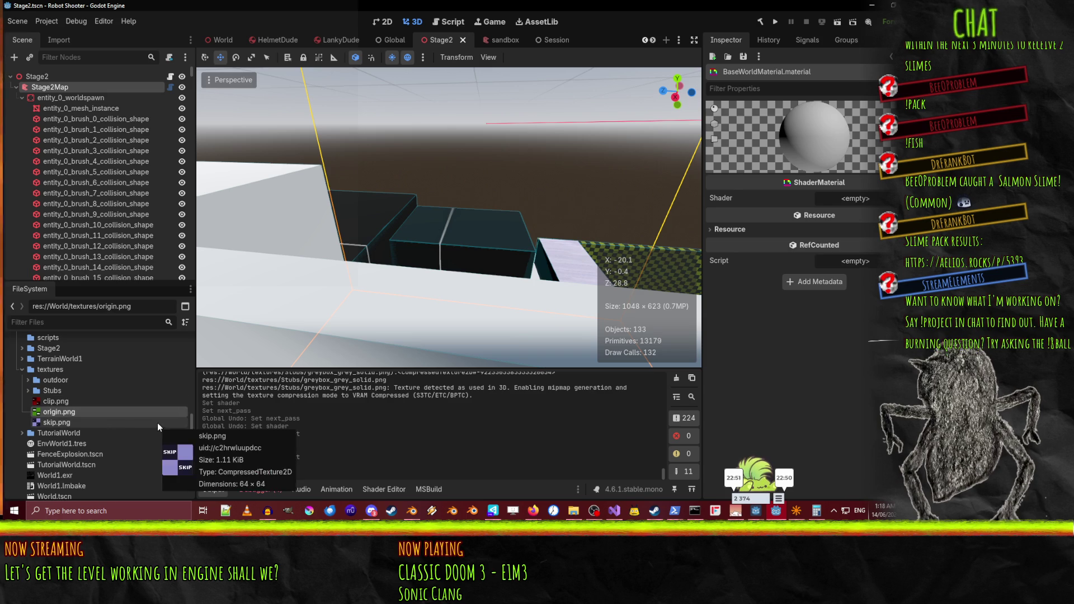
{"action": "left_click", "coordinate": [26, 391]}
{"action": "left_click", "coordinate": [27, 391]}
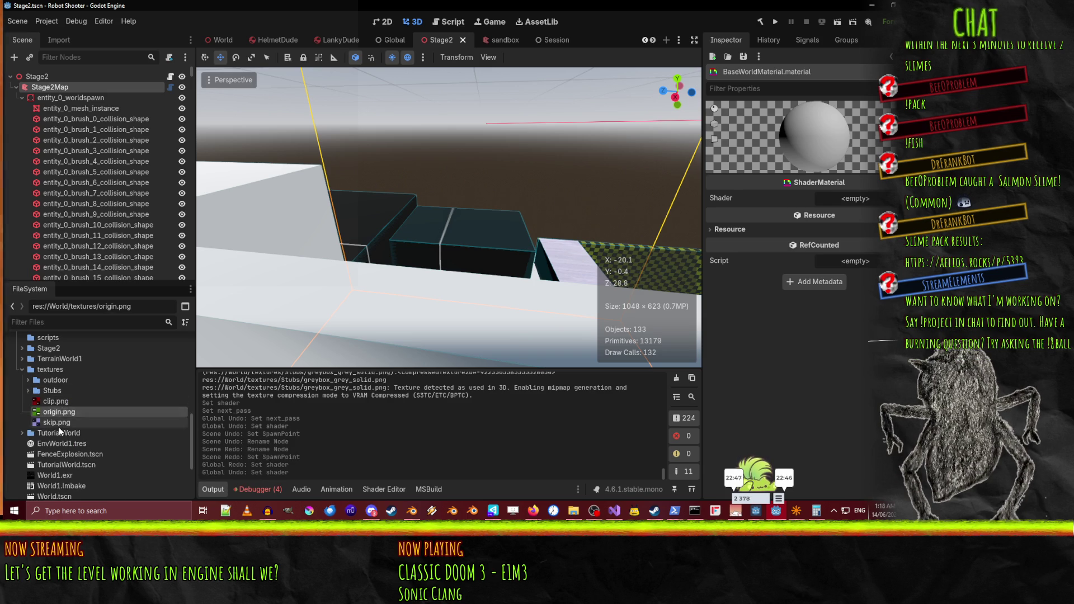
Rename the outdoor textures folder to Outdoor
{"action": "left_click", "coordinate": [48, 379]}
{"action": "right_click", "coordinate": [48, 373]}
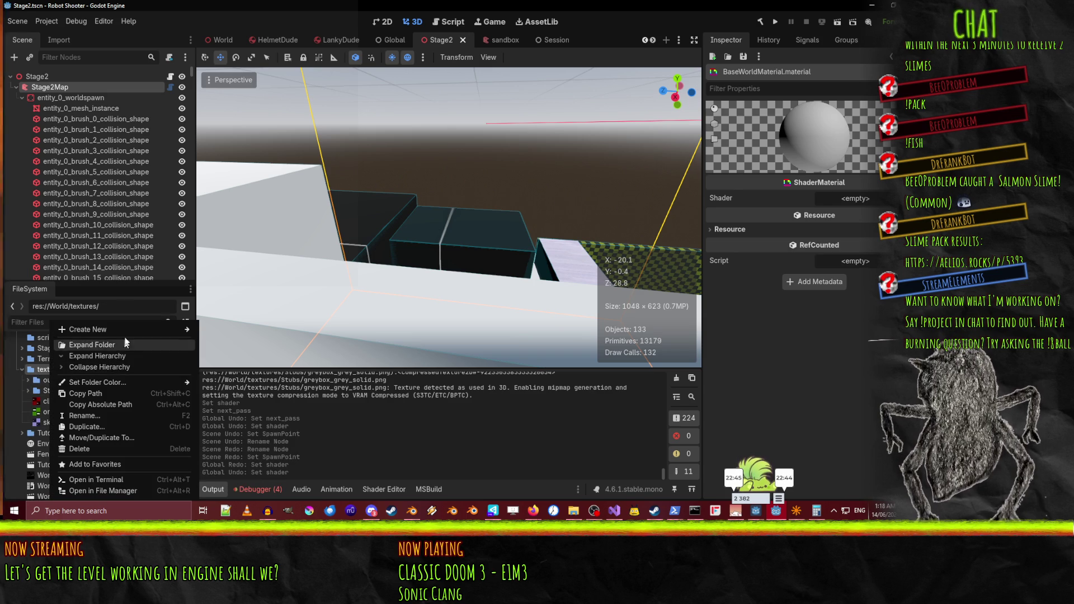
{"action": "mouse_move", "coordinate": [123, 331]}
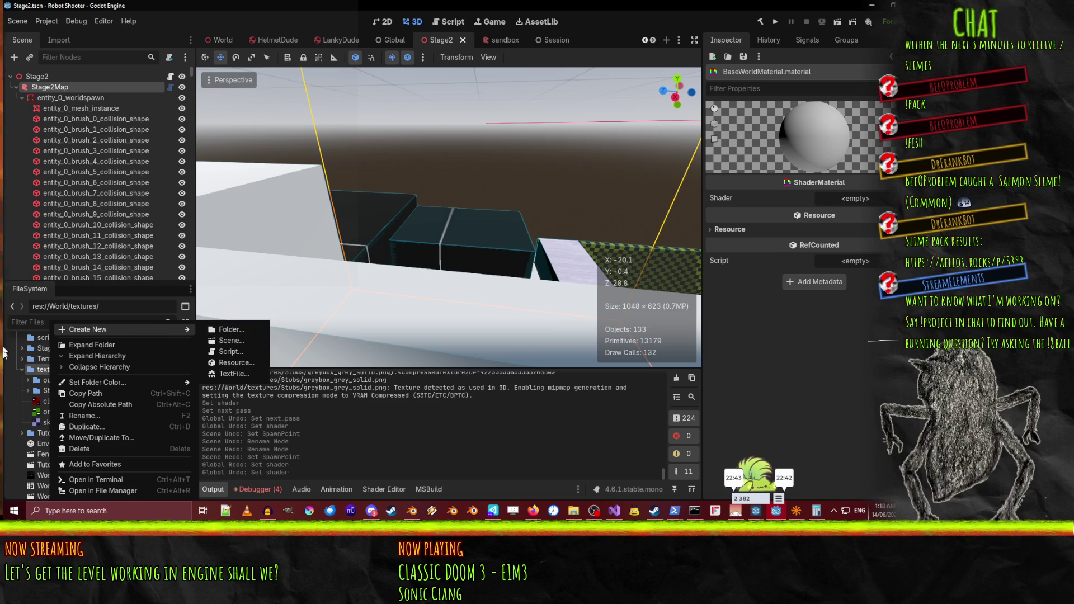
{"action": "left_click", "coordinate": [47, 383]}
{"action": "left_click", "coordinate": [48, 383]}
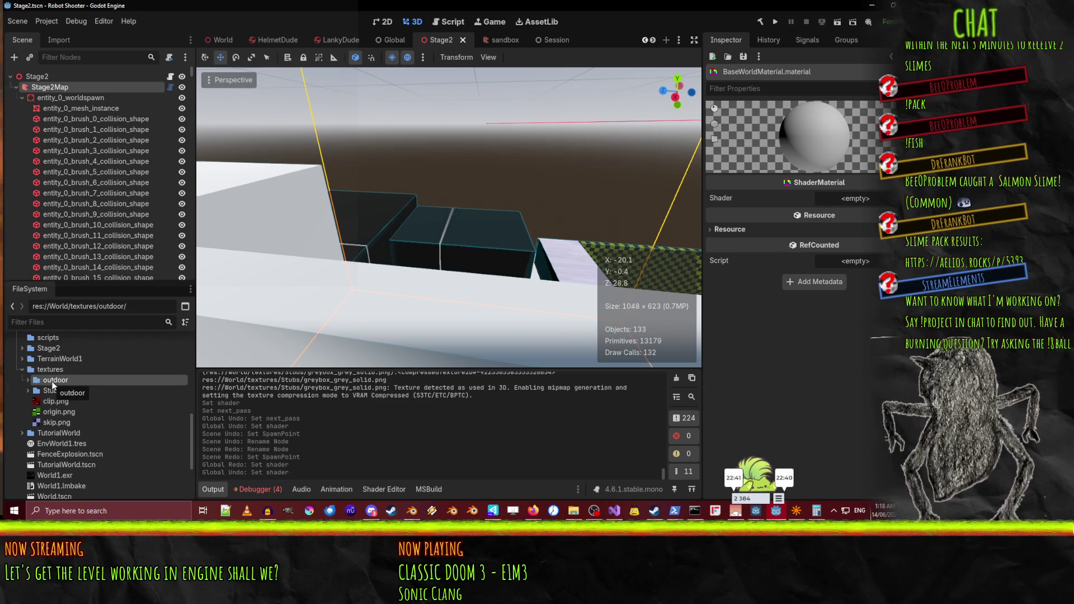
{"action": "left_click", "coordinate": [50, 382]}
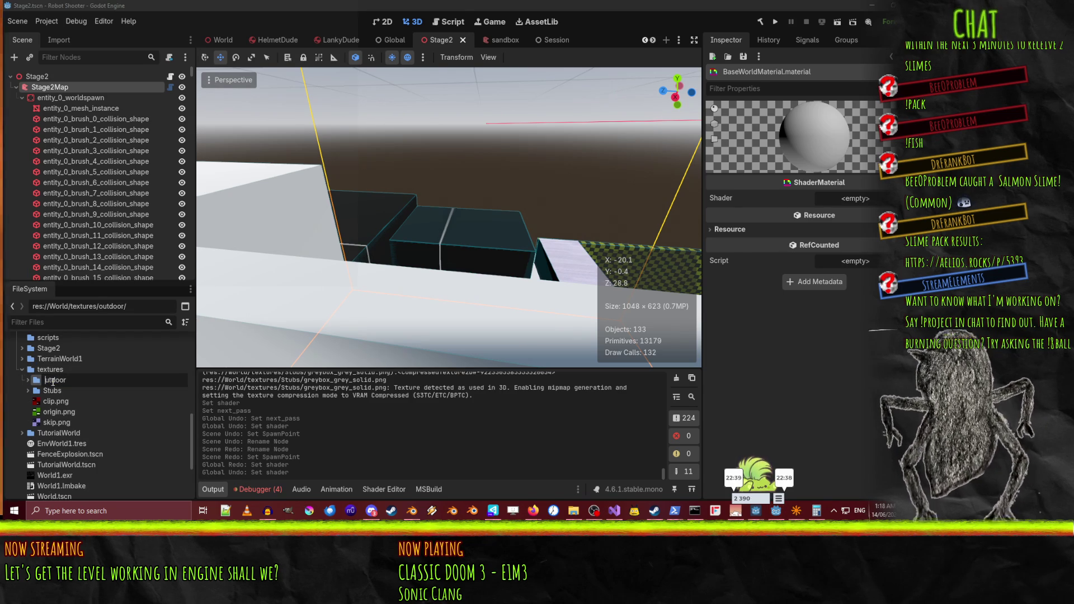
{"action": "type", "text": "O"}
{"action": "key", "text": "Return"}
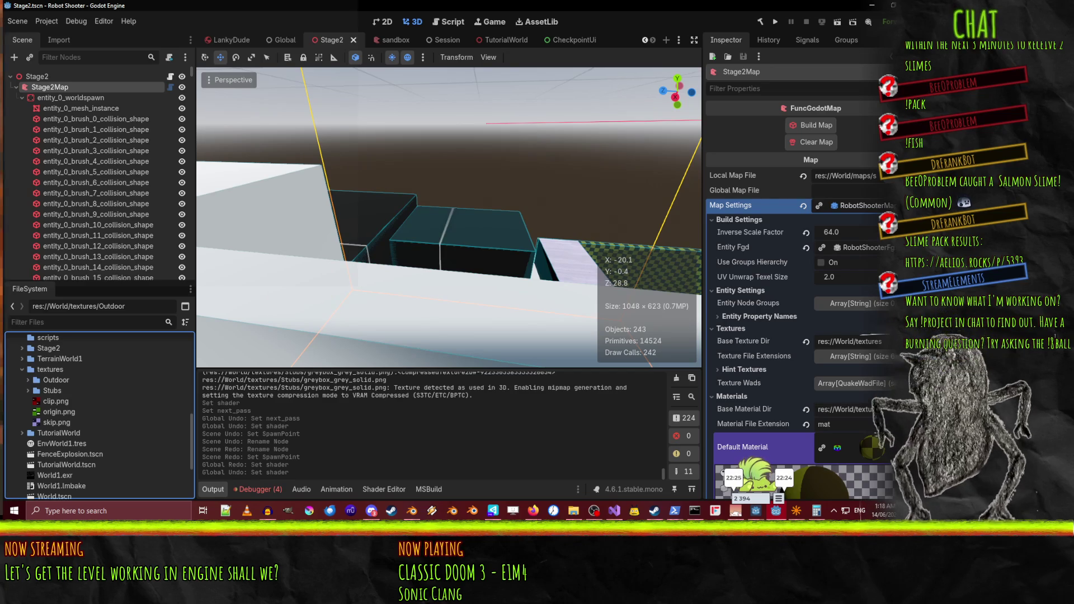
Fly through the Stage2 corridors to inspect the WALL 1024.1024 wall texture, then bring up Firefox
{"action": "key", "text": "w"}
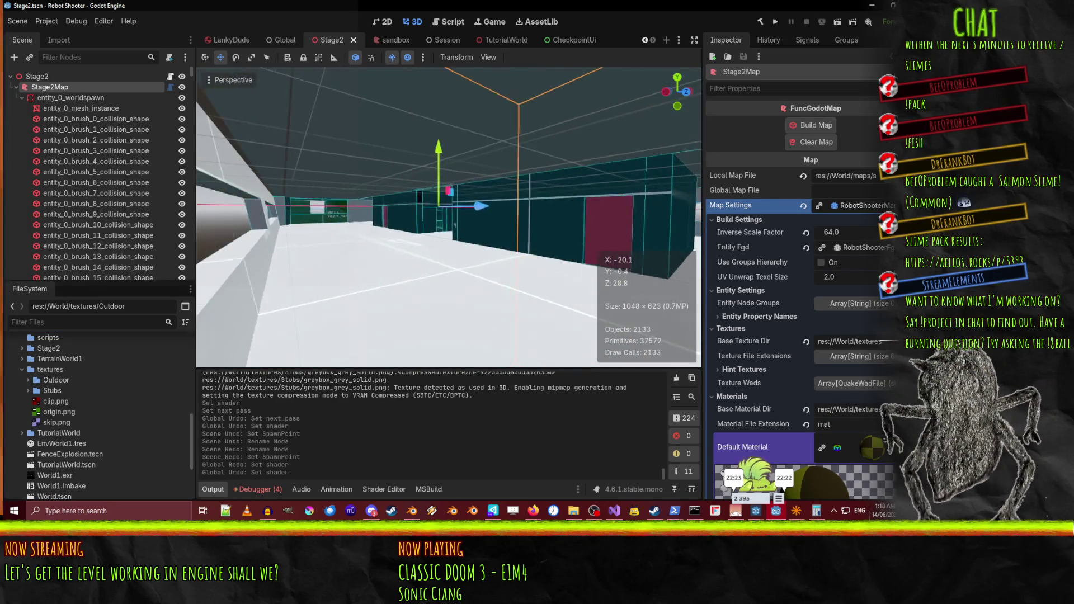
{"action": "key", "text": "w"}
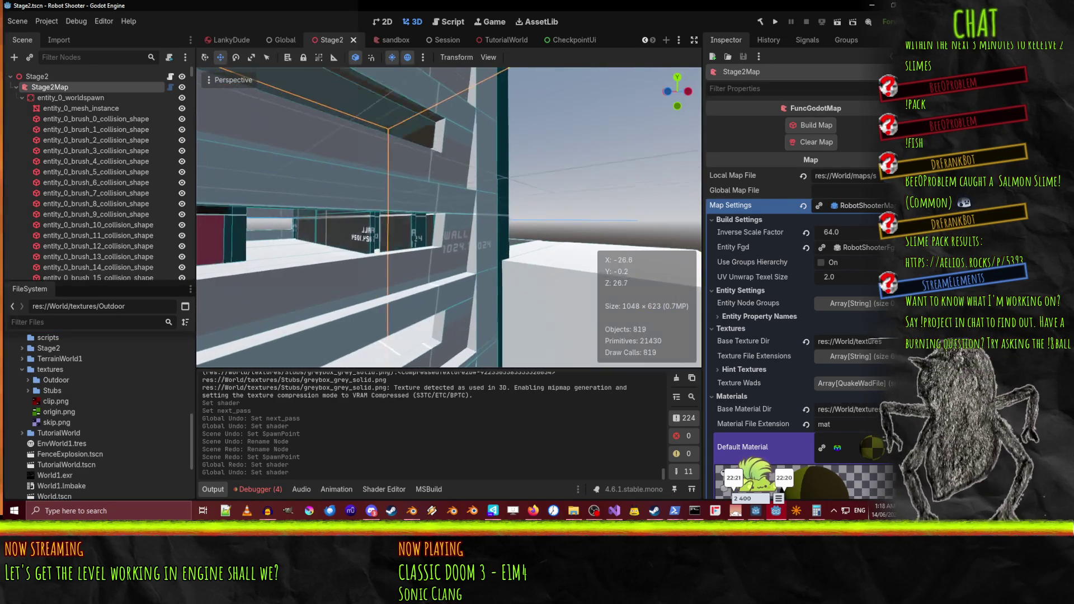
{"action": "key", "text": "w"}
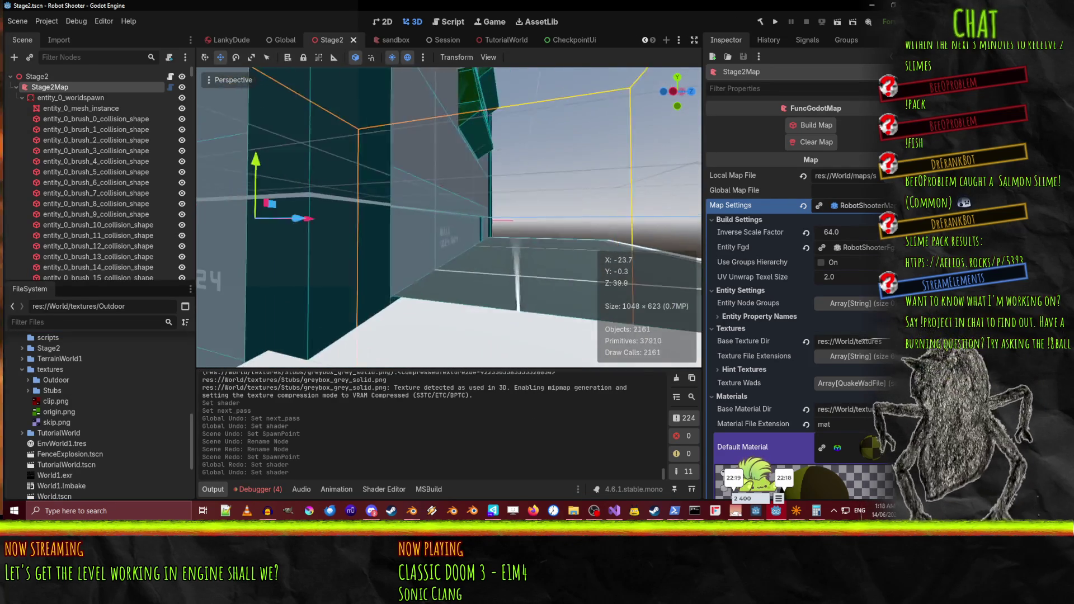
{"action": "key", "text": "w"}
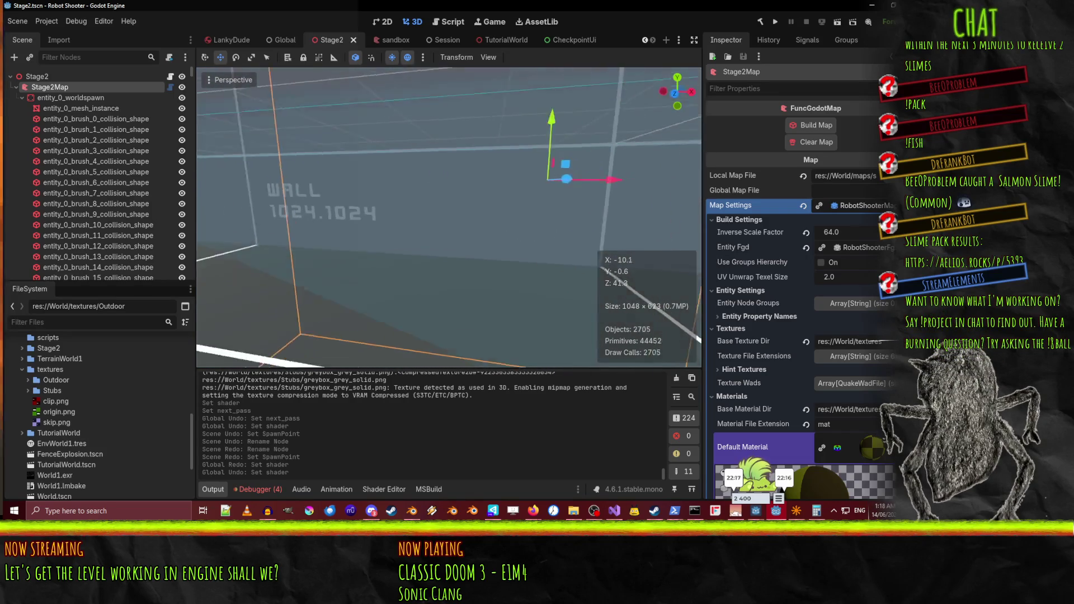
{"action": "mouse_move", "coordinate": [533, 511]}
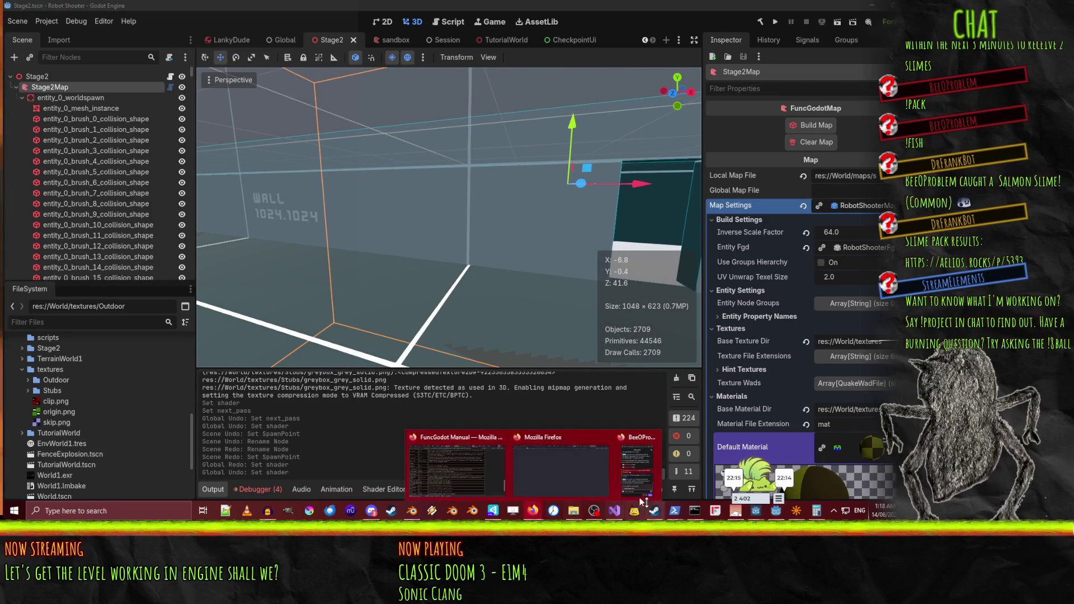
{"action": "left_click", "coordinate": [454, 461]}
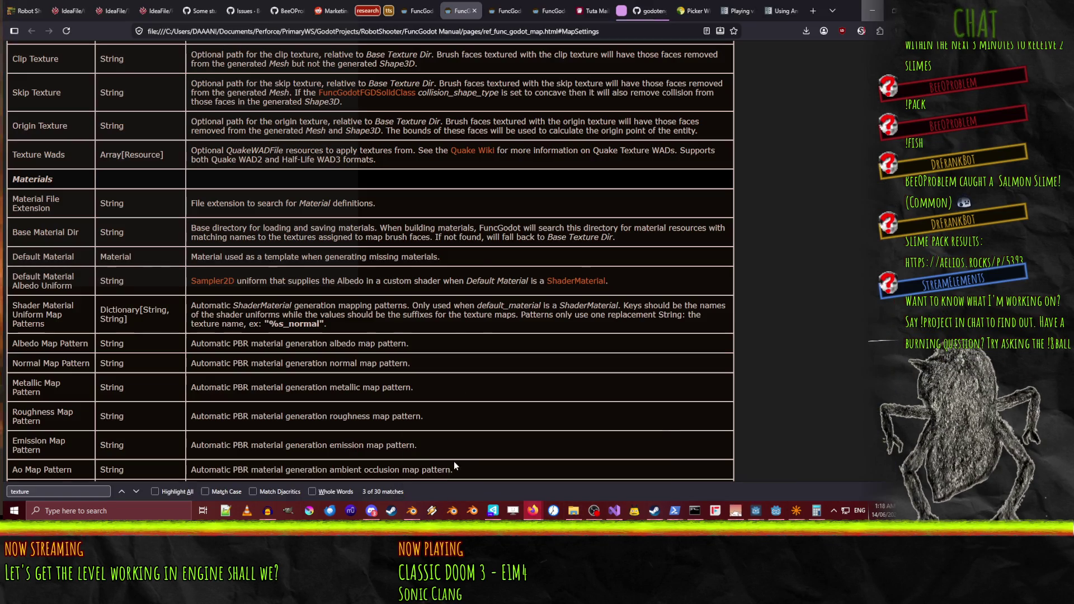
Reload the RobotShooter wiki until the Todo board appears, then drag ticket #617 to Done
{"action": "left_click", "coordinate": [153, 9]}
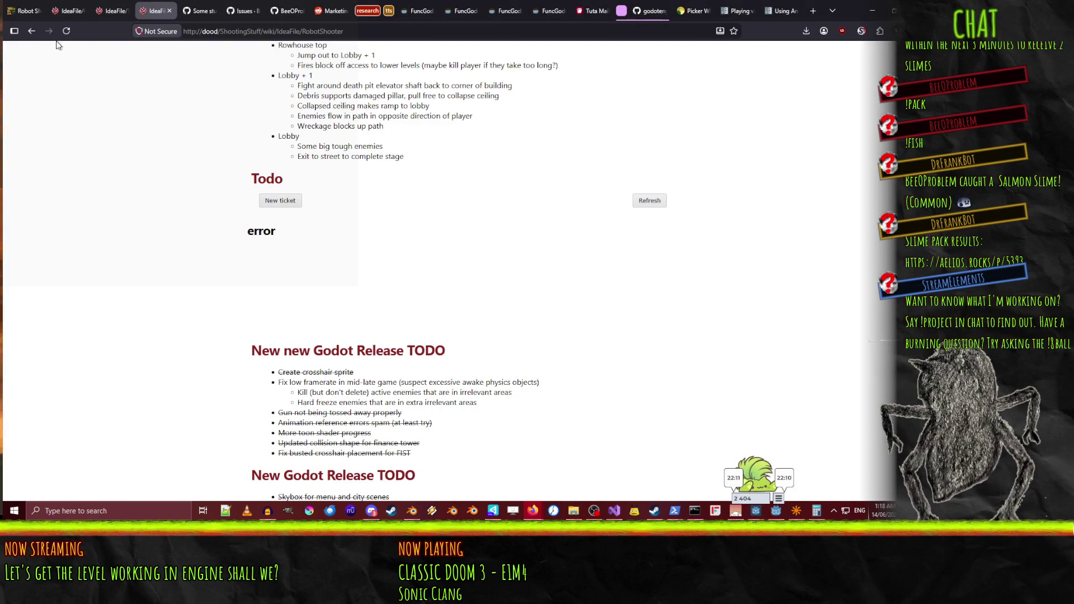
{"action": "key", "text": "F5"}
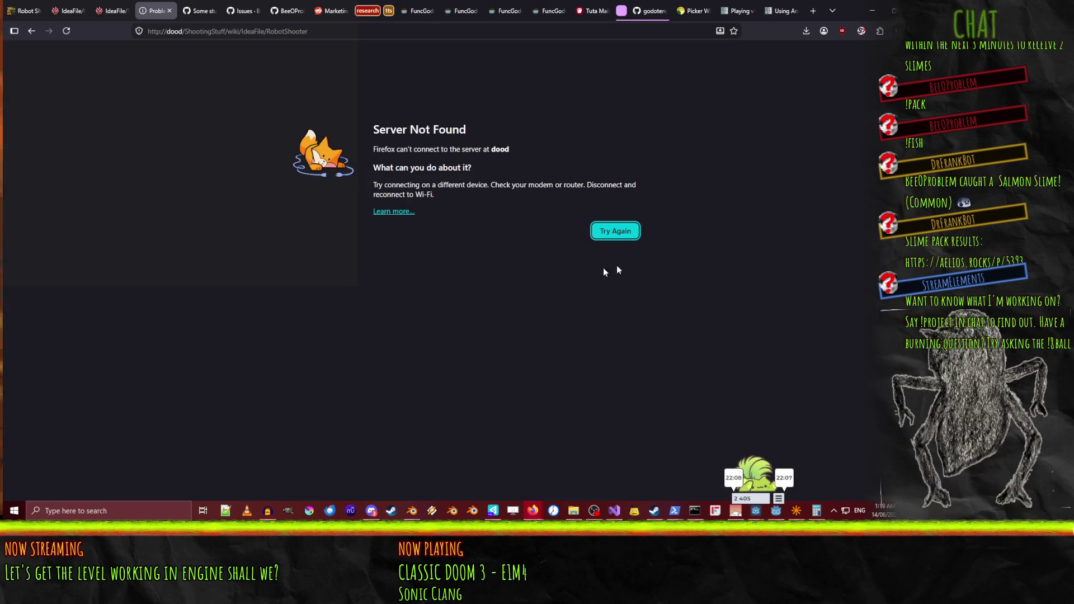
{"action": "left_click", "coordinate": [616, 231]}
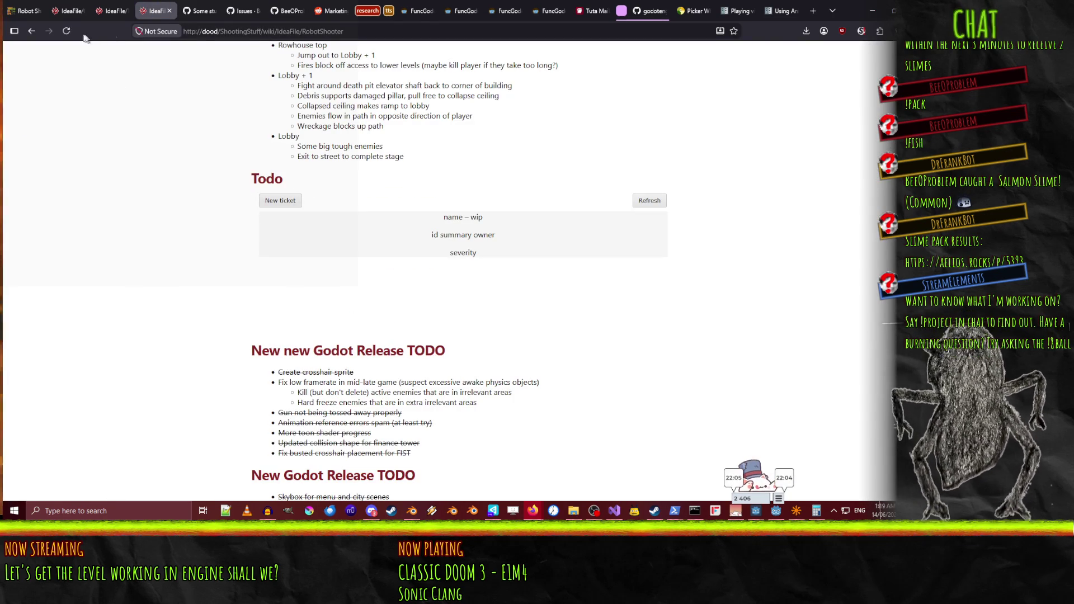
{"action": "left_click", "coordinate": [66, 30]}
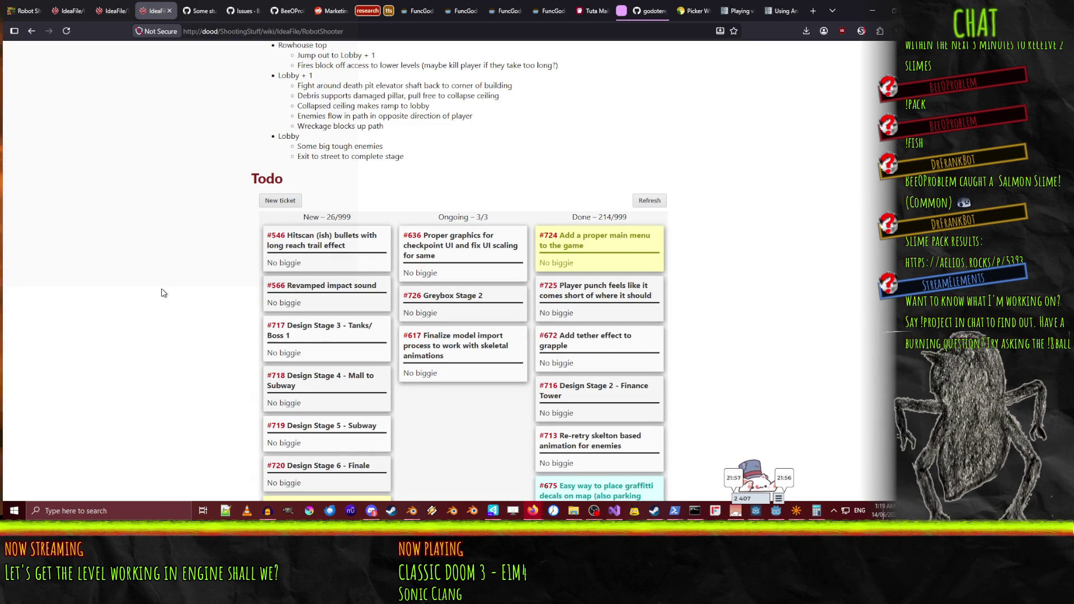
{"action": "scroll", "coordinate": [177, 310], "scroll_direction": "down", "scroll_amount": 15}
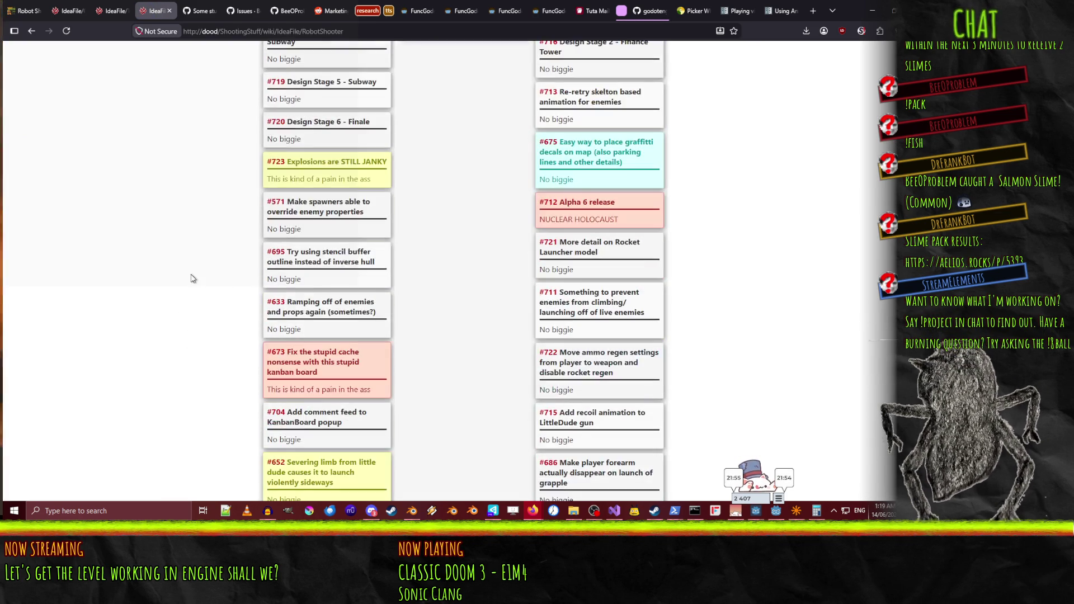
{"action": "scroll", "coordinate": [187, 304], "scroll_direction": "down", "scroll_amount": 5}
{"action": "scroll", "coordinate": [188, 304], "scroll_direction": "up", "scroll_amount": 20}
{"action": "scroll", "coordinate": [187, 304], "scroll_direction": "up", "scroll_amount": 5}
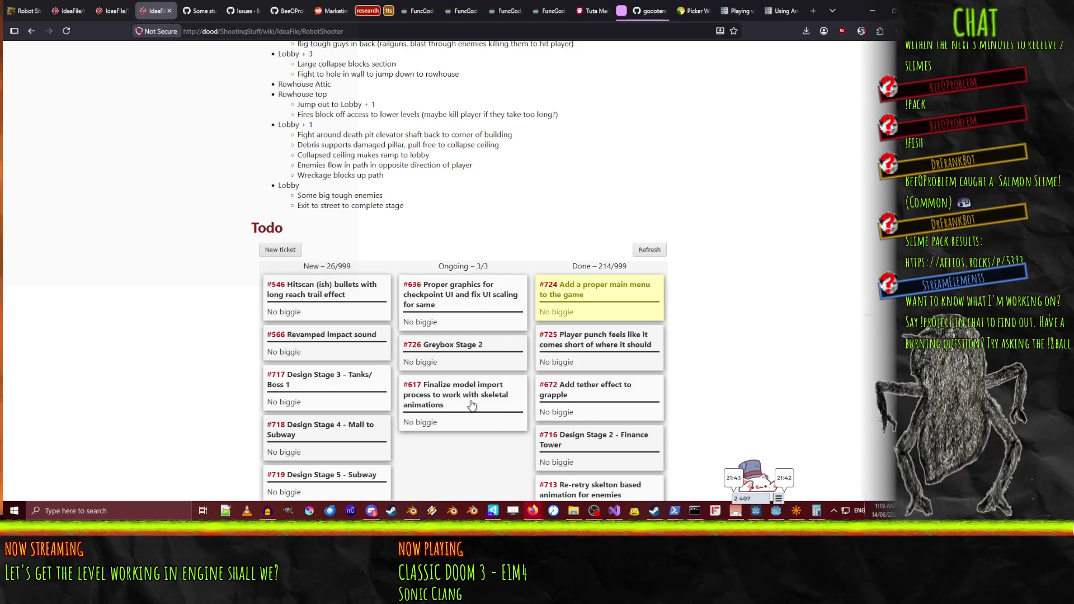
{"action": "mouse_move", "coordinate": [428, 423]}
{"action": "left_mouse_down"}
{"action": "mouse_move", "coordinate": [582, 319]}
{"action": "mouse_move", "coordinate": [600, 290]}
{"action": "left_mouse_up"}
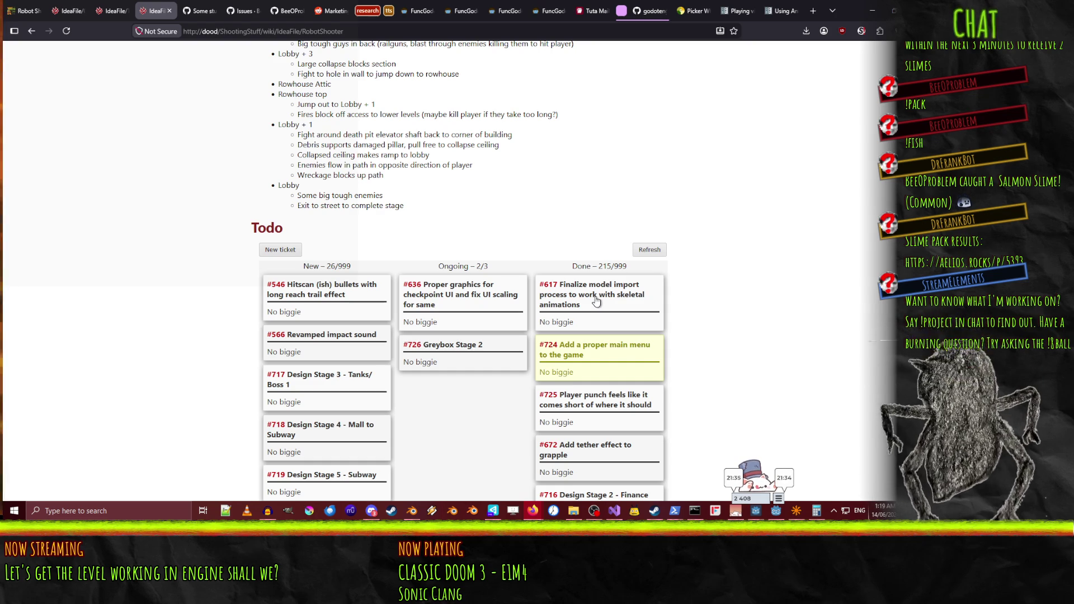
Create a 'SHIT TO DO!' ticket titled 'FuncSupport - Death zone entity'
{"action": "left_click", "coordinate": [293, 250]}
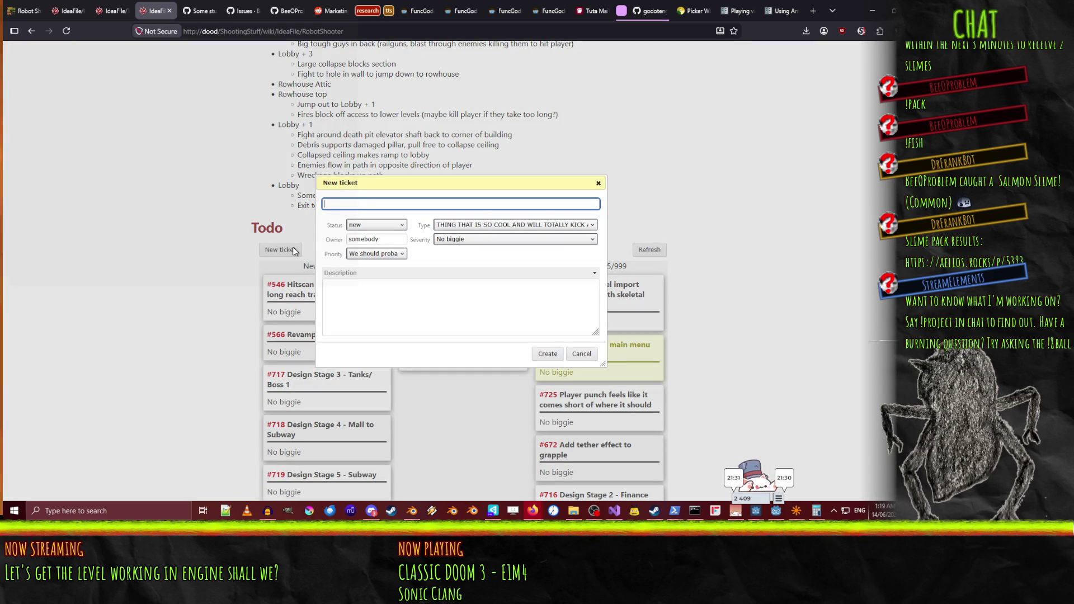
{"action": "left_click", "coordinate": [488, 229]}
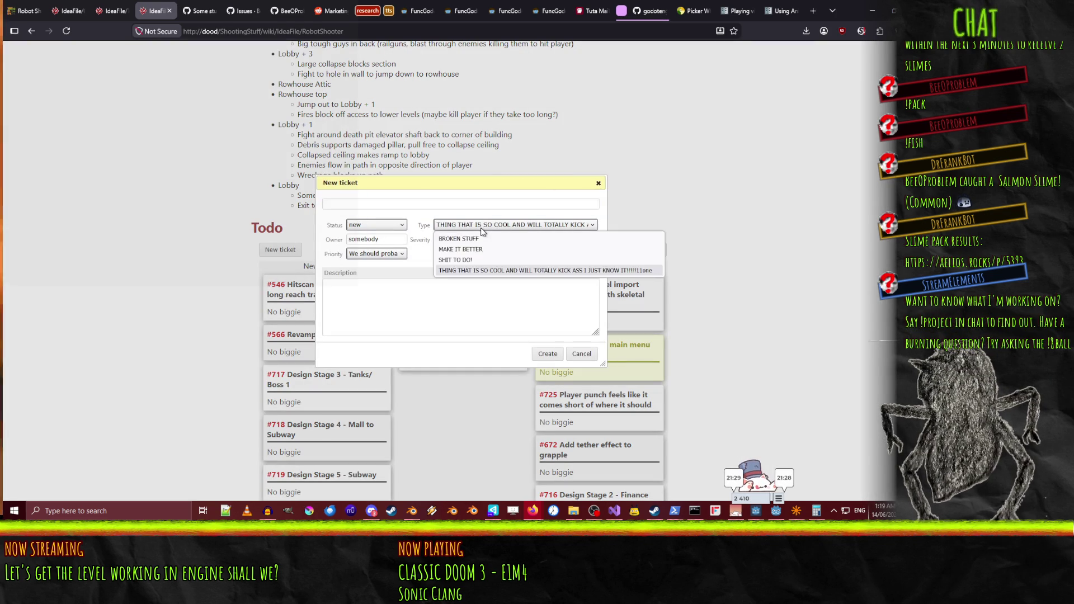
{"action": "left_click", "coordinate": [464, 259]}
{"action": "left_click", "coordinate": [352, 205]}
{"action": "type", "text": "FuncSupport - Death zone entity"}
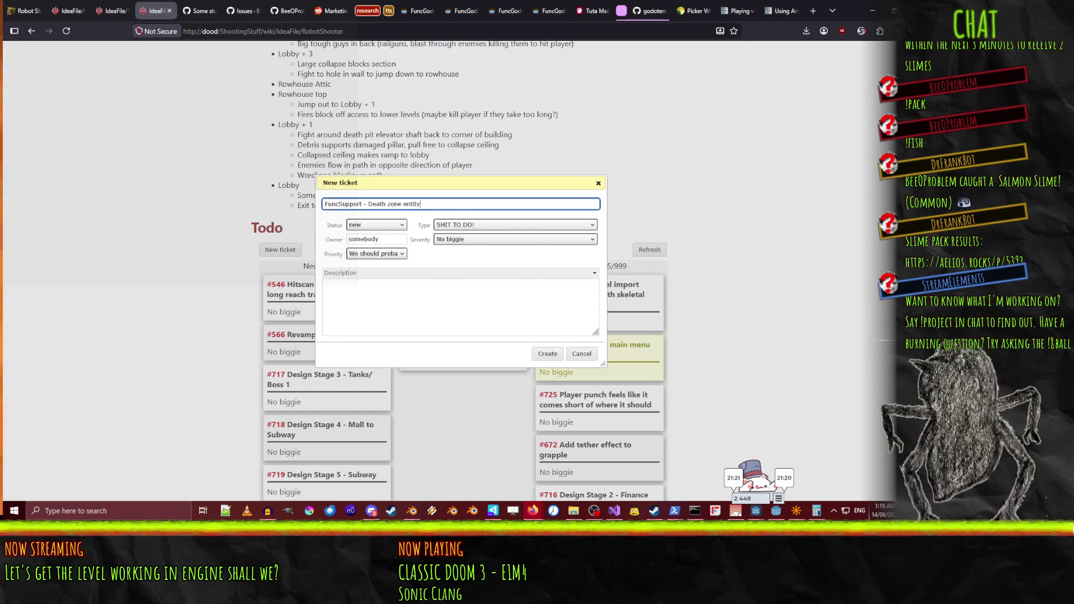
{"action": "left_click", "coordinate": [547, 354]}
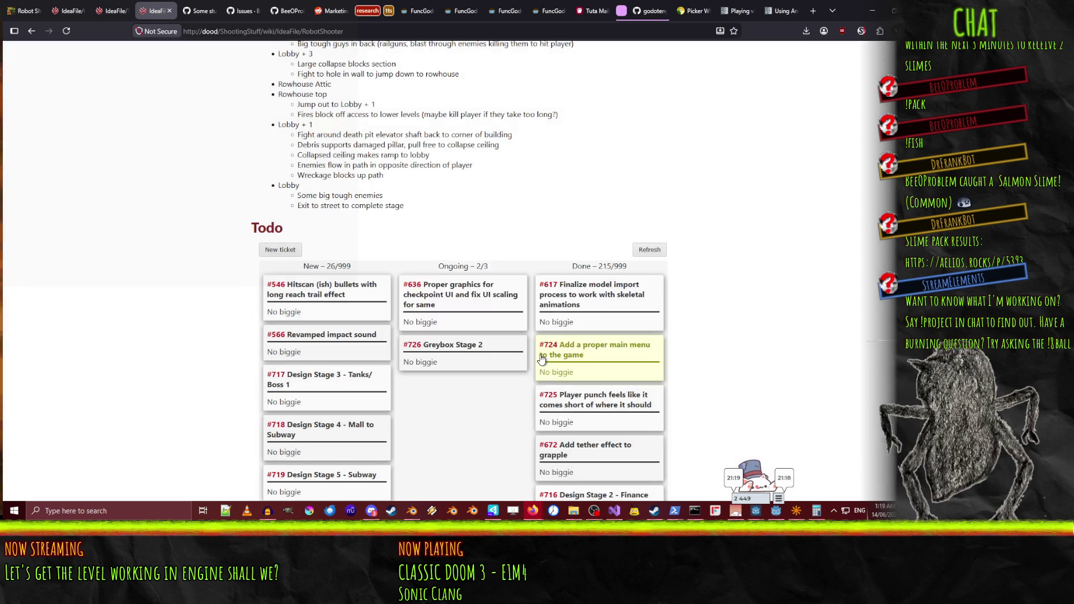
Create a second 'SHIT TO DO!' ticket for the Checkpoint trigger entity
{"action": "left_click", "coordinate": [281, 251]}
{"action": "type", "text": "Func Support"}
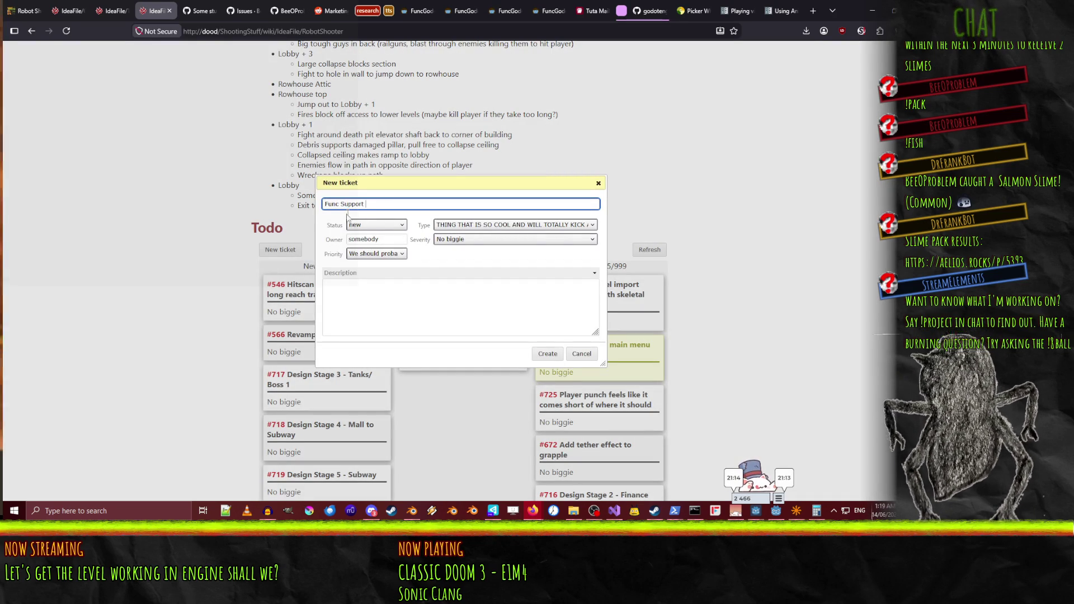
{"action": "left_click", "coordinate": [455, 226]}
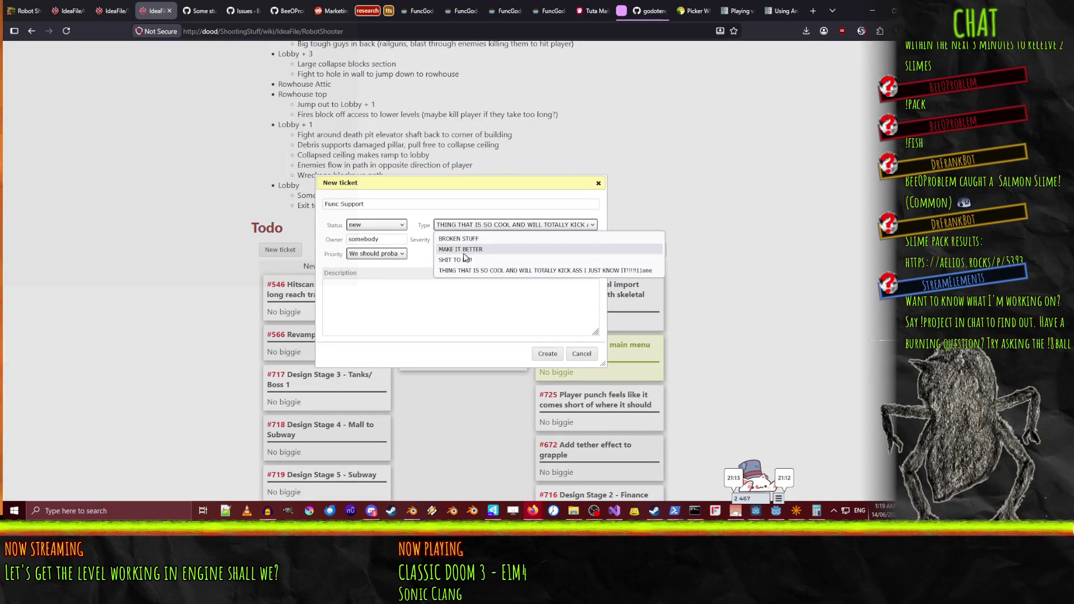
{"action": "left_click", "coordinate": [483, 259]}
{"action": "left_click", "coordinate": [389, 207]}
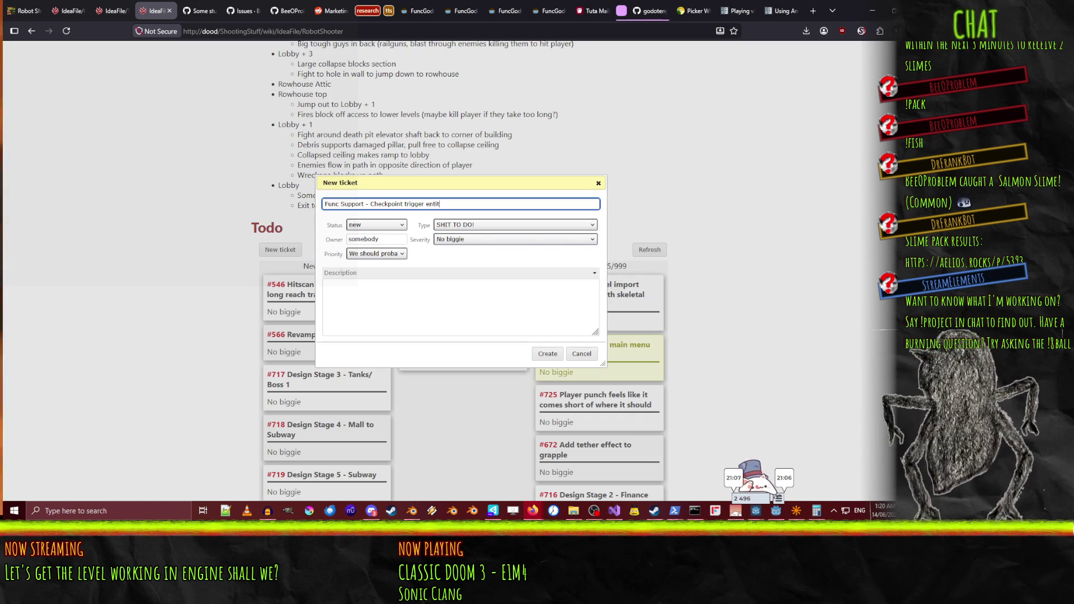
{"action": "type", "text": "y"}
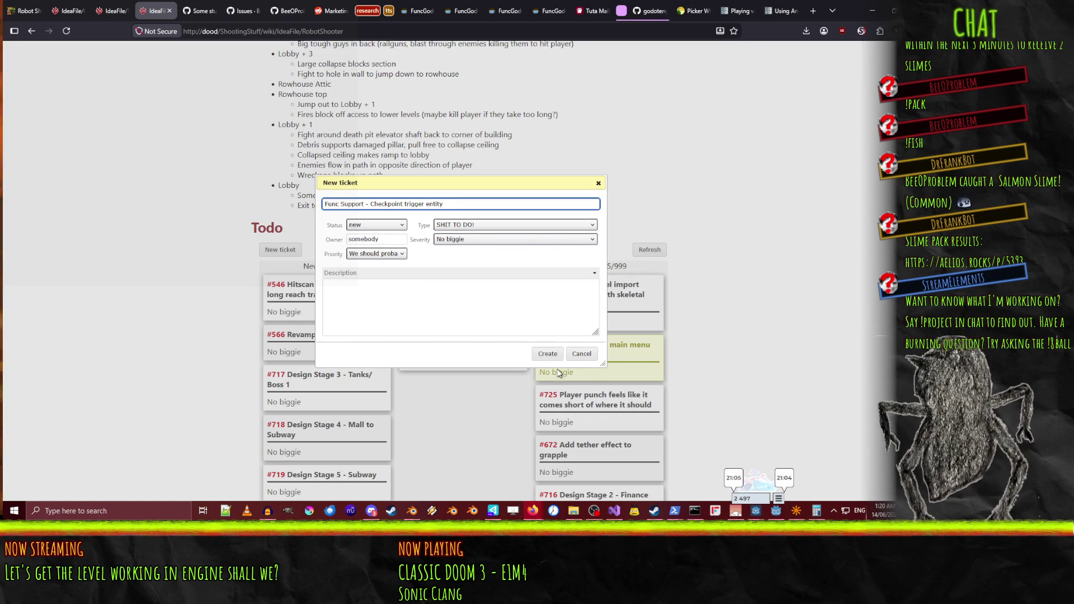
{"action": "left_click", "coordinate": [551, 354]}
Reload the Todo board to show the new tickets, then bring up FuncGodot's Default Entities page
{"action": "scroll", "coordinate": [321, 345], "scroll_direction": "down", "scroll_amount": 10}
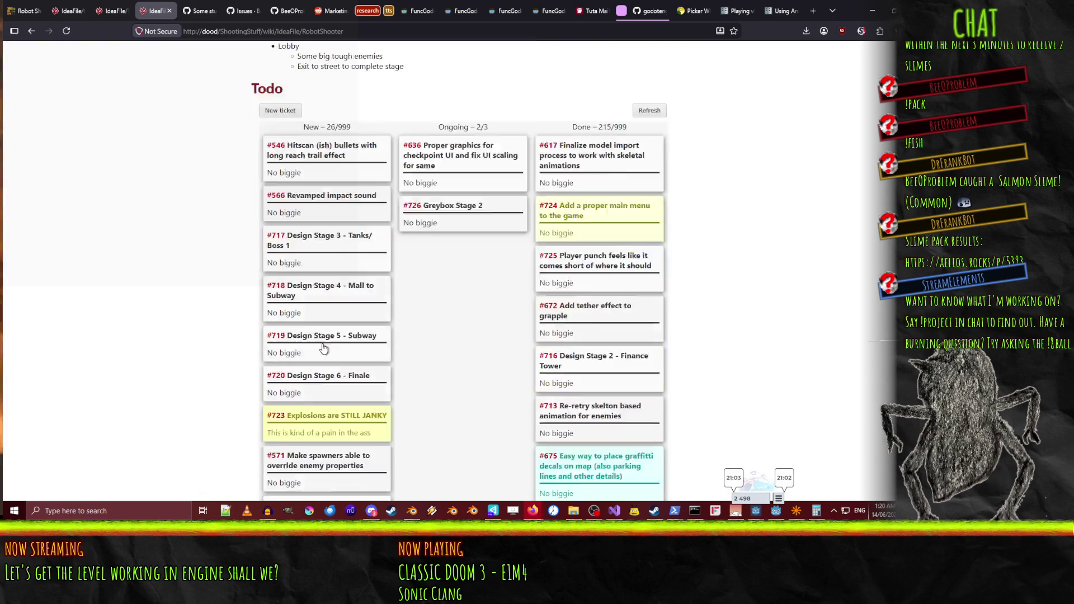
{"action": "scroll", "coordinate": [322, 345], "scroll_direction": "up", "scroll_amount": 15}
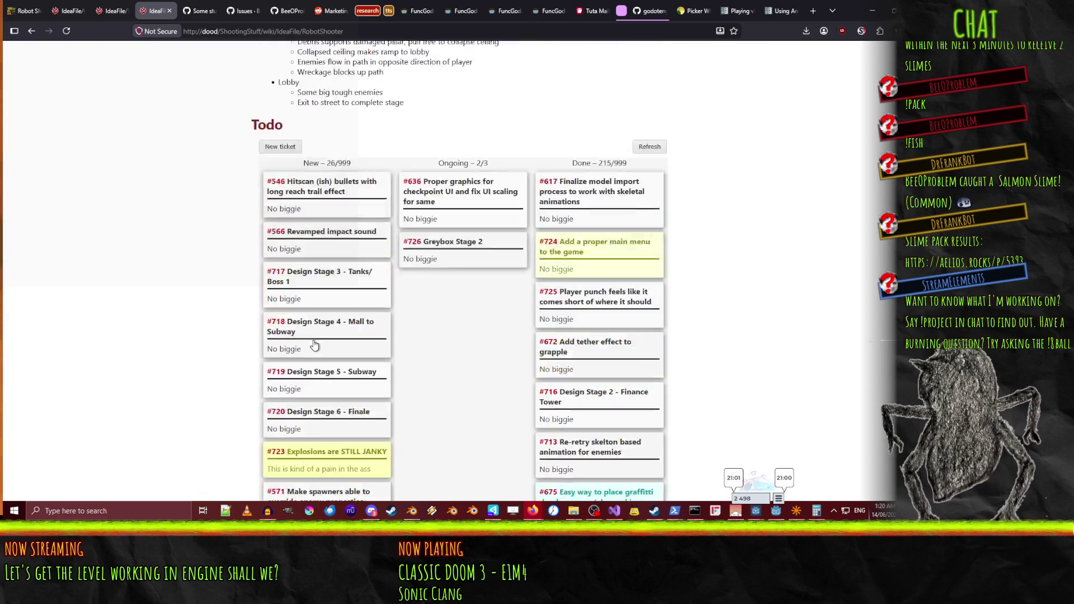
{"action": "scroll", "coordinate": [205, 383], "scroll_direction": "down", "scroll_amount": 2}
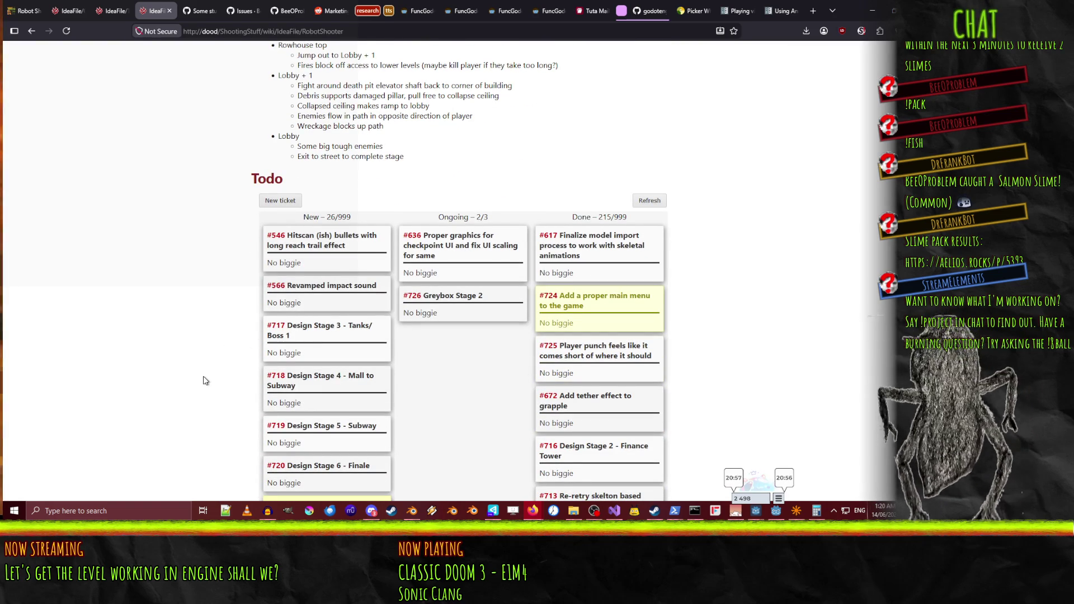
{"action": "scroll", "coordinate": [165, 358], "scroll_direction": "down", "scroll_amount": 6}
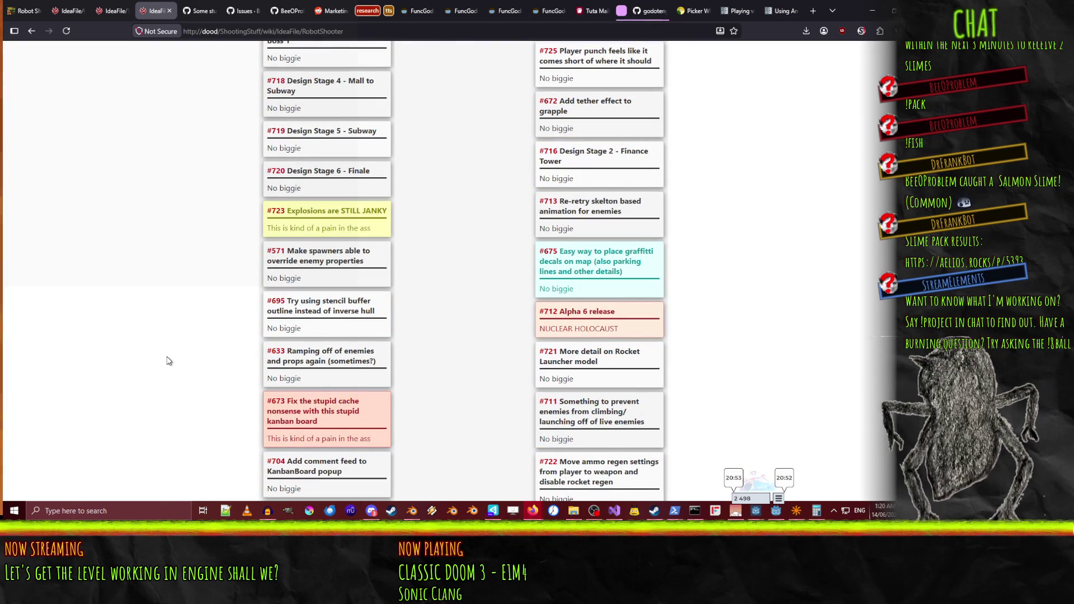
{"action": "scroll", "coordinate": [166, 360], "scroll_direction": "down", "scroll_amount": 10}
{"action": "scroll", "coordinate": [166, 364], "scroll_direction": "down", "scroll_amount": 3}
{"action": "scroll", "coordinate": [166, 364], "scroll_direction": "up", "scroll_amount": 19}
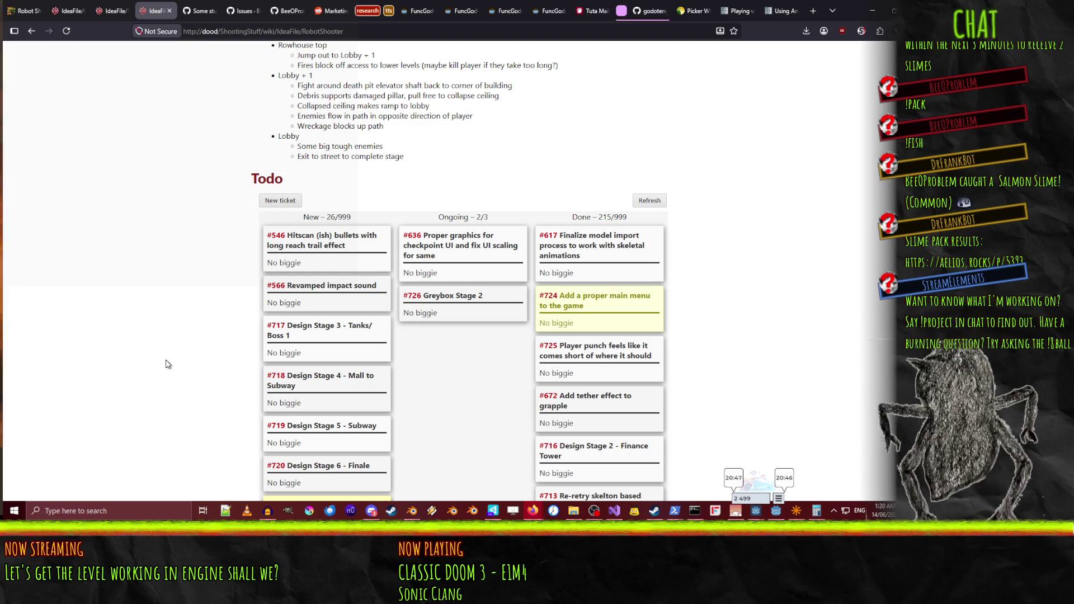
{"action": "left_click", "coordinate": [66, 33]}
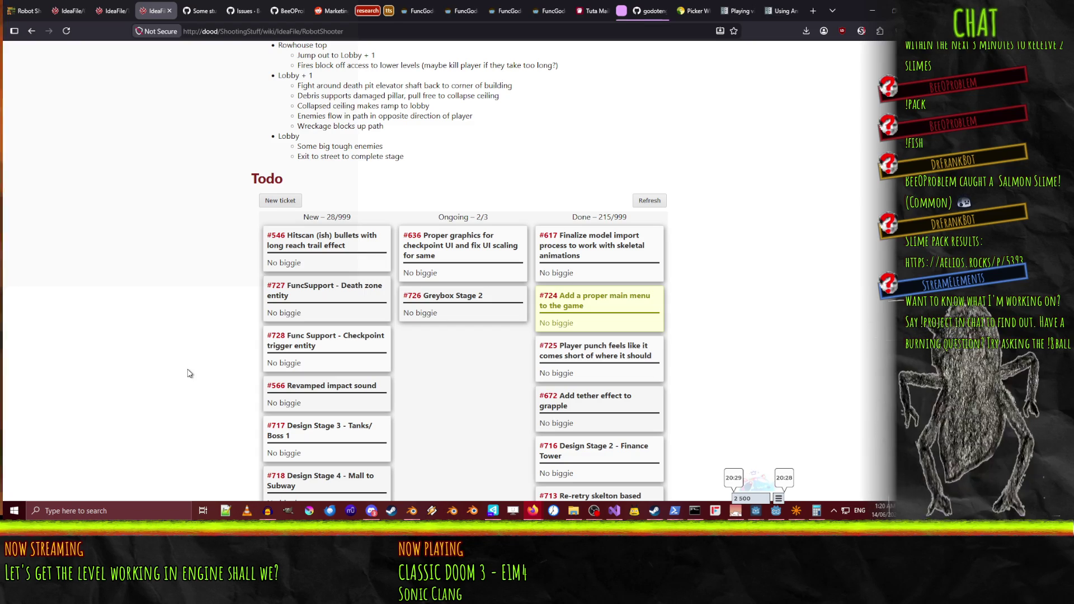
{"action": "left_click", "coordinate": [501, 11]}
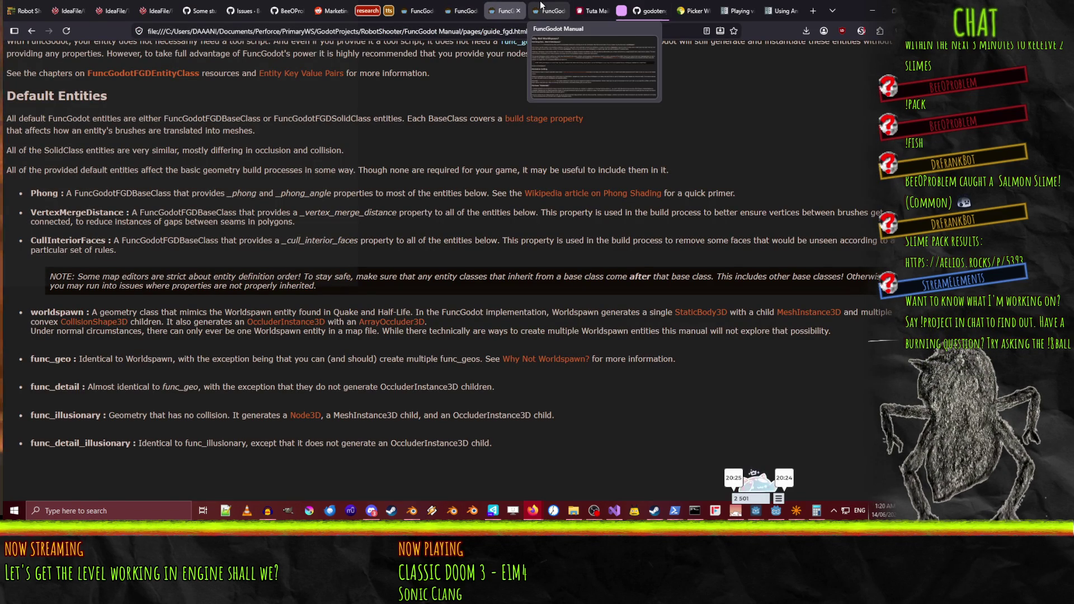
Open the Why Not Worldspawn? manual page and select its address
{"action": "left_click", "coordinate": [533, 7]}
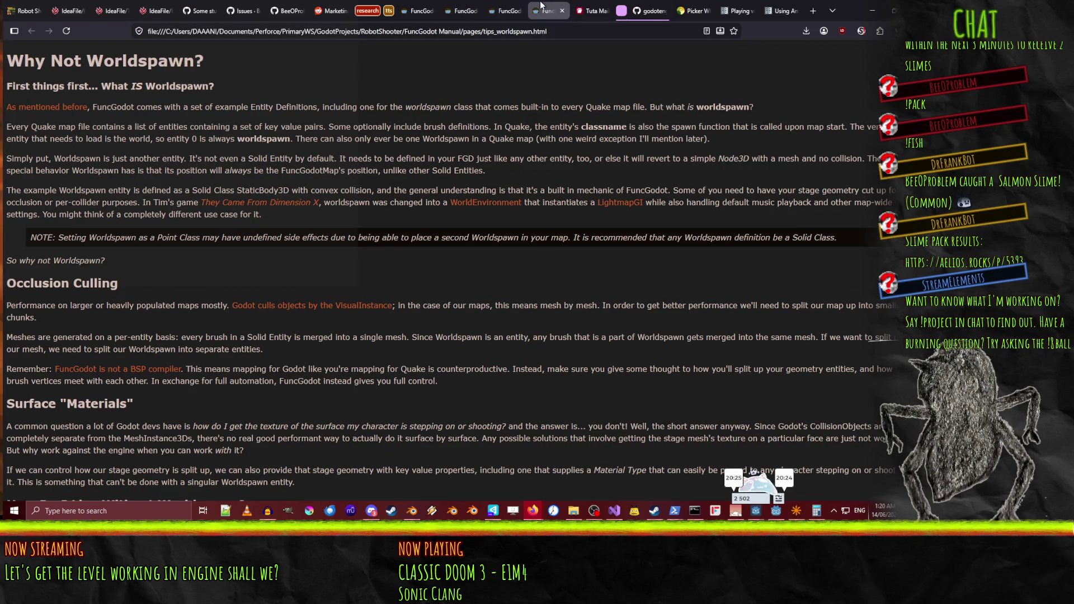
{"action": "left_click", "coordinate": [347, 35]}
{"action": "left_click", "coordinate": [502, 372]}
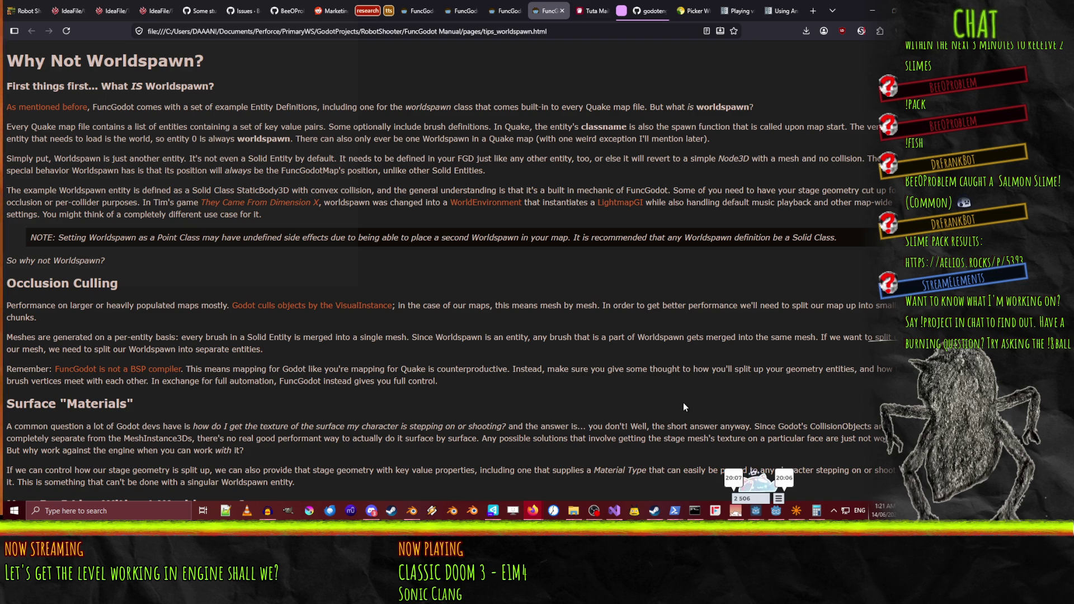
Read through the page on splitting up map geometry, then return to the IdeaFile Todo board
{"action": "scroll", "coordinate": [652, 392], "scroll_direction": "down", "scroll_amount": 5}
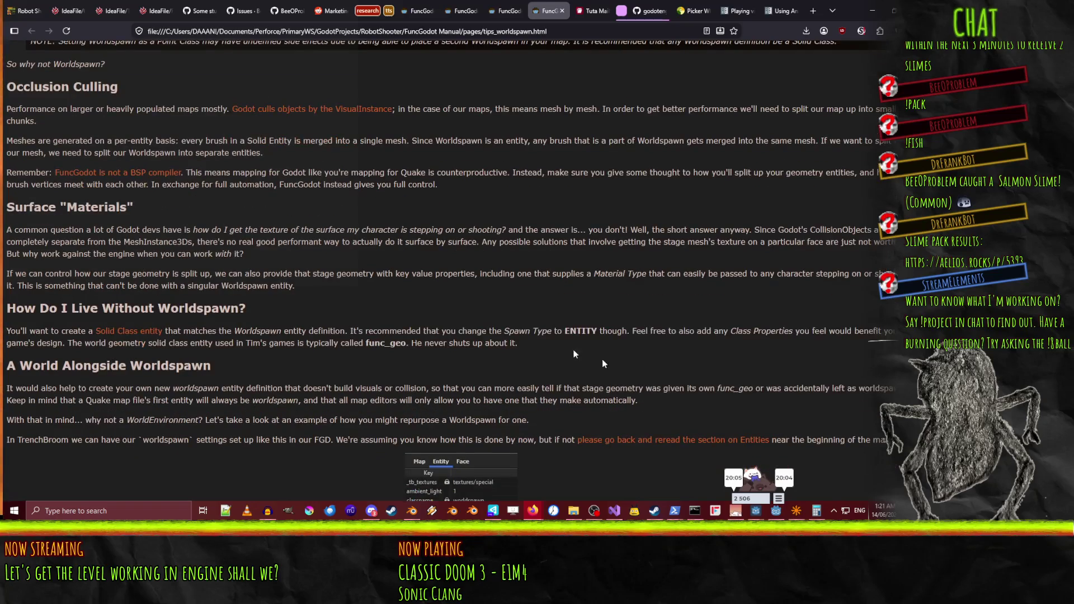
{"action": "scroll", "coordinate": [296, 271], "scroll_direction": "down", "scroll_amount": 1}
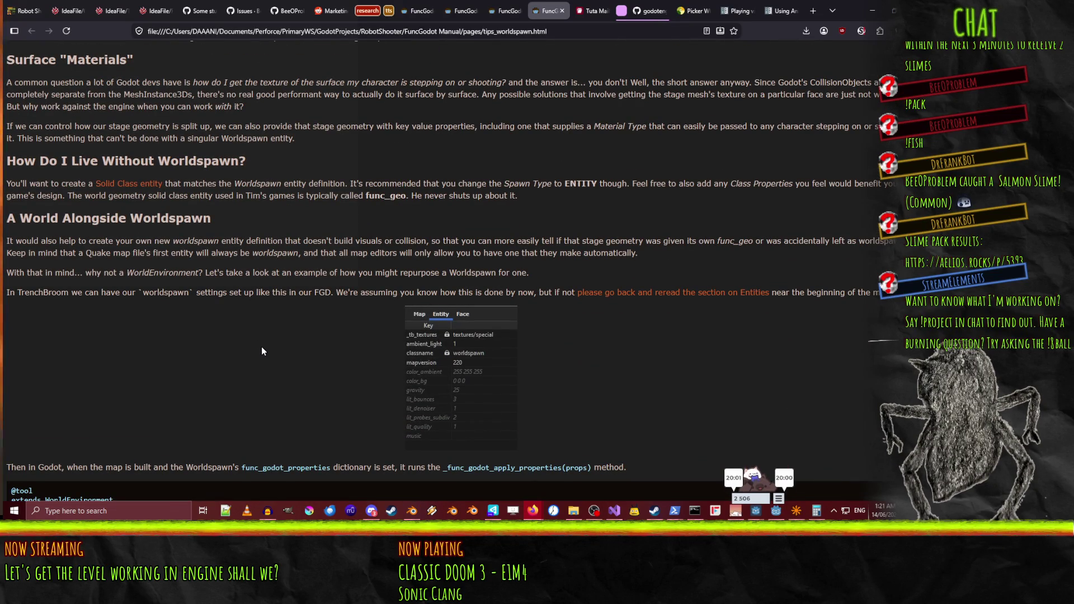
{"action": "scroll", "coordinate": [262, 351], "scroll_direction": "down", "scroll_amount": 1}
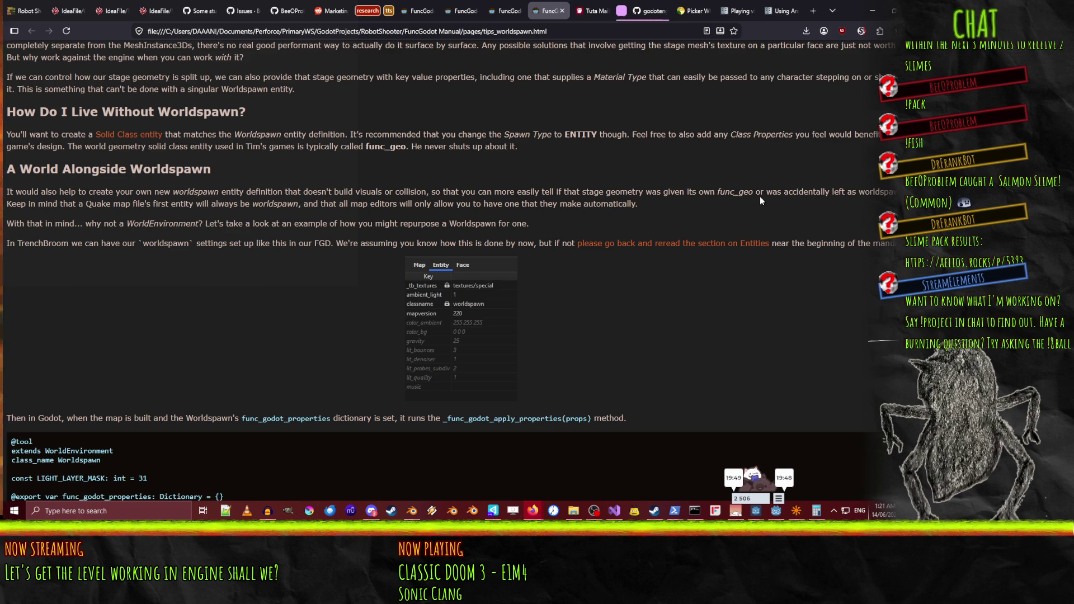
{"action": "scroll", "coordinate": [103, 279], "scroll_direction": "down", "scroll_amount": 5}
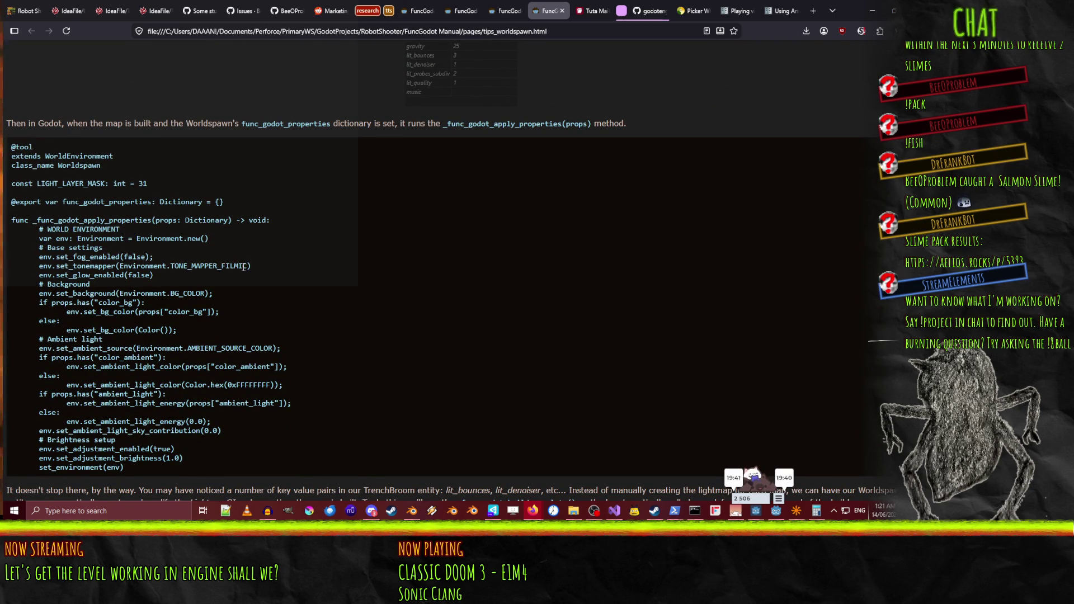
{"action": "scroll", "coordinate": [249, 269], "scroll_direction": "down", "scroll_amount": 4}
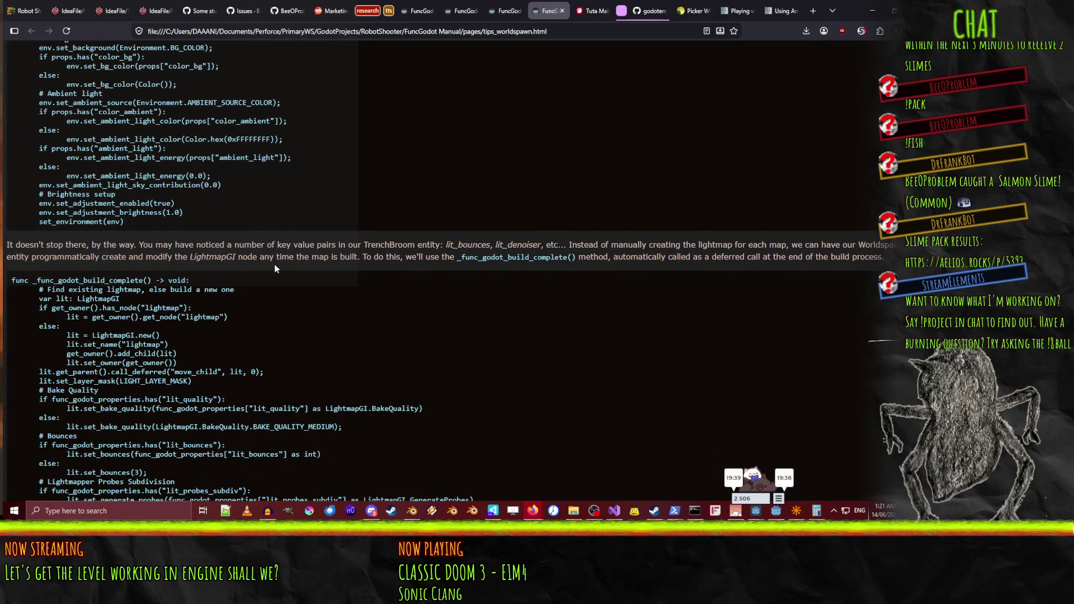
{"action": "scroll", "coordinate": [306, 258], "scroll_direction": "up", "scroll_amount": 15}
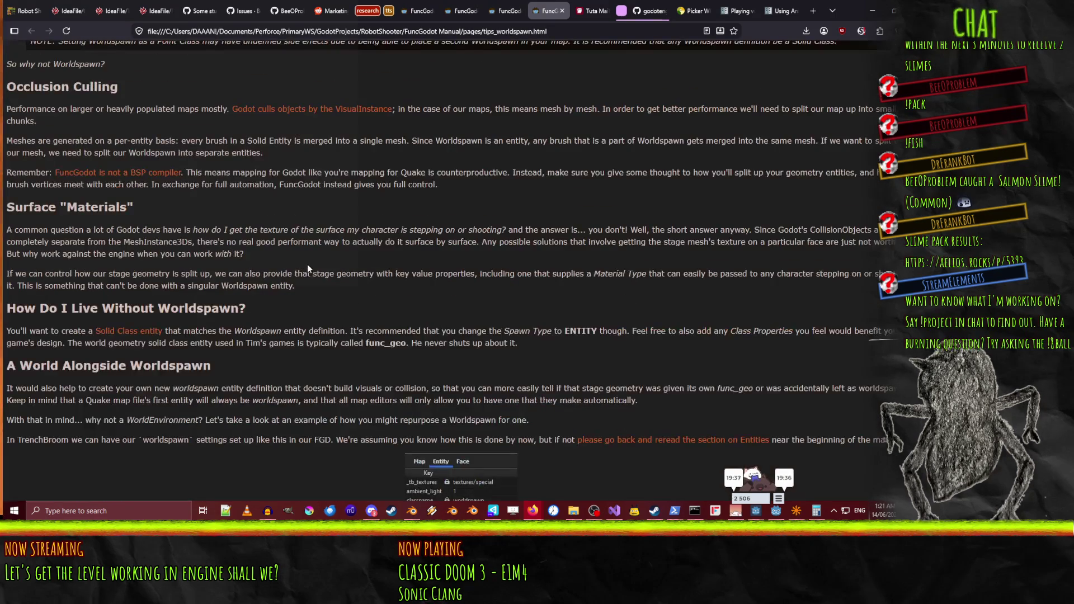
{"action": "left_click", "coordinate": [160, 5]}
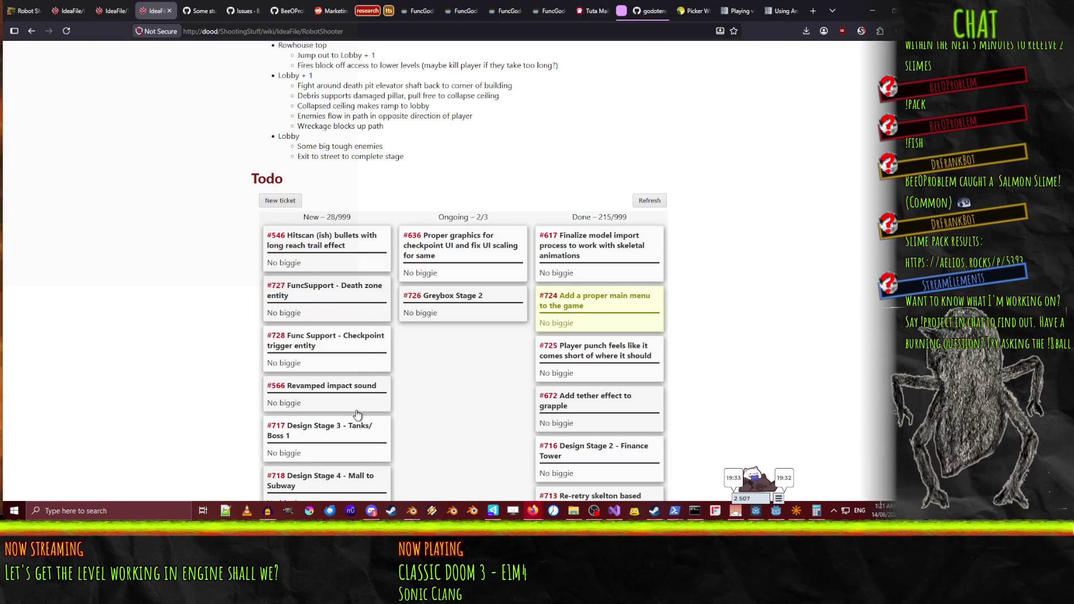
Start a to-do ticket titled 'FuncSupport - Break up worldspawn'
{"action": "left_click", "coordinate": [281, 202]}
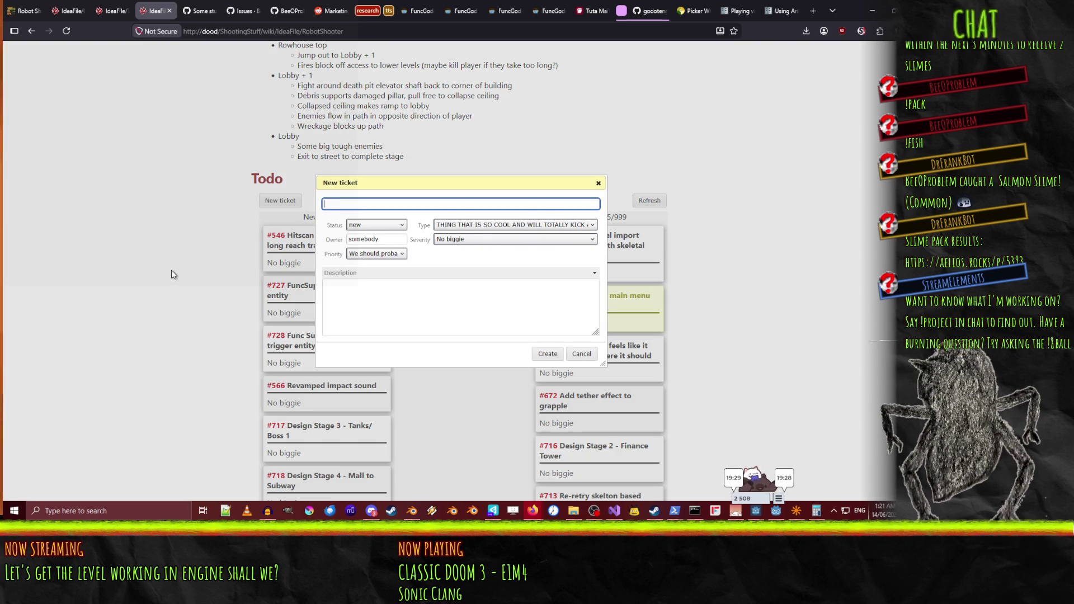
{"action": "left_click", "coordinate": [471, 225]}
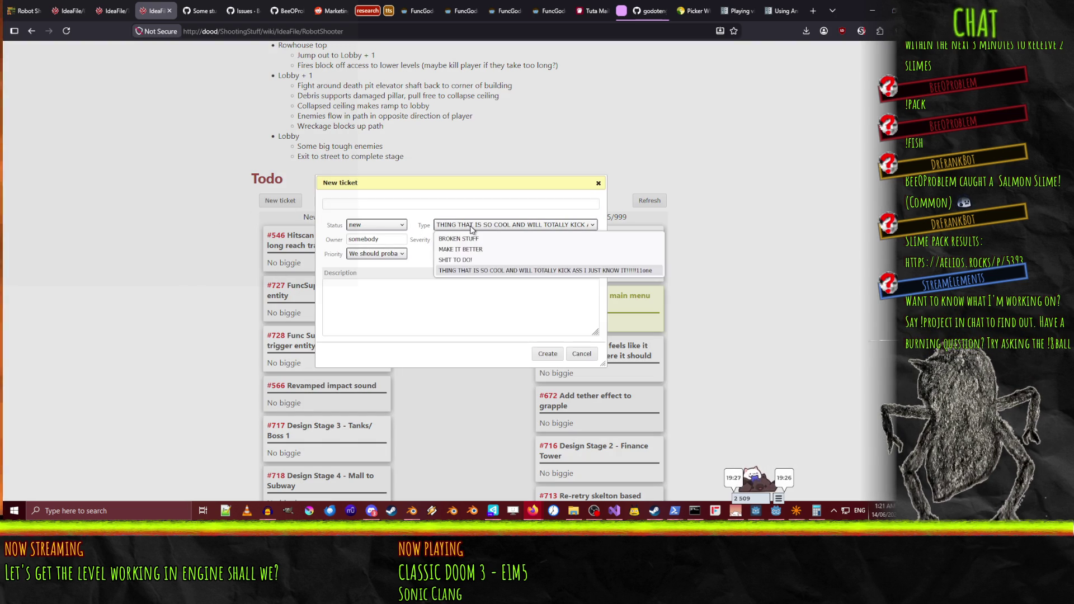
{"action": "left_click", "coordinate": [479, 259]}
{"action": "left_click", "coordinate": [365, 206]}
{"action": "type", "text": "unc"}
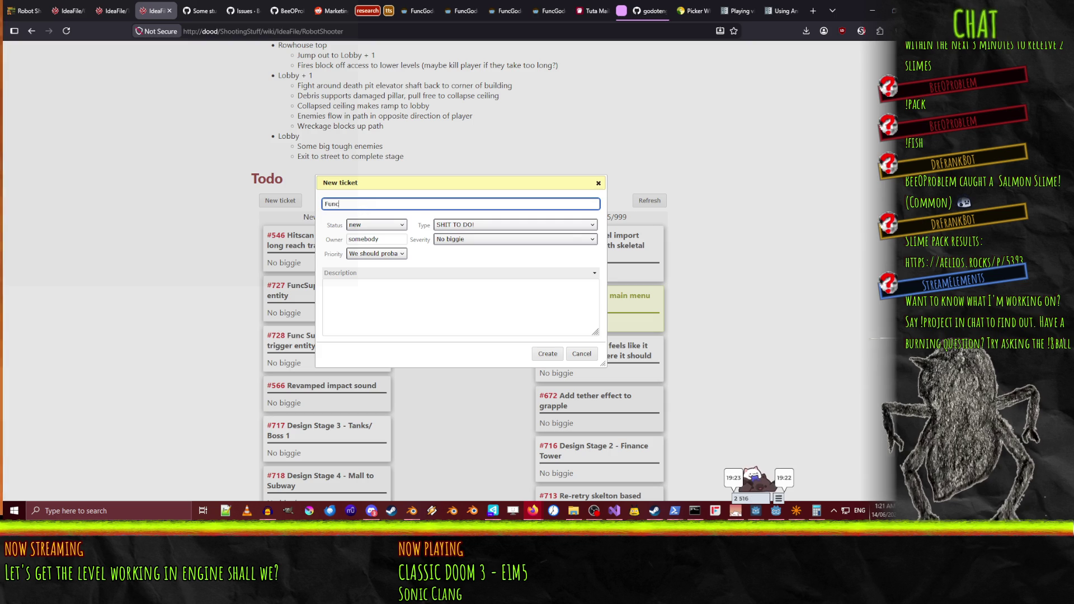
{"action": "type", "text": "Support -"}
{"action": "key", "text": "ctrl+v"}
{"action": "key", "text": "ctrl+z"}
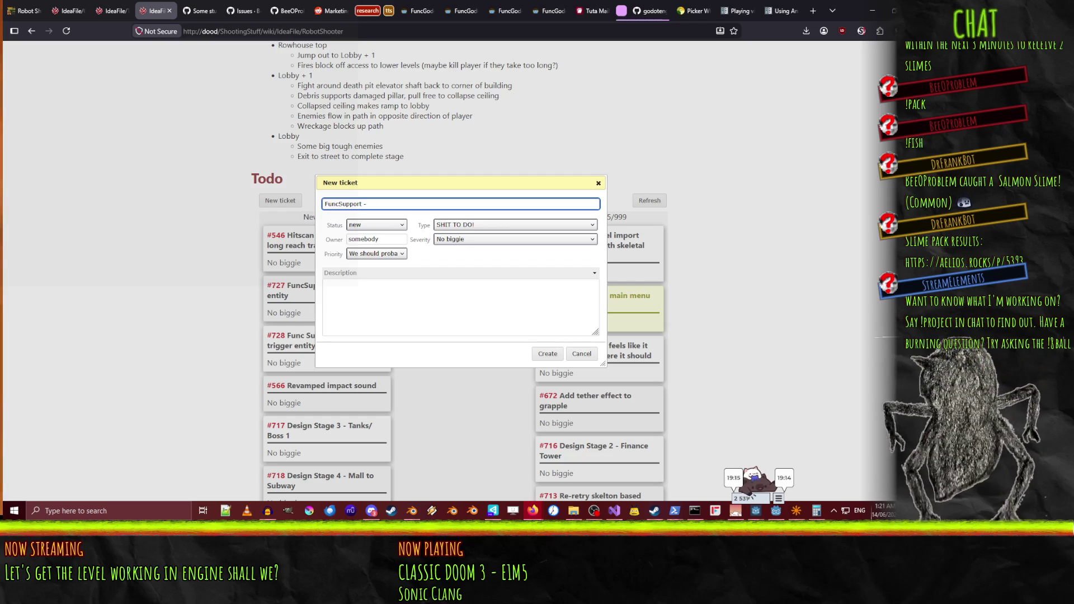
{"action": "type", "text": "reak up map "}
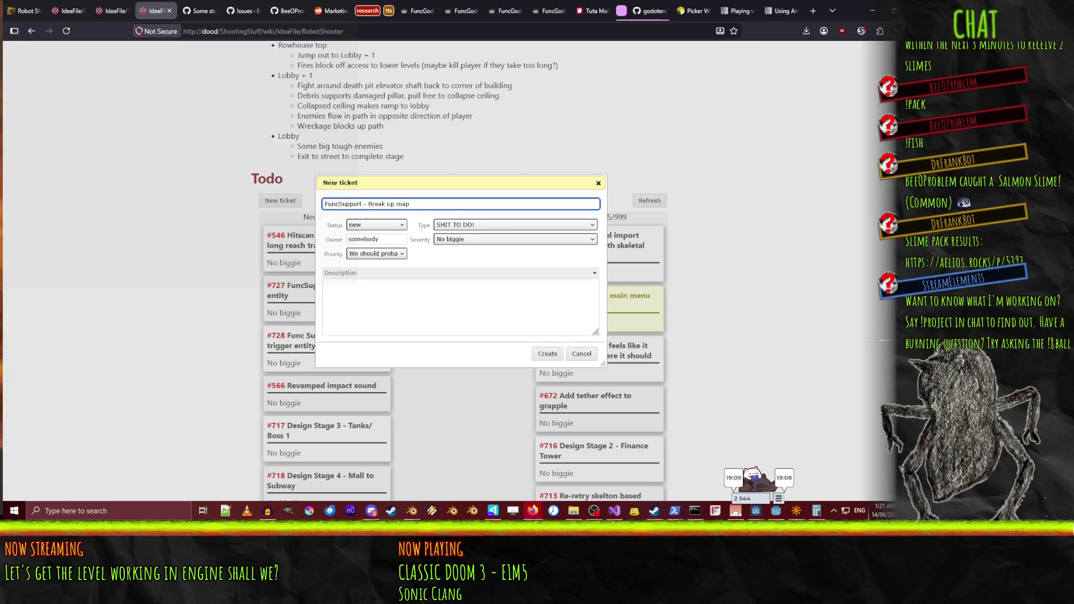
{"action": "type", "text": "visu"}
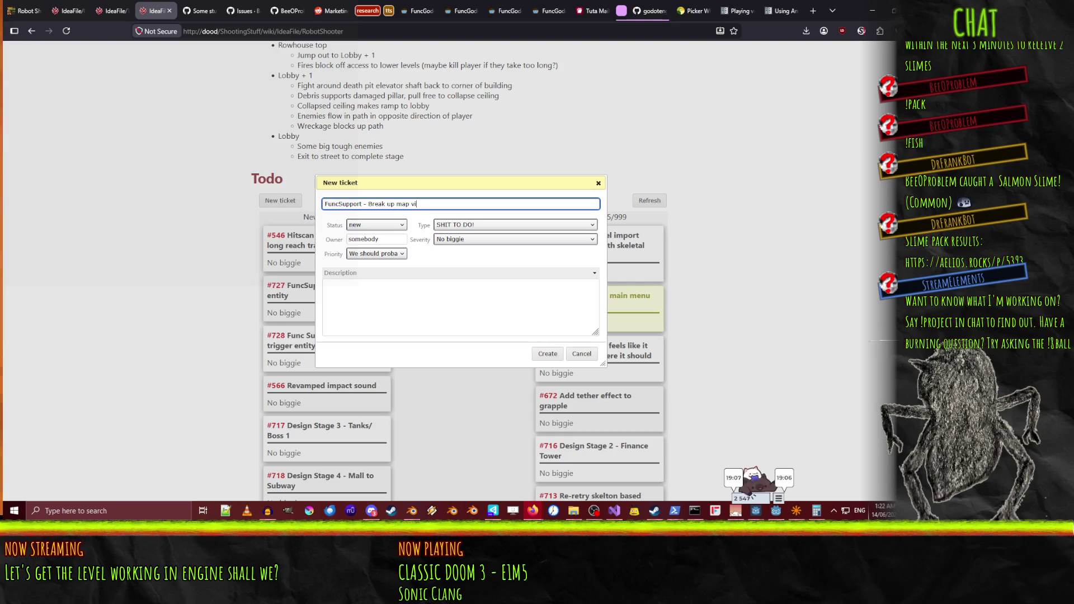
{"action": "key", "text": "BackSpace"}
{"action": "key", "text": "BackSpace"}
{"action": "type", "text": "worldspawn"}
Explain it's needed for Godot occlusion culling, which fails with Quake map geometry, then create it
{"action": "left_click", "coordinate": [448, 313]}
{"action": "type", "text": "file:///C:/Users/DAAAN!/Documents/Perforce/PrimaryWS/GodotProjects/RobotShooter/FuncGodot%20Manual/pages/tips_worldspawn.html"}
{"action": "key", "text": "ctrl+Home"}
{"action": "key", "text": "Return"}
{"action": "key", "text": "Return"}
{"action": "key", "text": "Up"}
{"action": "key", "text": "Up"}
{"action": "type", "text": "This "}
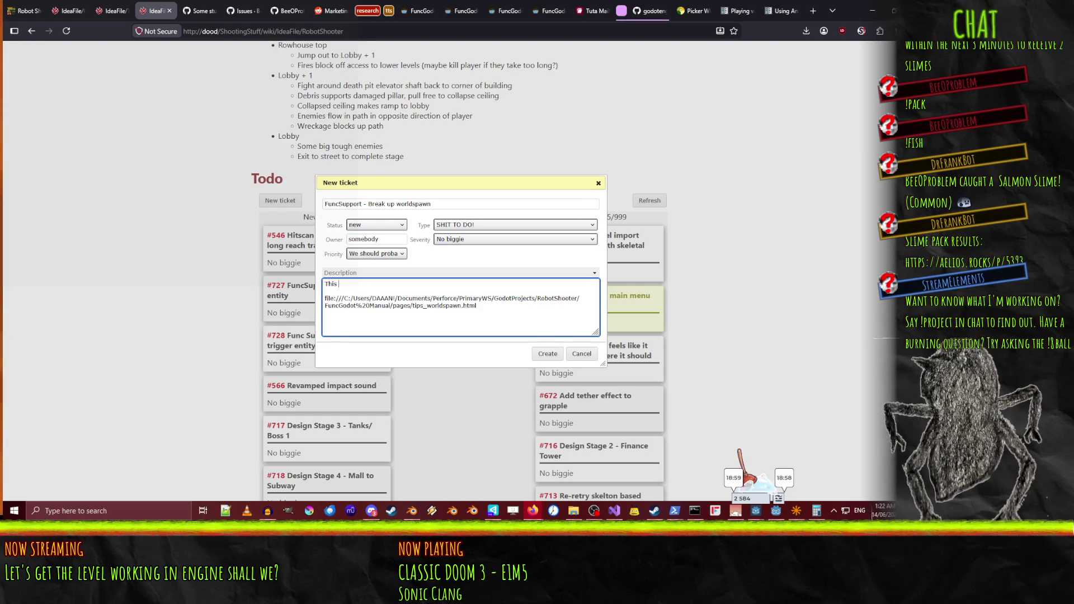
{"action": "type", "text": "is necessary f"}
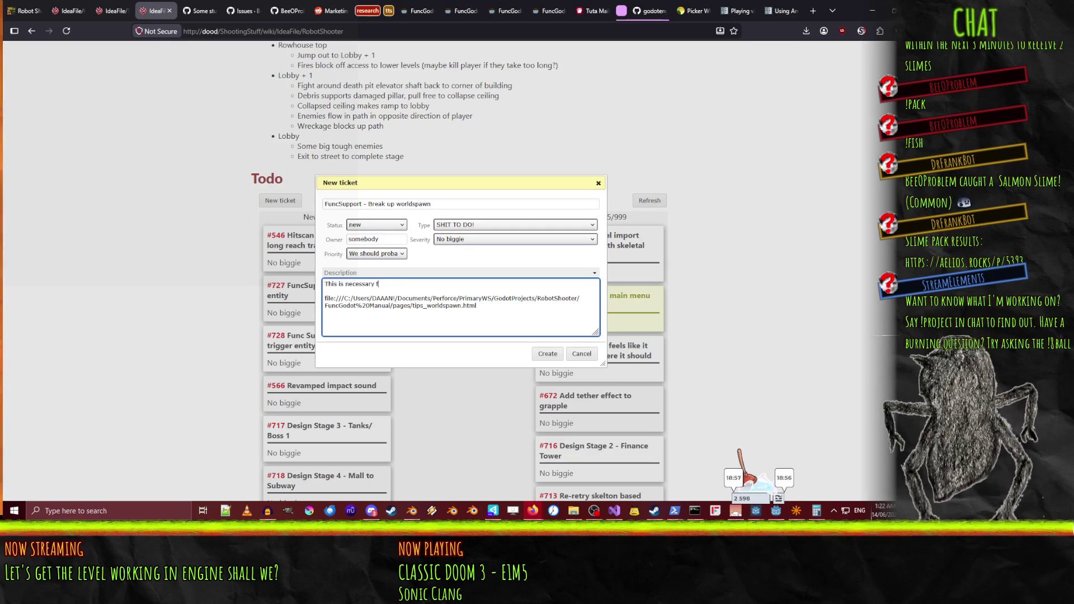
{"action": "type", "text": "or culling"}
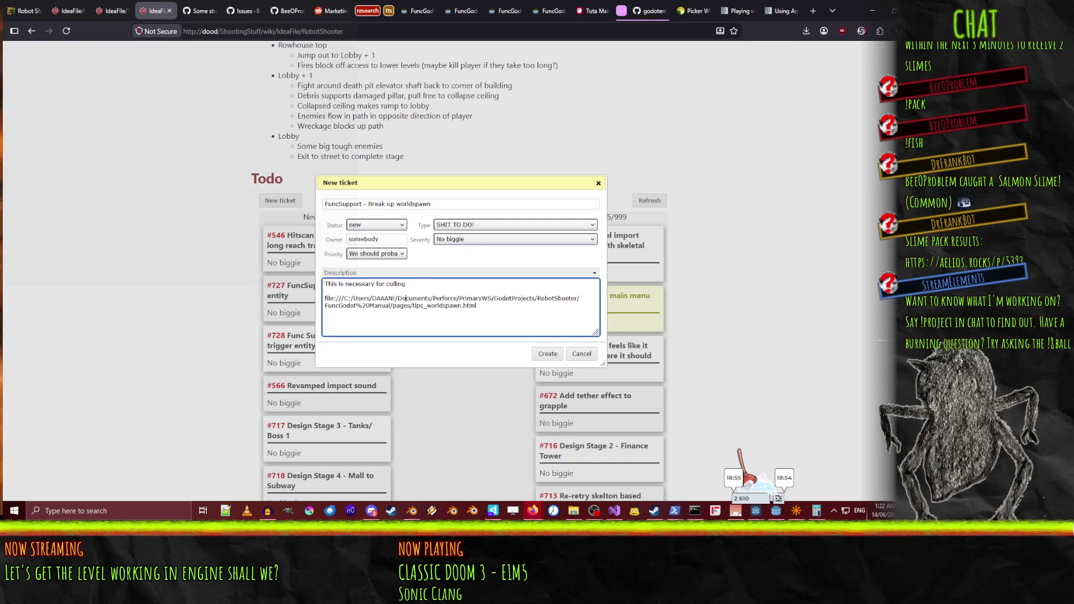
{"action": "key", "text": "shift+Up"}
{"action": "key", "text": "shift+Up"}
{"action": "key", "text": "BackSpace"}
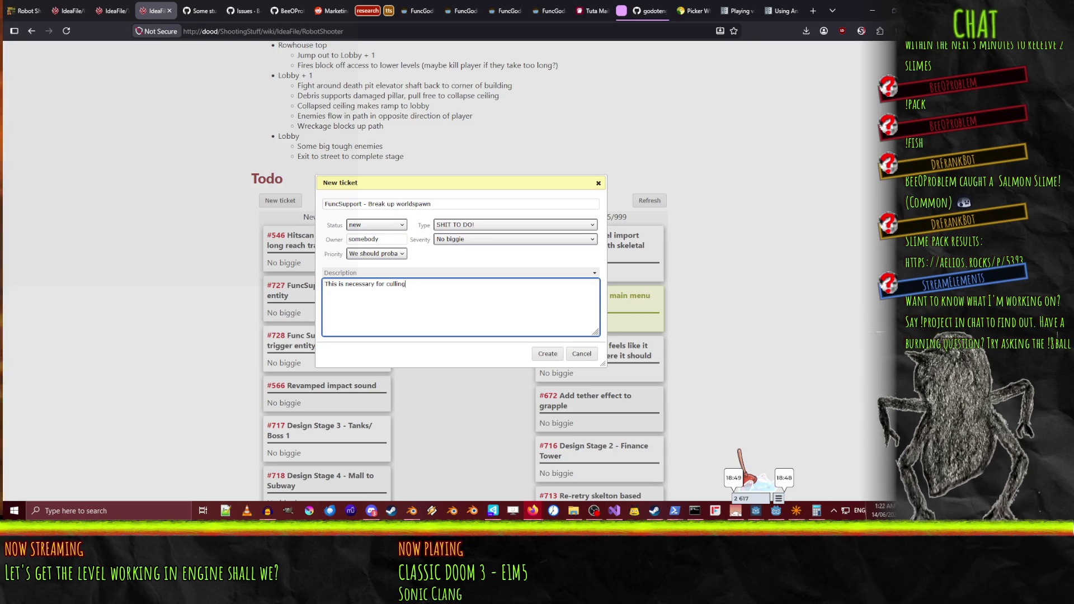
{"action": "type", "text": " map "}
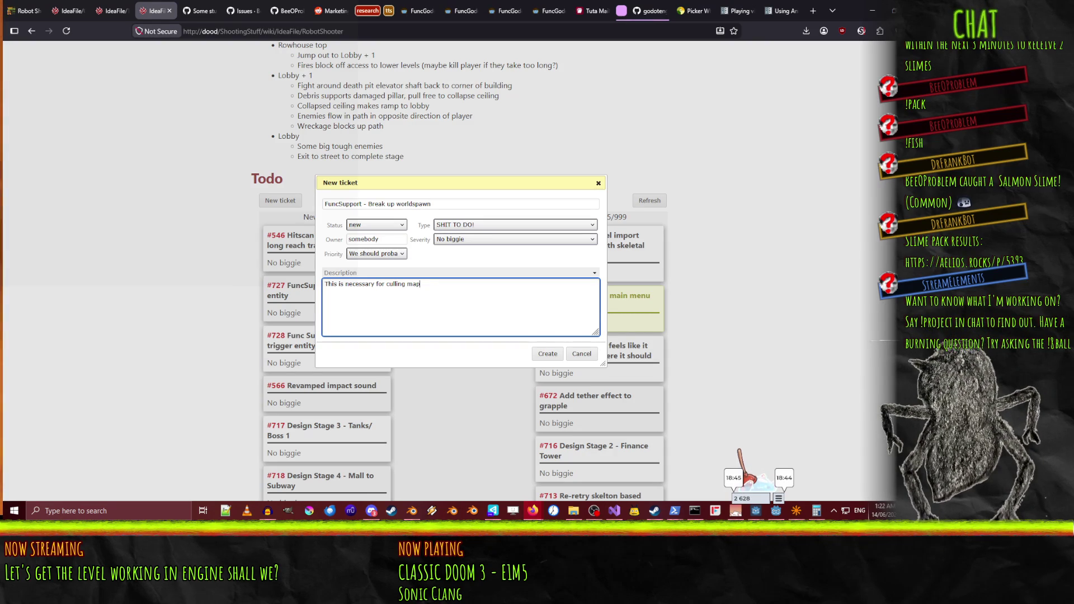
{"action": "type", "text": "geome"}
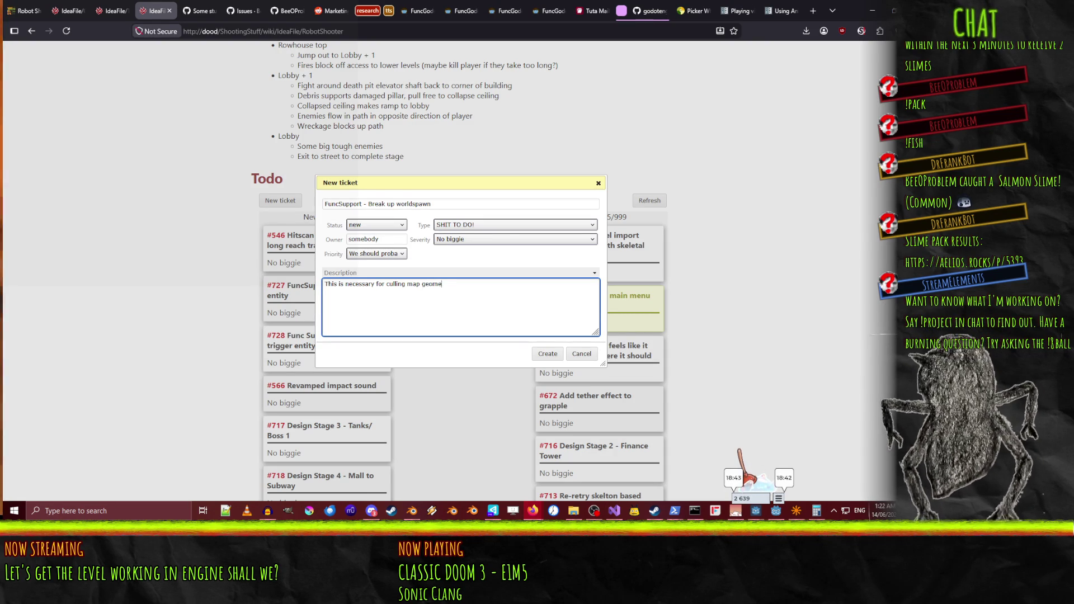
{"action": "type", "text": "try "}
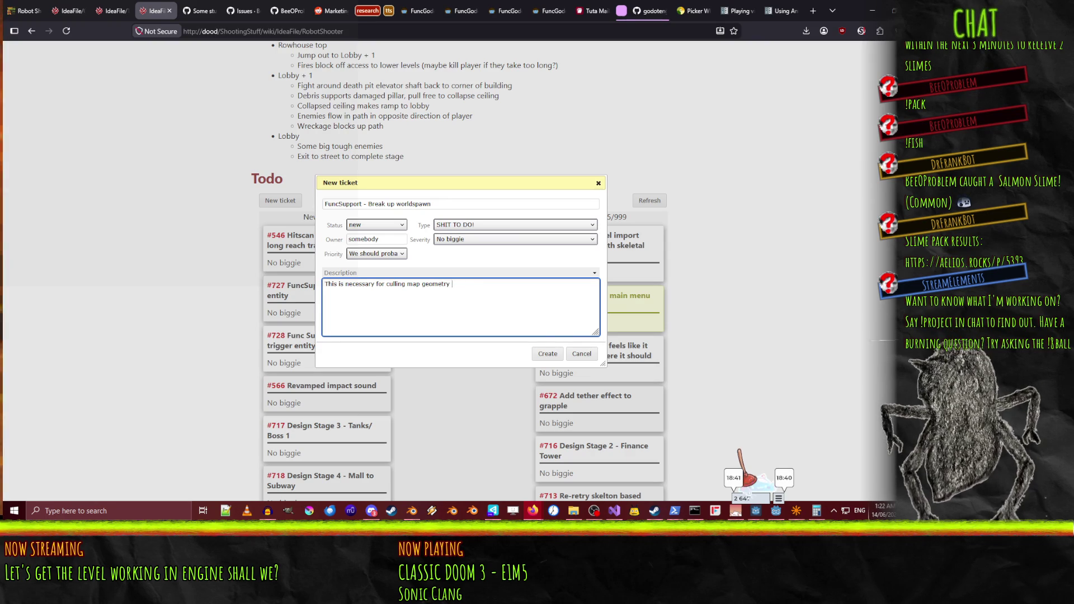
{"action": "type", "text": "using Godot's o"}
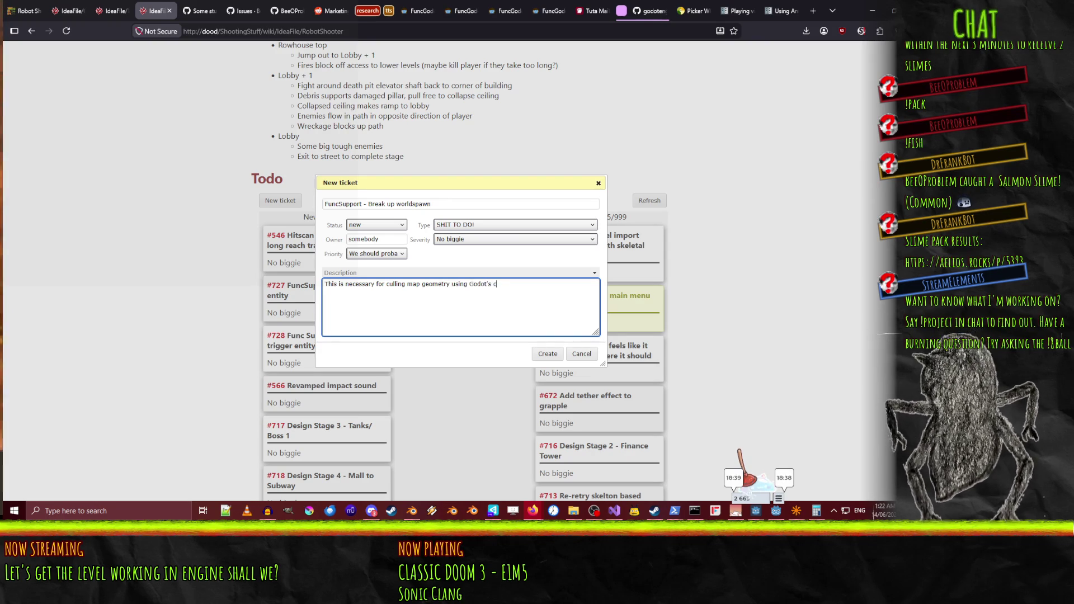
{"action": "type", "text": "cclusion cul"}
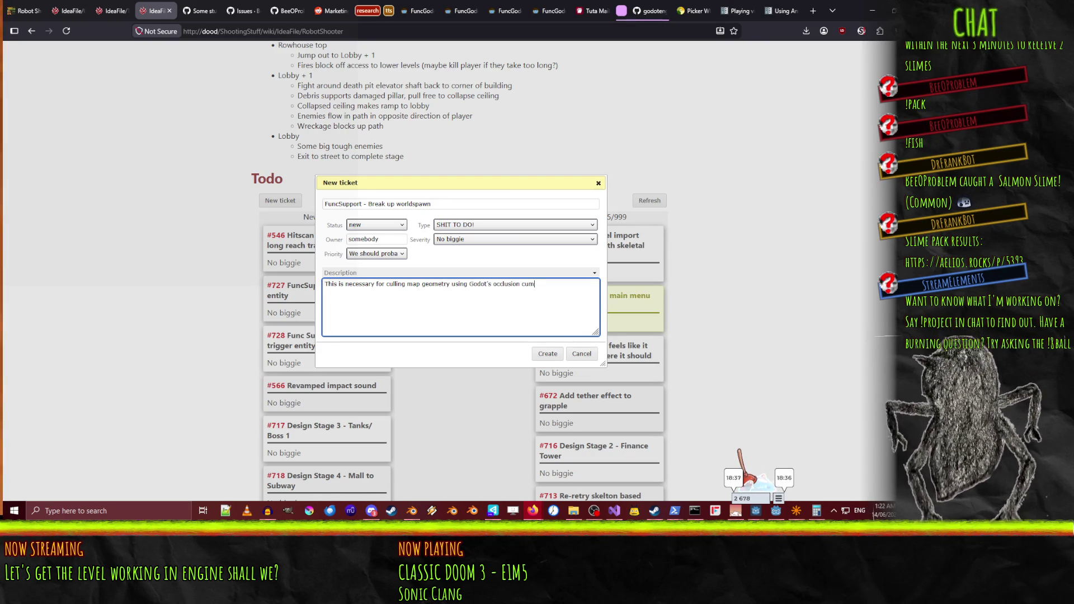
{"action": "type", "text": "ling system "}
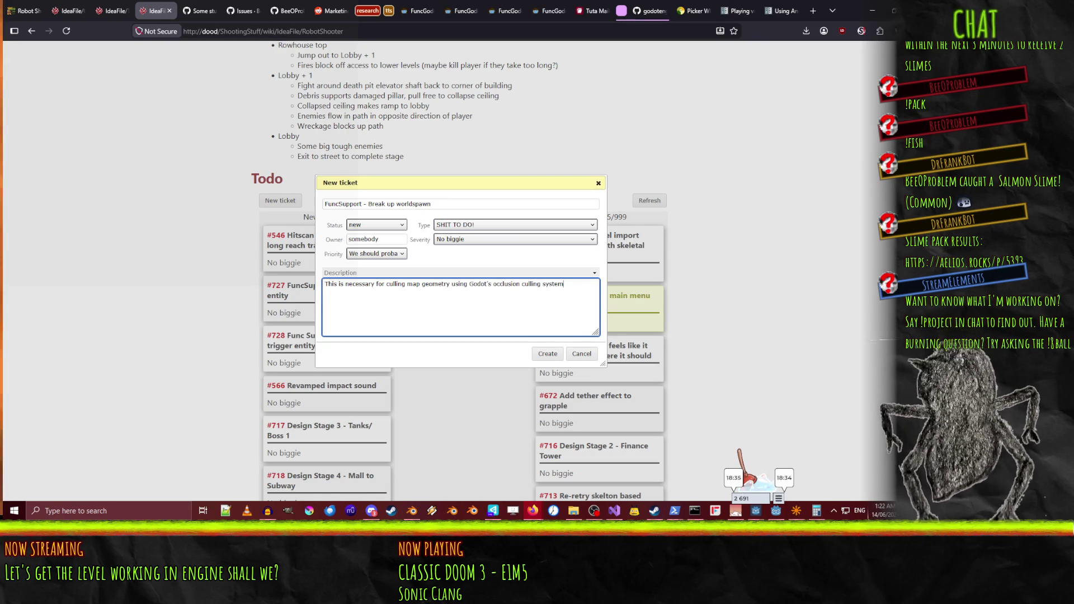
{"action": "type", "text": "since it doesn"}
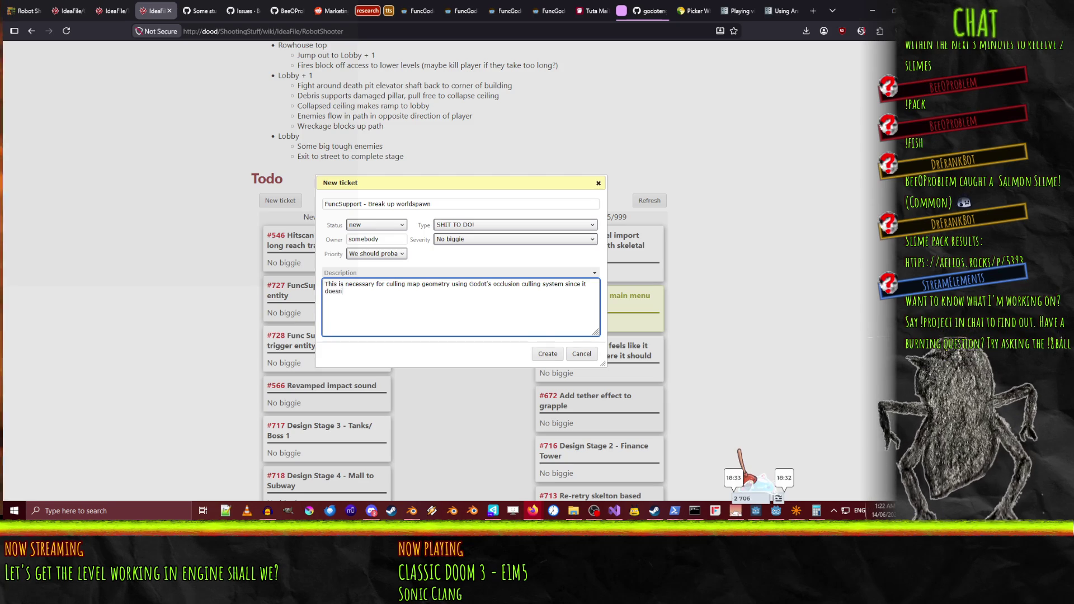
{"action": "type", "text": "'t work w"}
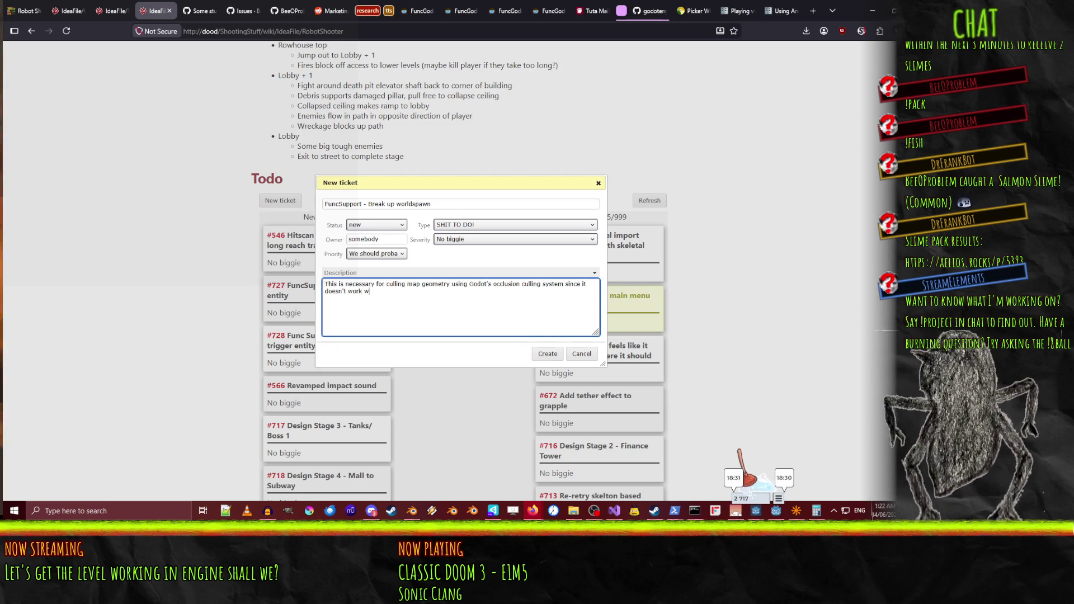
{"action": "type", "text": "ith Quake "}
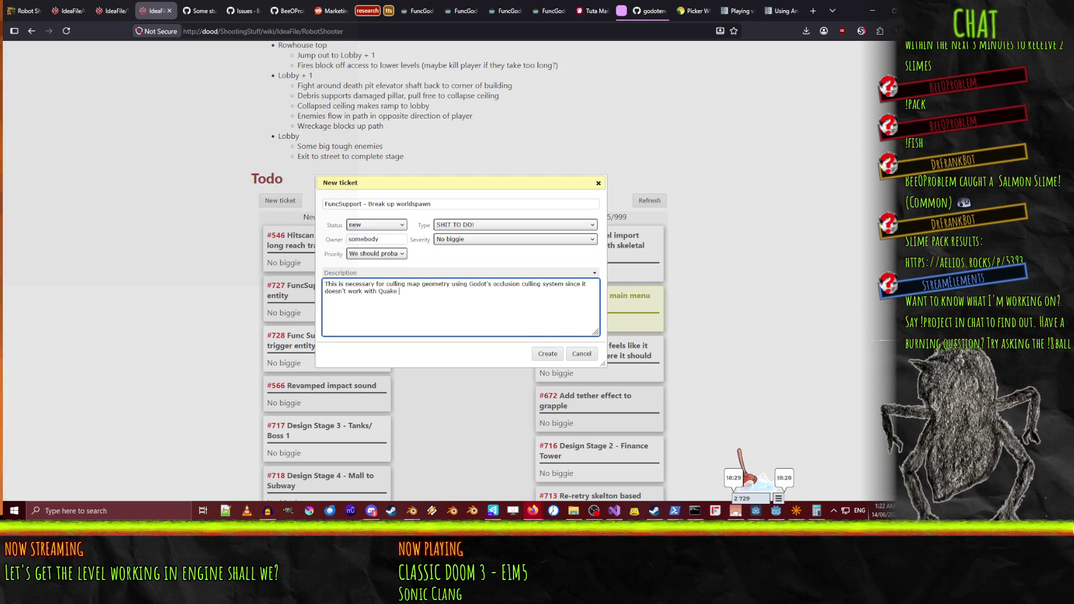
{"action": "type", "text": "BSP files."}
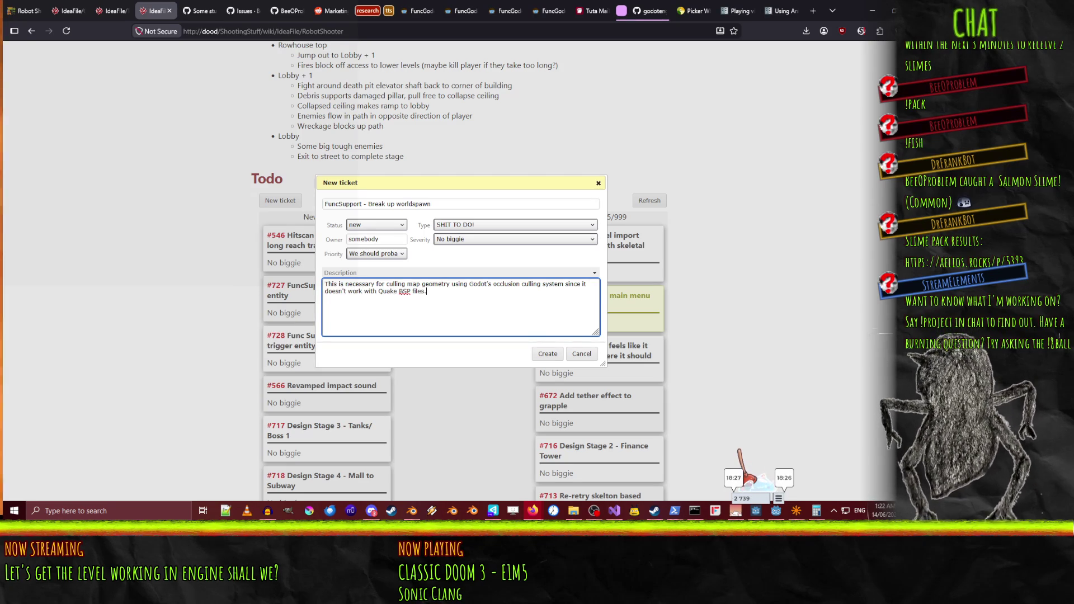
{"action": "left_click", "coordinate": [546, 357]}
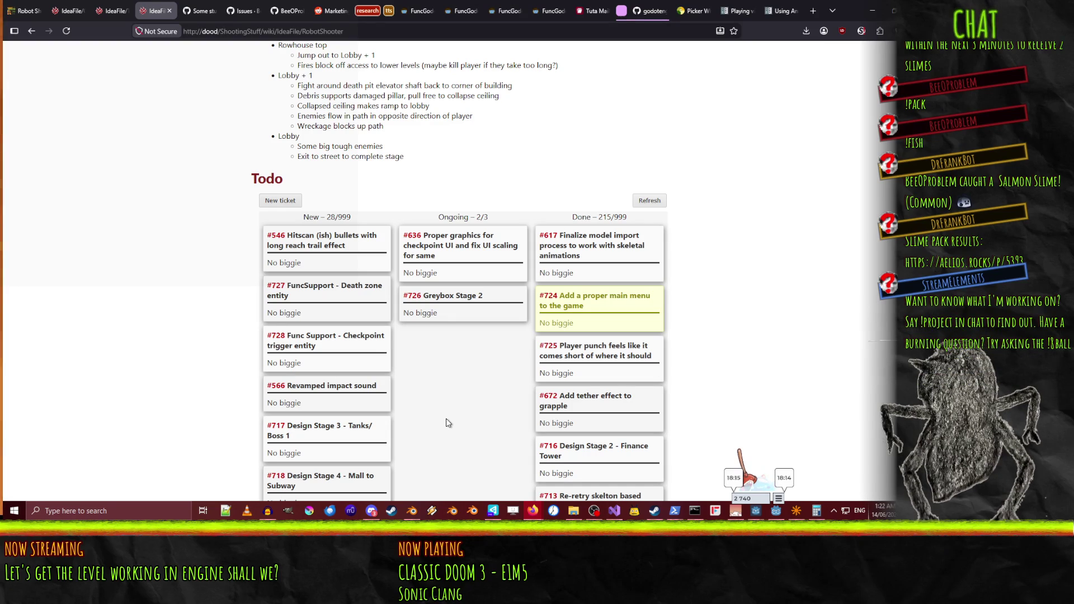
Create a SHIT TO DO! ticket titled 'FuncSupport - Breakable geometry'
{"action": "left_click", "coordinate": [281, 202]}
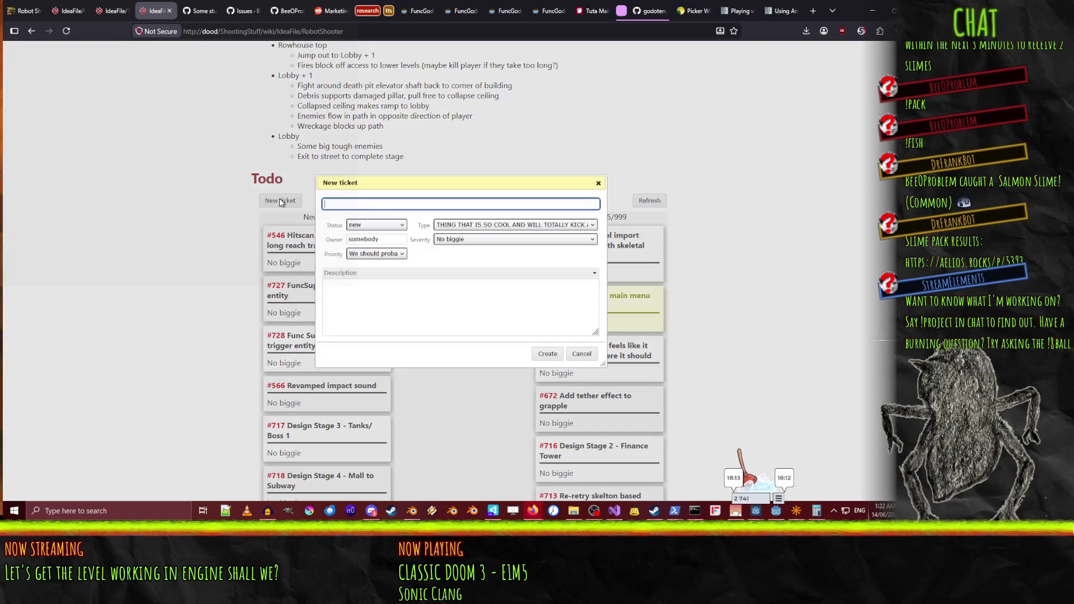
{"action": "type", "text": "FuncSupport -"}
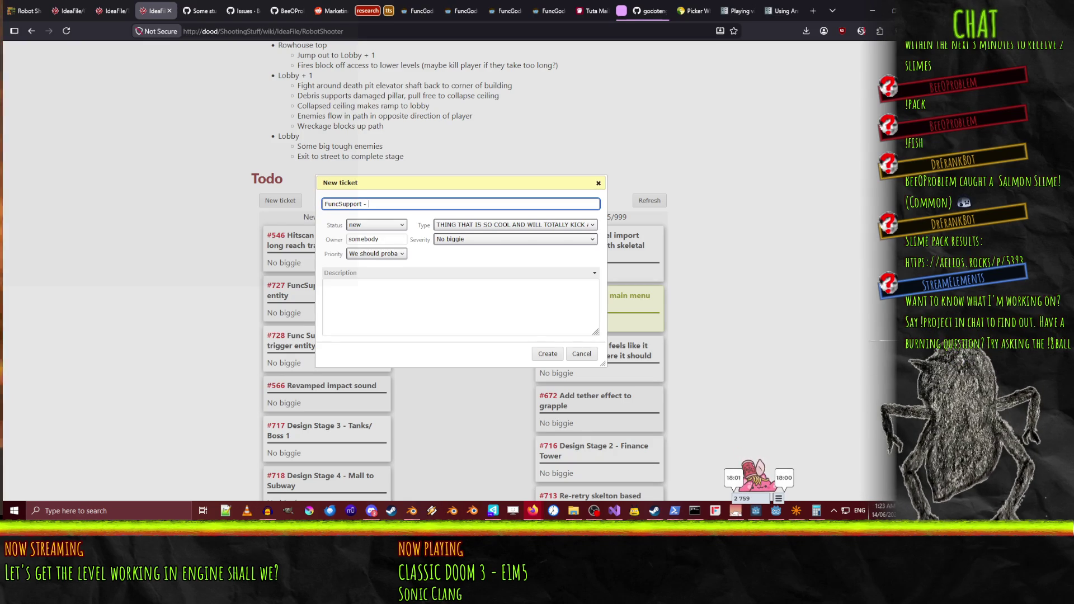
{"action": "type", "text": "Breakabl"}
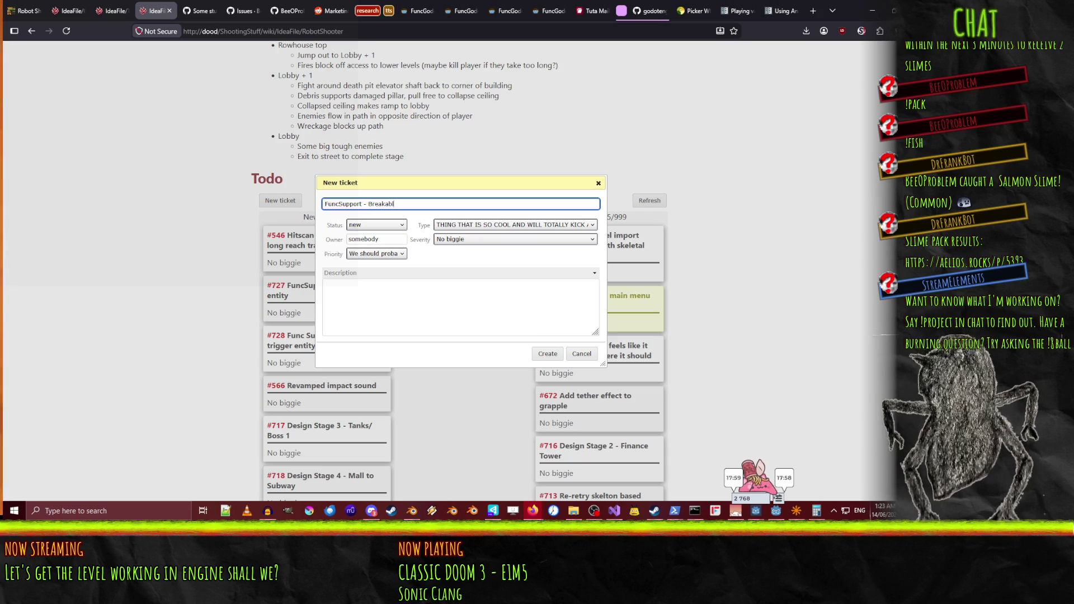
{"action": "type", "text": "e wil"}
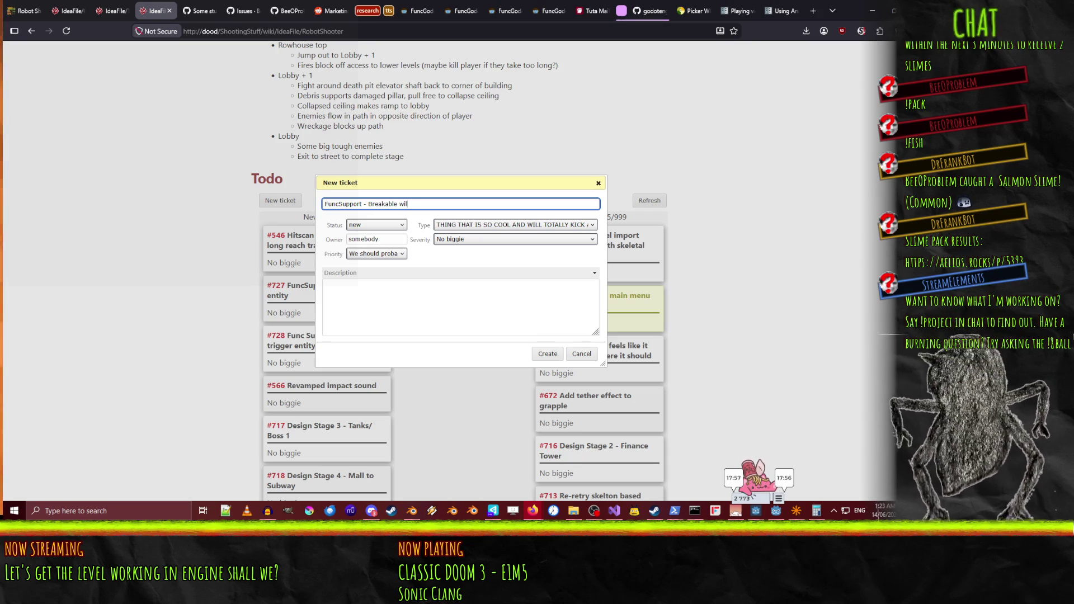
{"action": "key", "text": "BackSpace"}
{"action": "key", "text": "BackSpace"}
{"action": "key", "text": "BackSpace"}
{"action": "type", "text": "geometry"}
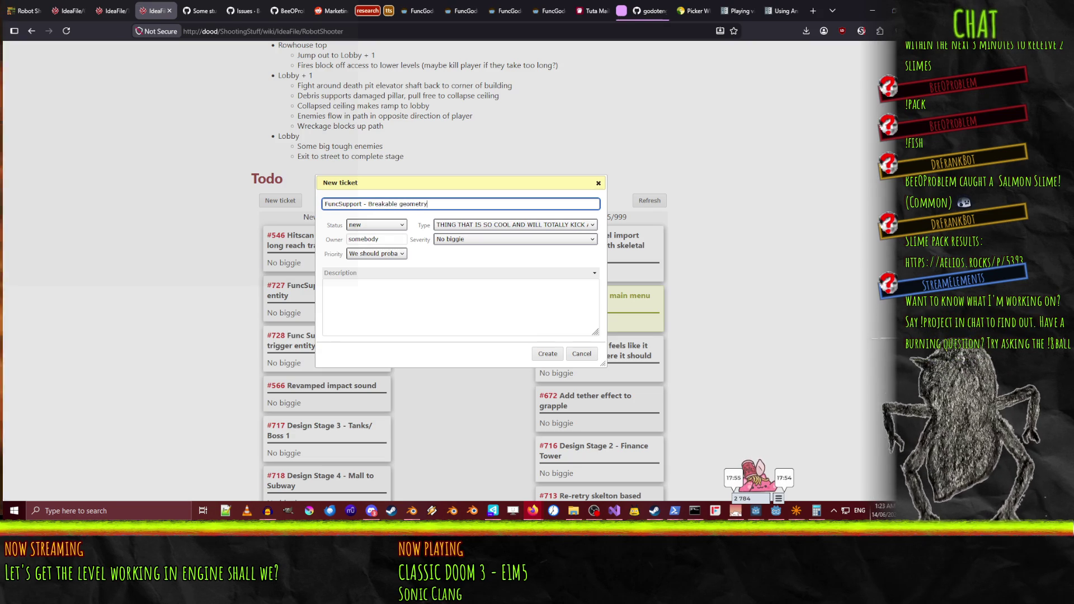
{"action": "left_click", "coordinate": [487, 225]}
{"action": "left_click", "coordinate": [456, 260]}
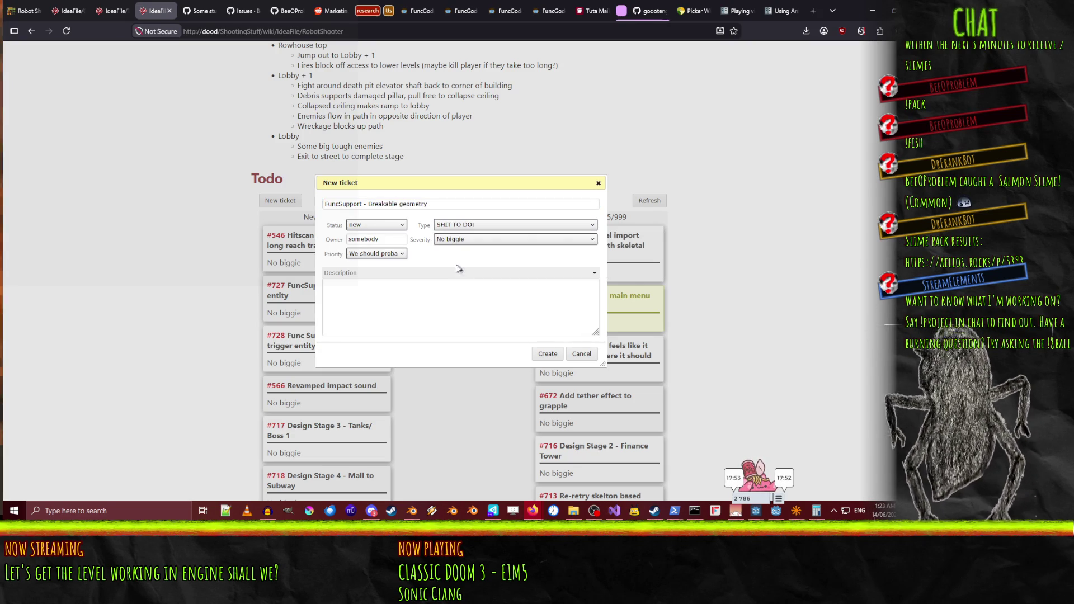
{"action": "left_click", "coordinate": [473, 330]}
{"action": "left_click", "coordinate": [543, 354]}
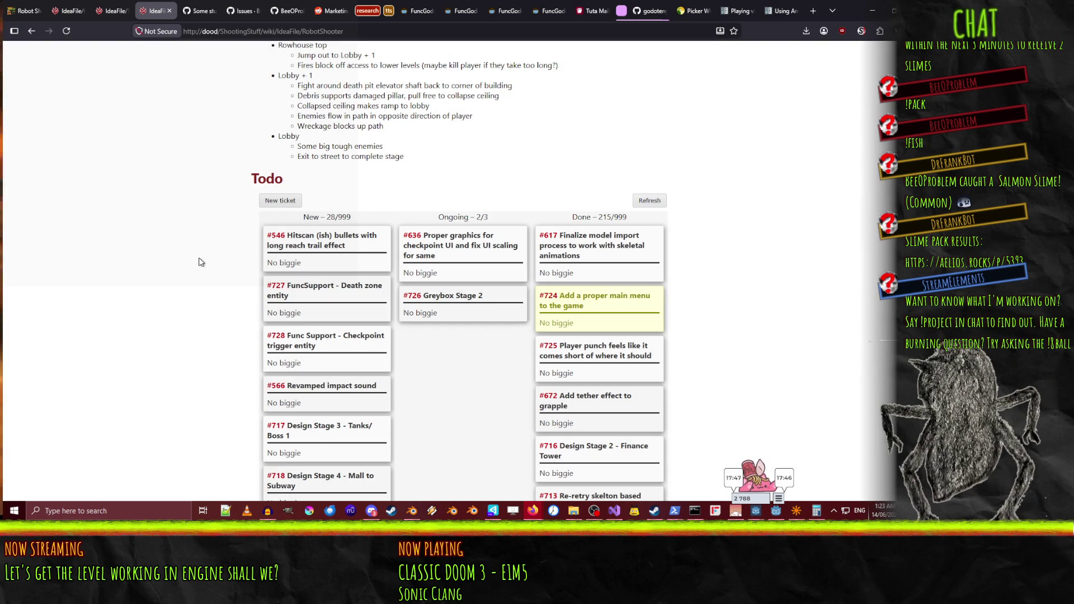
Reload the board to show tickets #729 and #730, and begin another new ticket
{"action": "left_click", "coordinate": [67, 31]}
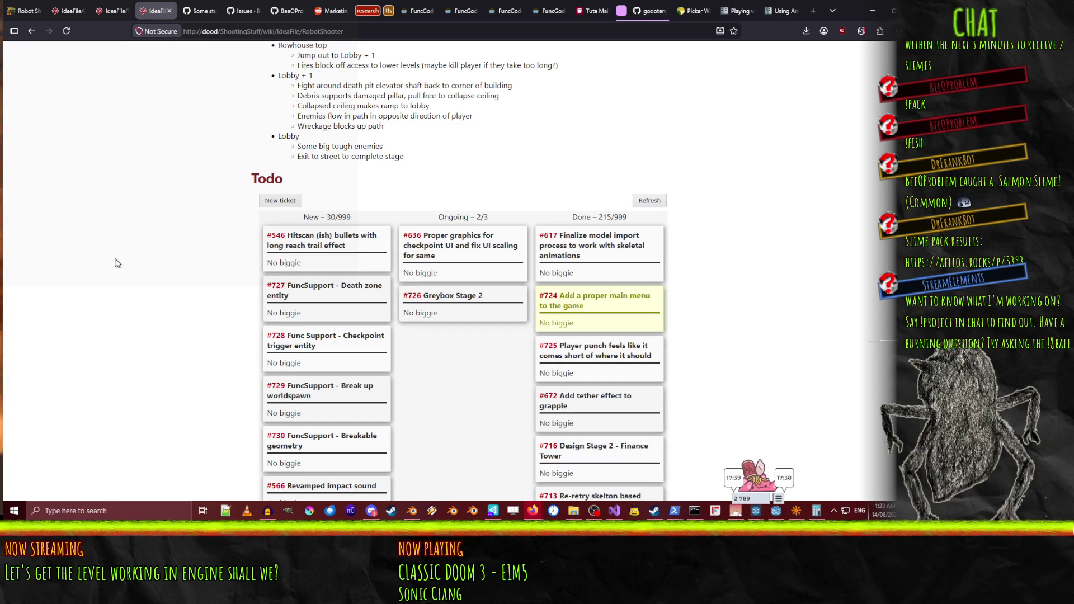
{"action": "left_click", "coordinate": [275, 207]}
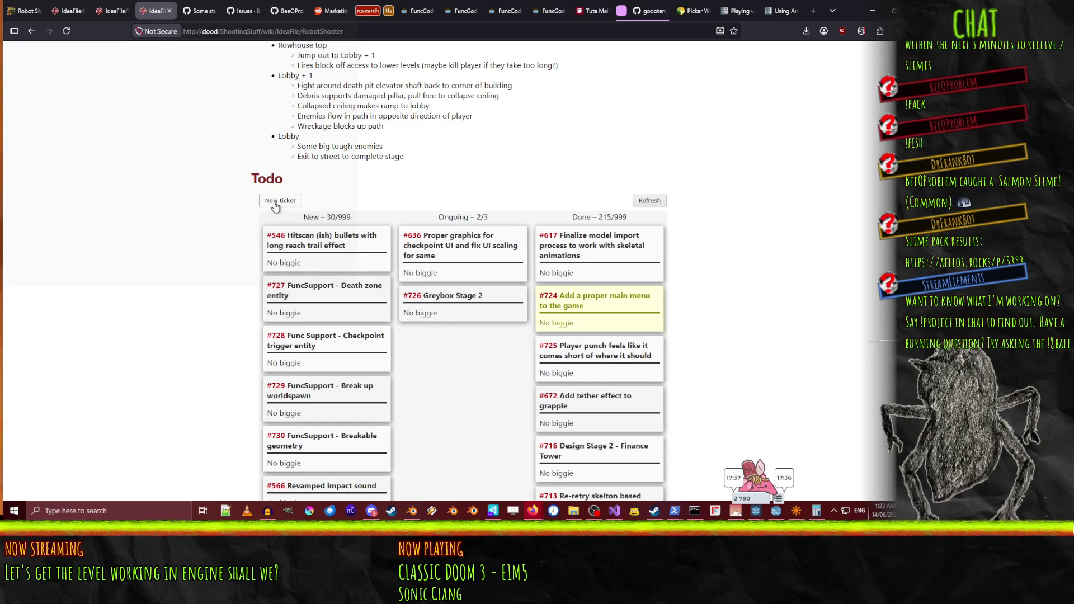
{"action": "left_click", "coordinate": [462, 225]}
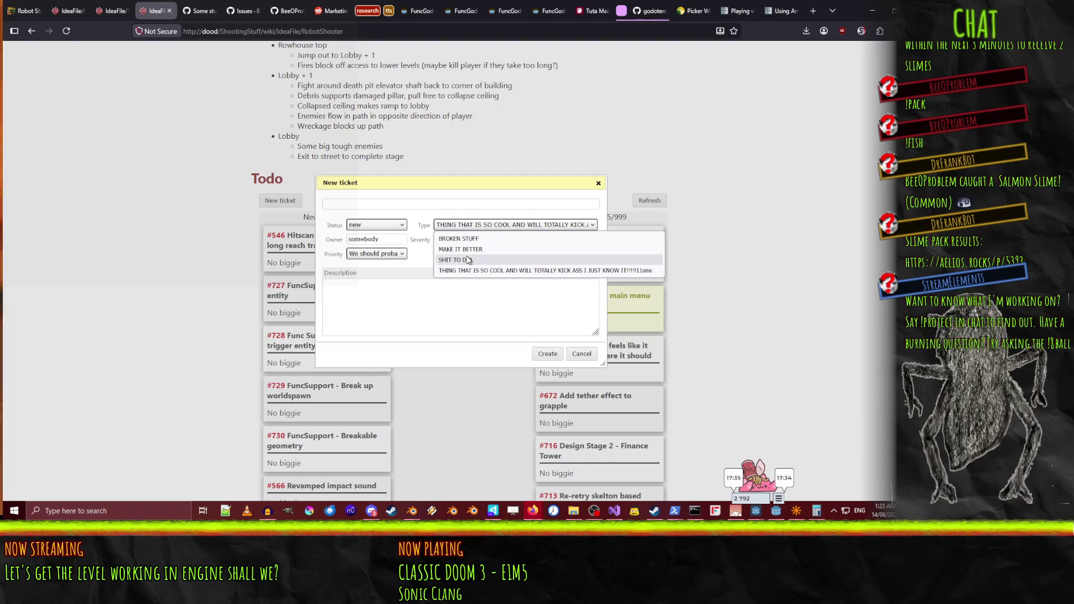
Use the cool-feature type and title the ticket 'FuncSupport - Modify func to support multipass base material'
{"action": "left_click", "coordinate": [455, 260]}
{"action": "left_click", "coordinate": [453, 203]}
{"action": "left_click", "coordinate": [467, 231]}
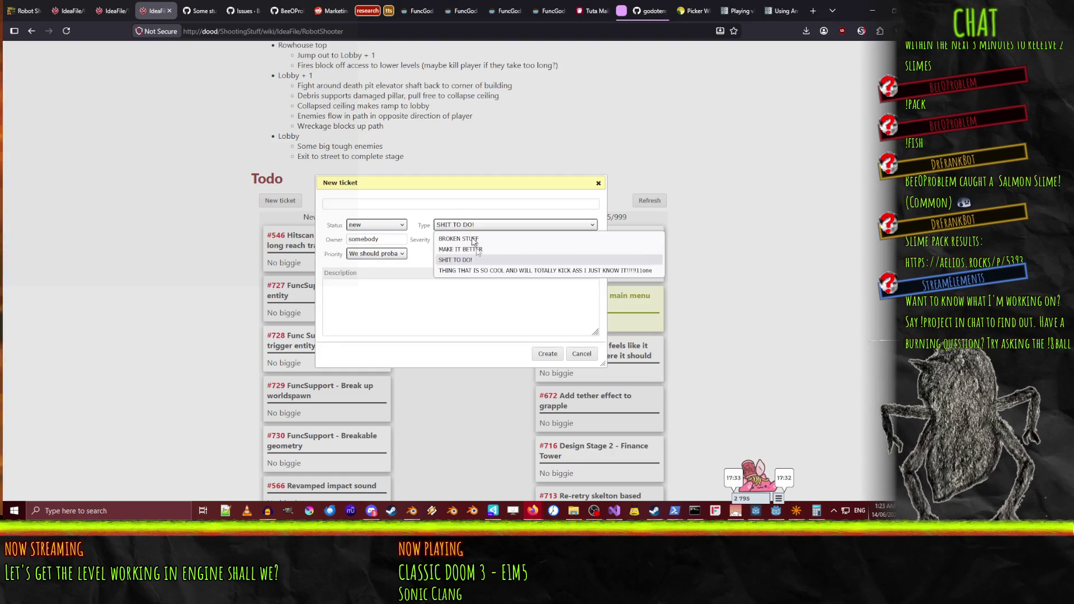
{"action": "left_click", "coordinate": [491, 272]}
{"action": "left_click", "coordinate": [342, 201]}
{"action": "type", "text": "FuncSupport - Modify func to wor"}
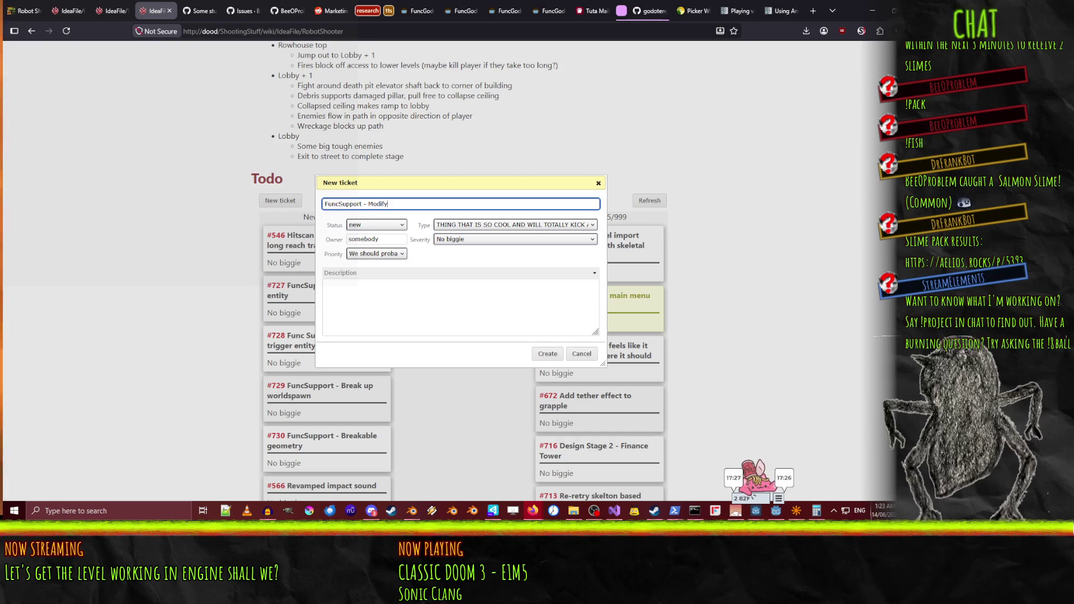
{"action": "type", "text": "k"}
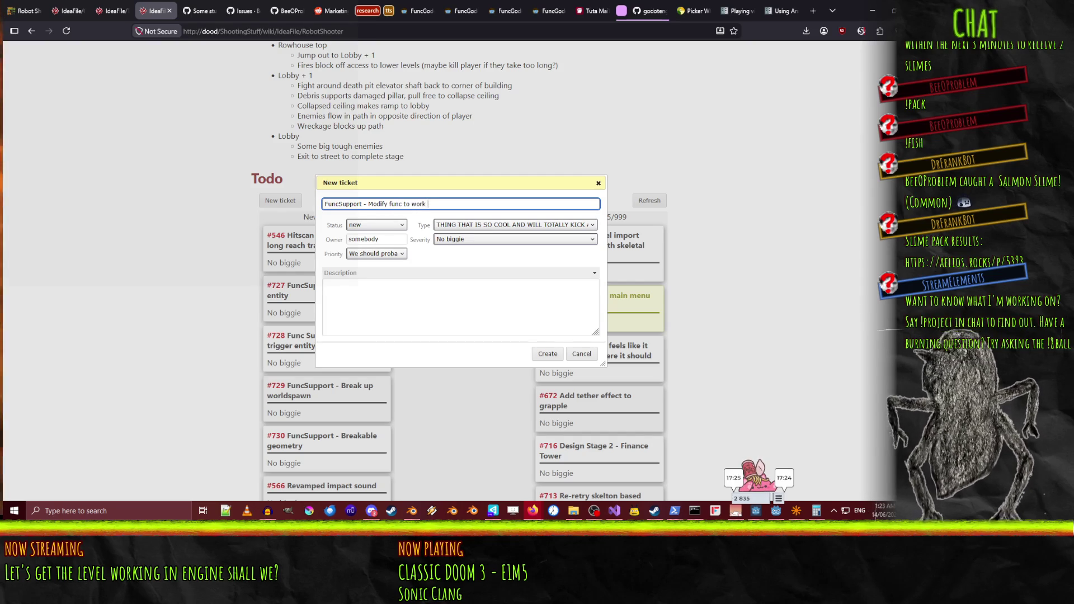
{"action": "key", "text": "BackSpace"}
{"action": "key", "text": "BackSpace"}
{"action": "key", "text": "BackSpace"}
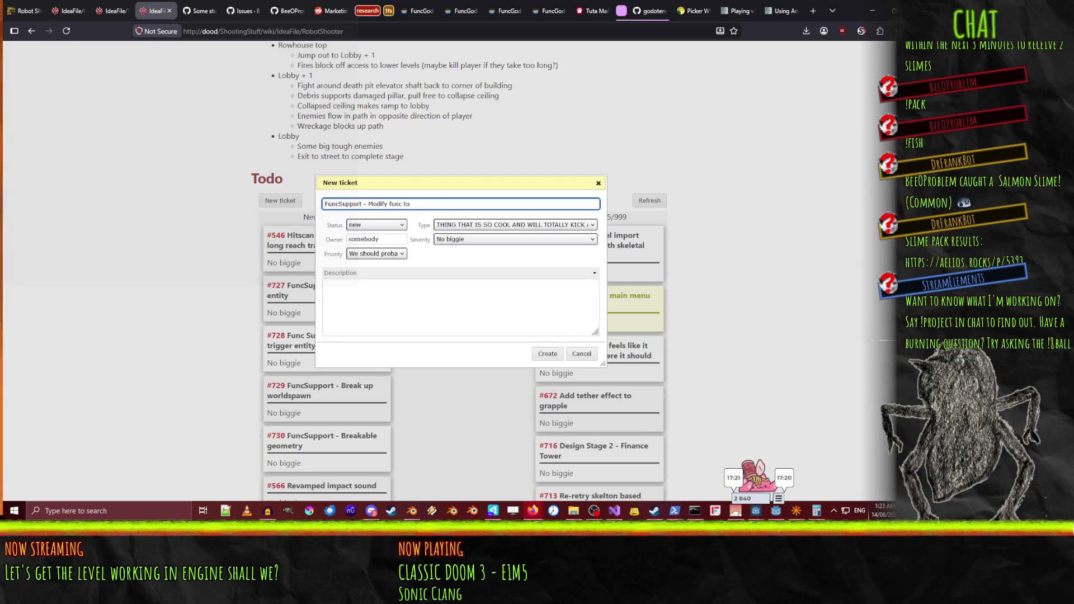
{"action": "type", "text": " support mult"}
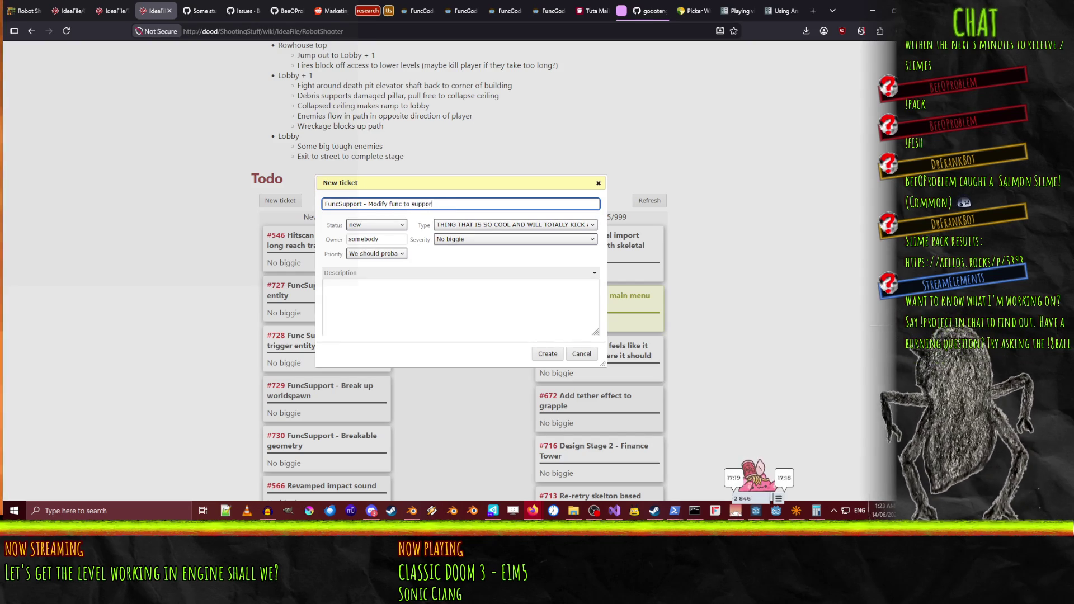
{"action": "type", "text": "ipass"}
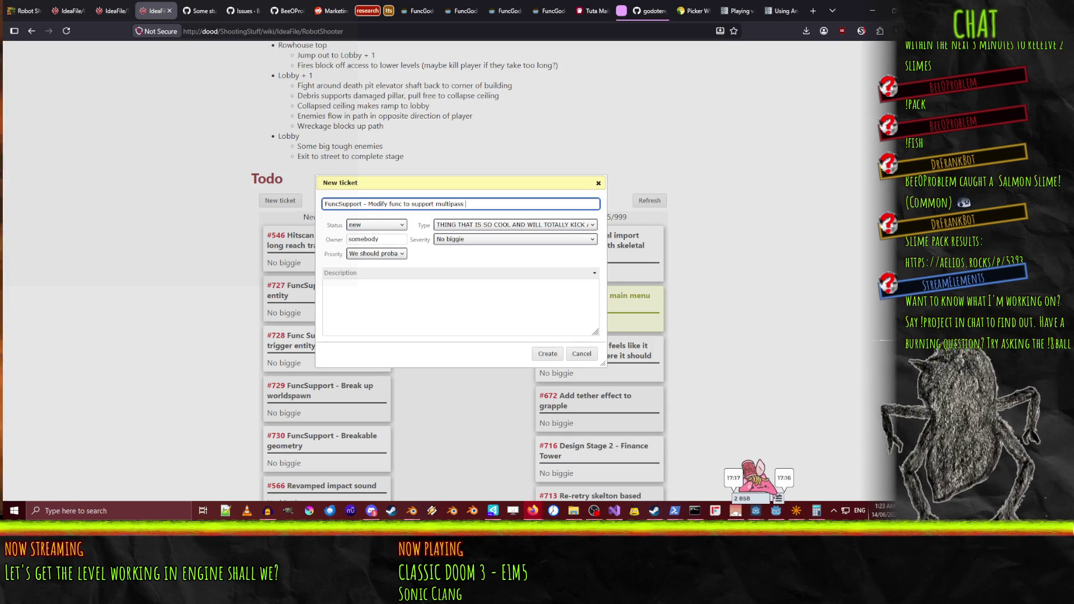
{"action": "type", "text": " base mater"}
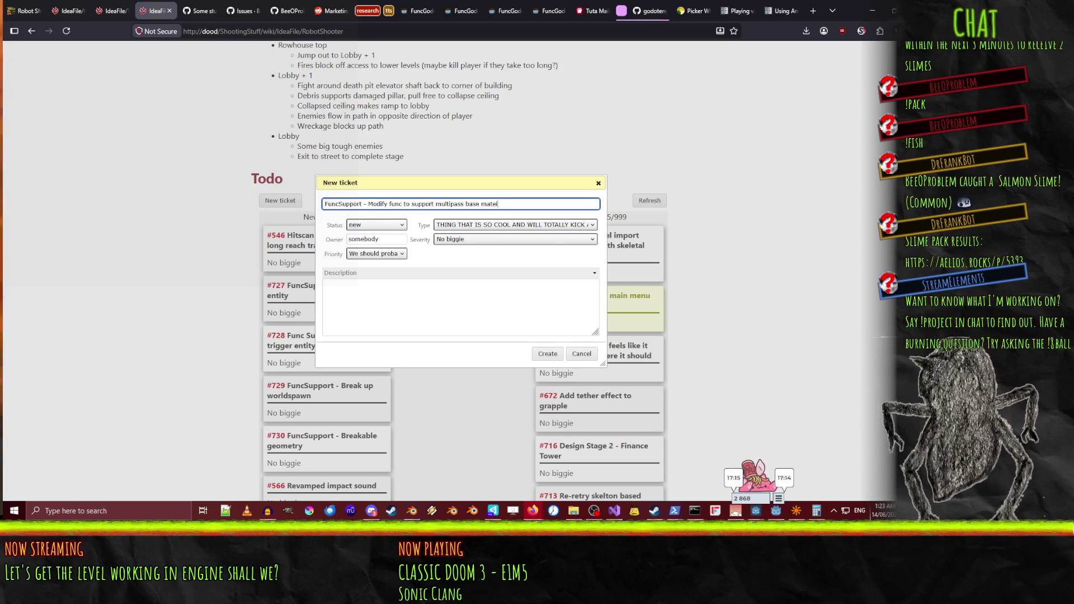
{"action": "type", "text": "ial"}
Describe the goal of getting the albedo texture into the material's first pass, then create the ticket
{"action": "left_click", "coordinate": [403, 307]}
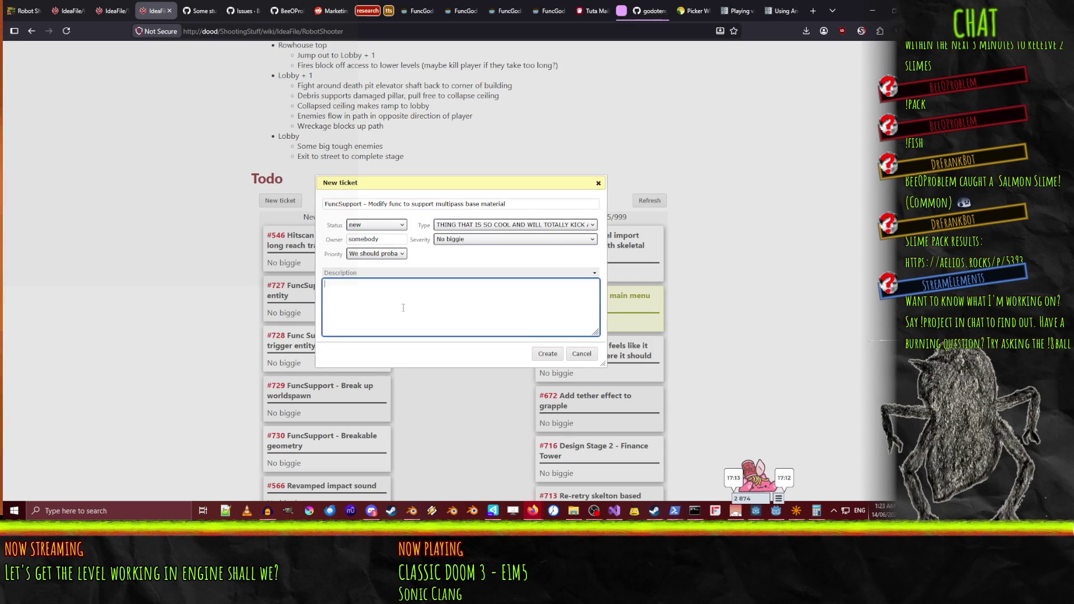
{"action": "type", "text": "Goal is to ge"}
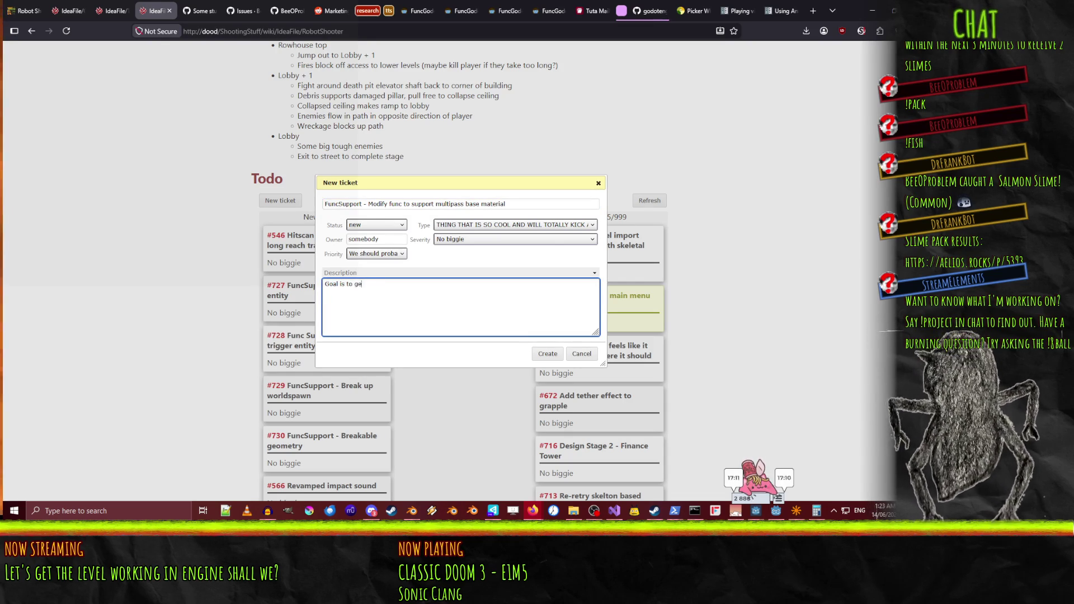
{"action": "type", "text": "t it to insert "}
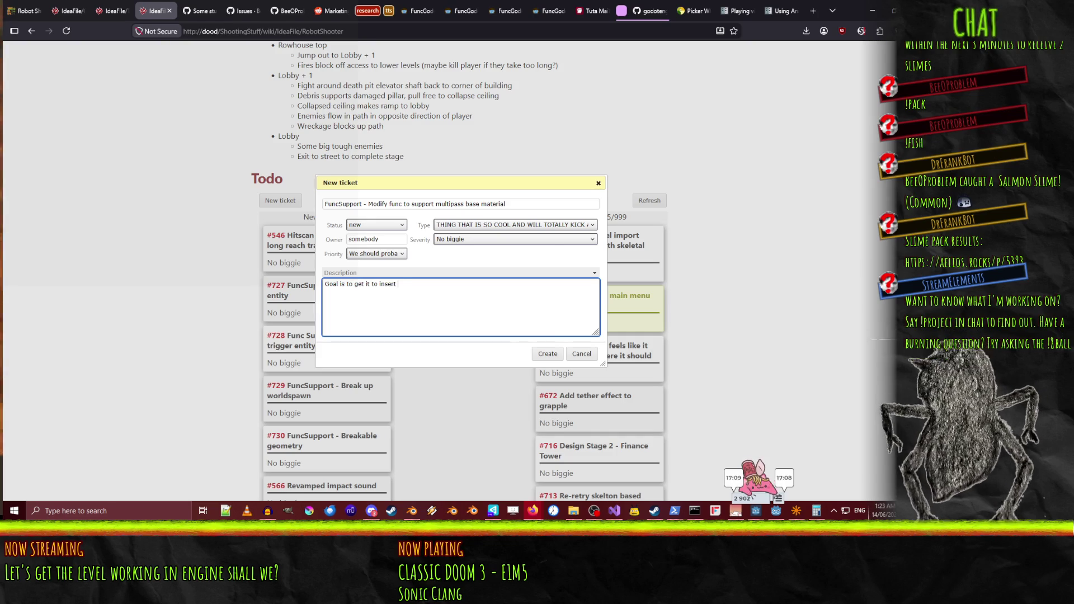
{"action": "type", "text": "albedo tex"}
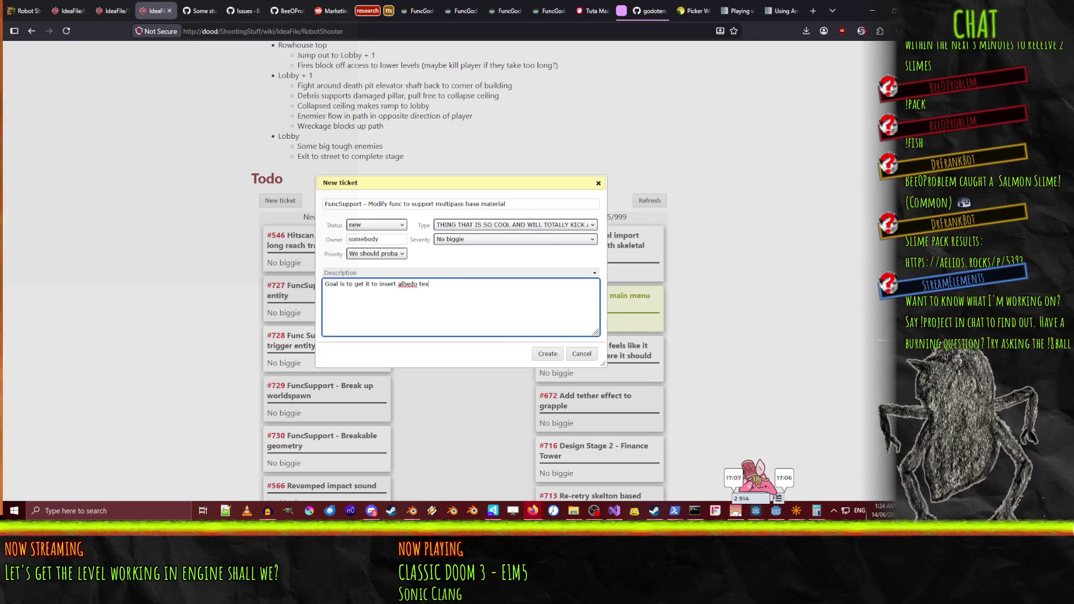
{"action": "type", "text": "tureinto the "}
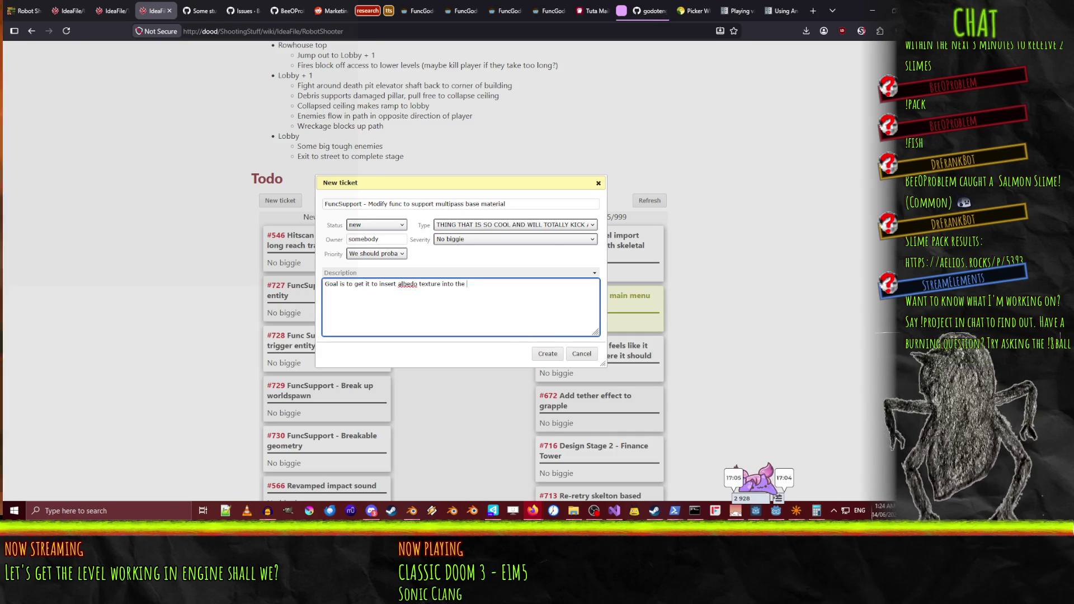
{"action": "type", "text": "pain tes"}
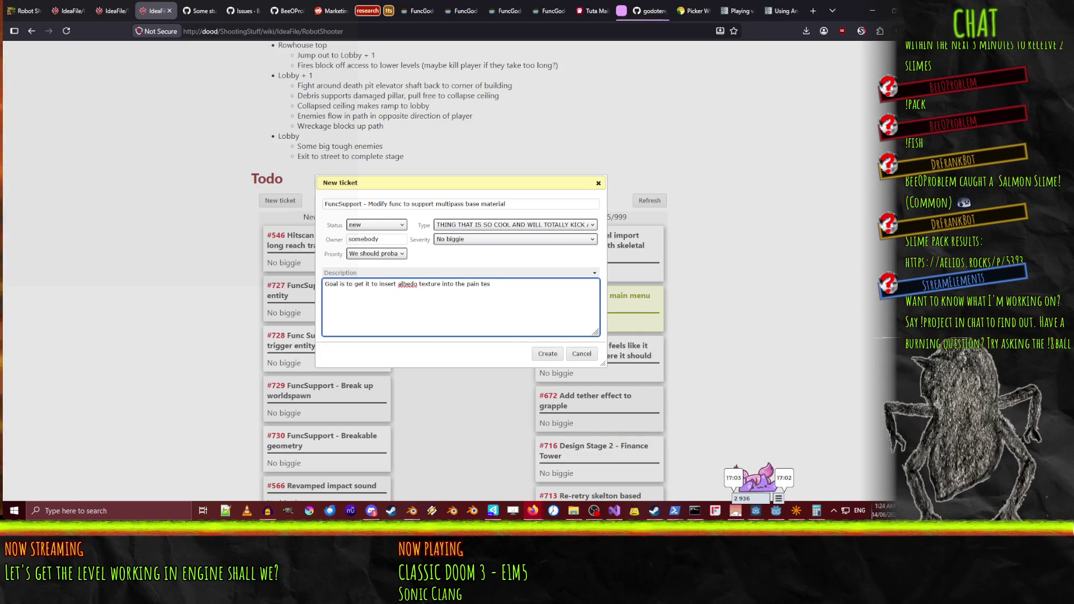
{"action": "type", "text": "xtu"}
{"action": "key", "text": "BackSpace"}
{"action": "key", "text": "BackSpace"}
{"action": "key", "text": "BackSpace"}
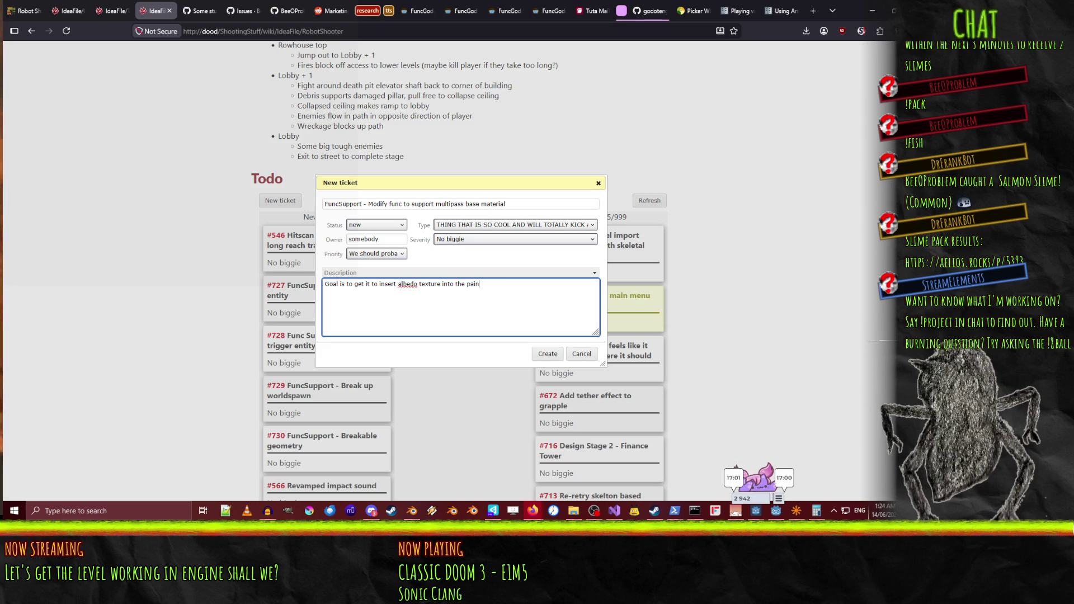
{"action": "type", "text": "t materi"}
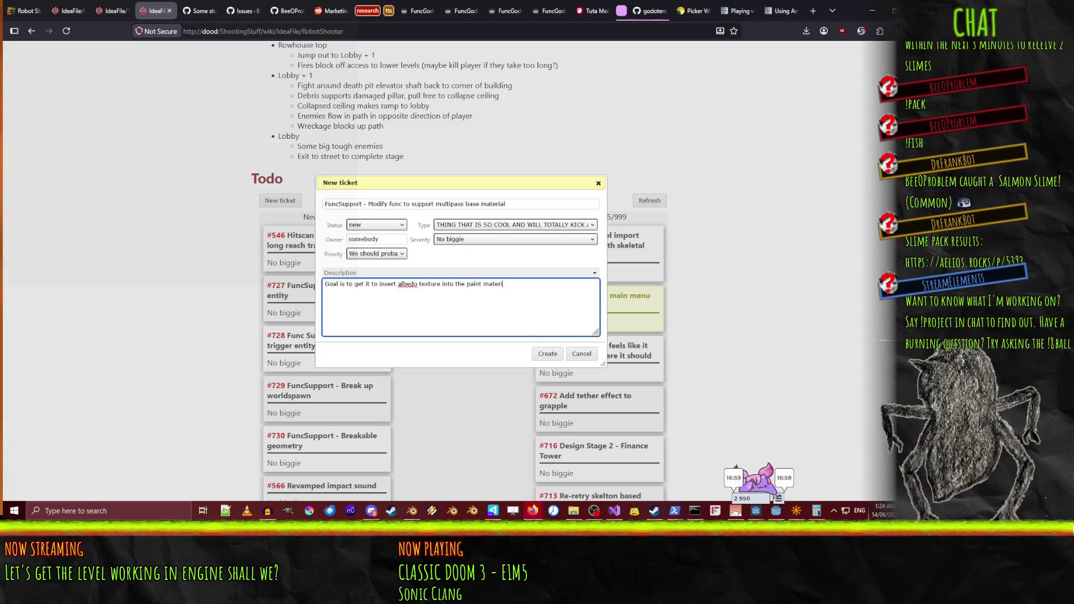
{"action": "type", "text": "al properly"}
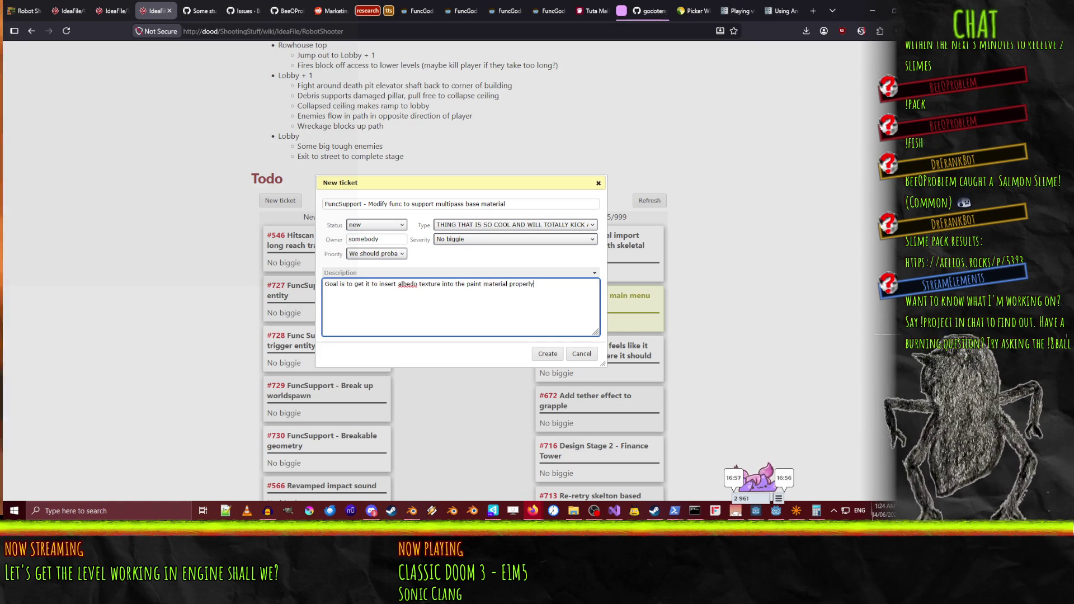
{"action": "type", "text": " without"}
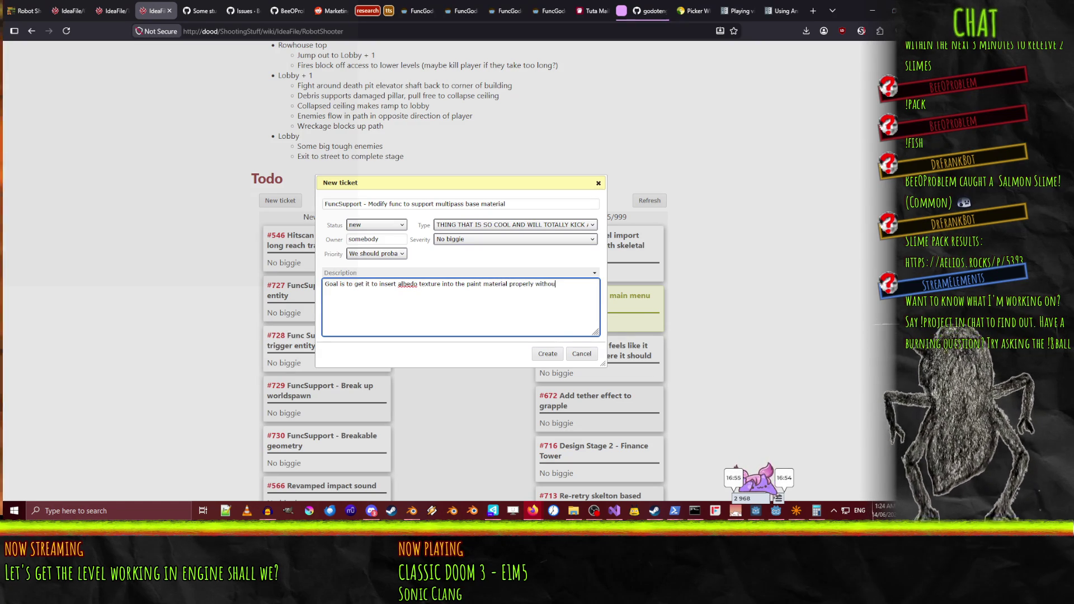
{"action": "key", "text": "BackSpace"}
{"action": "key", "text": "BackSpace"}
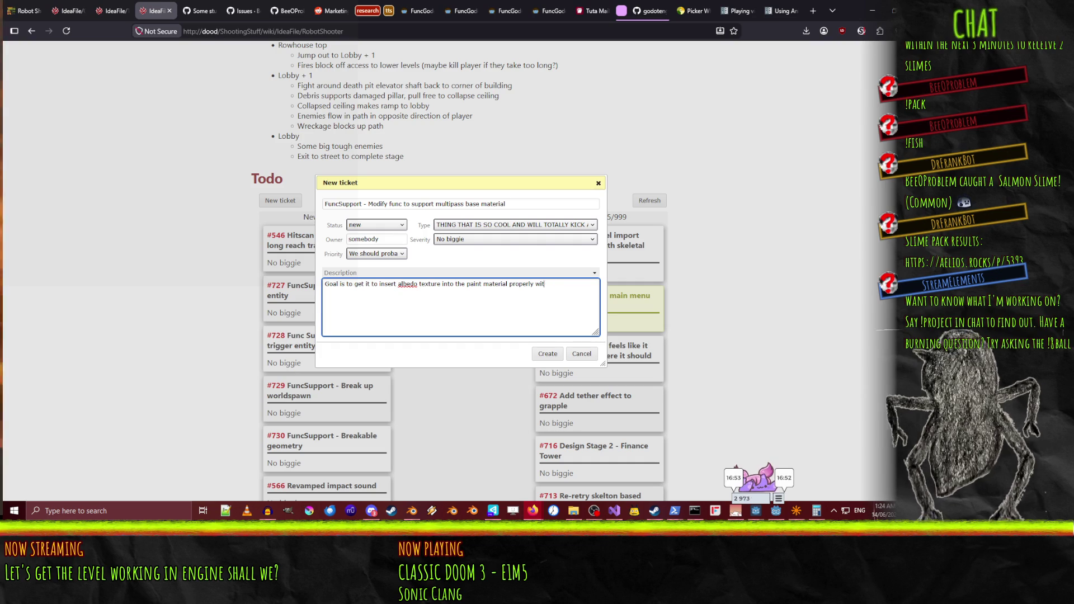
{"action": "type", "text": "instead o "}
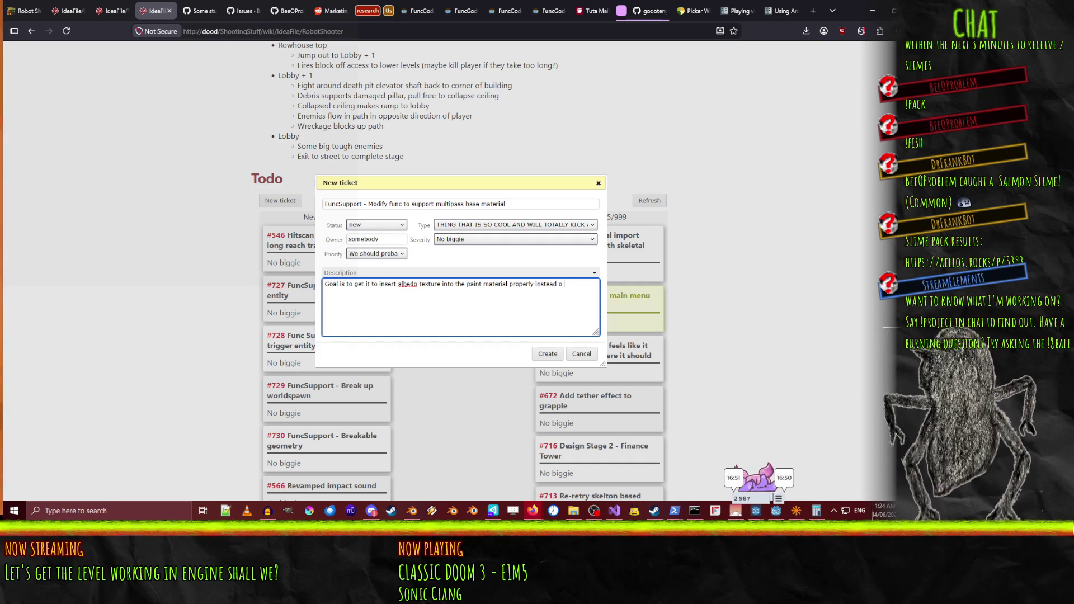
{"action": "type", "text": "flindly"}
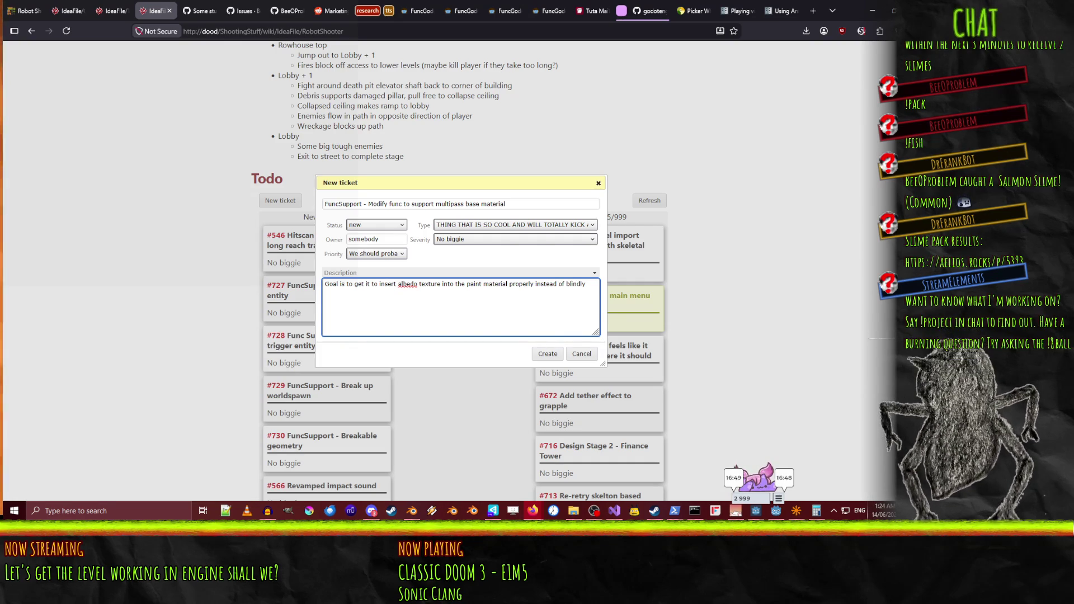
{"action": "type", "text": " assigning tex"}
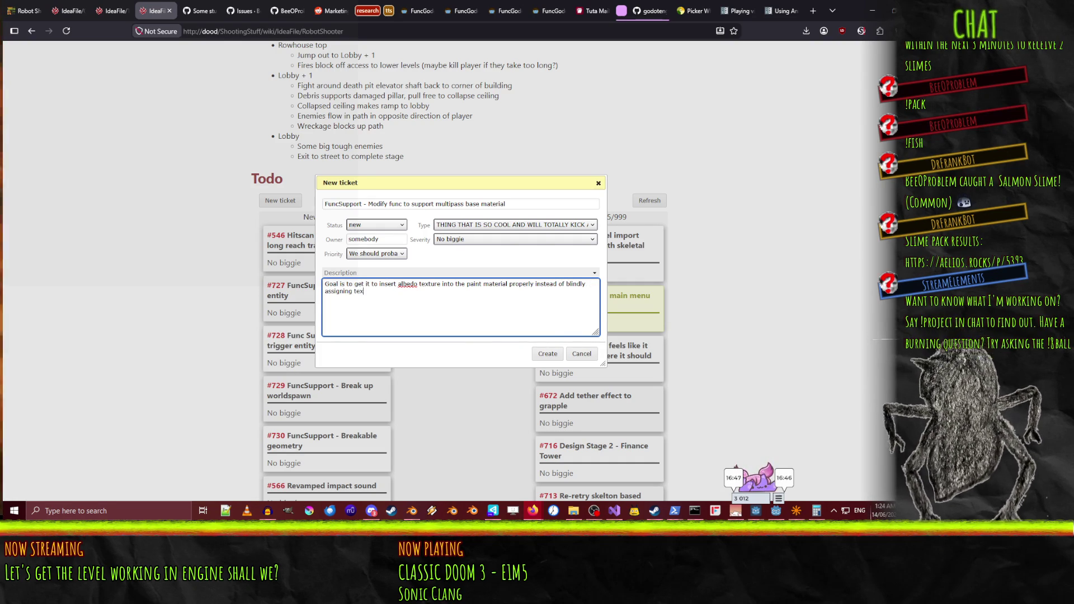
{"action": "type", "text": "tures to the base"}
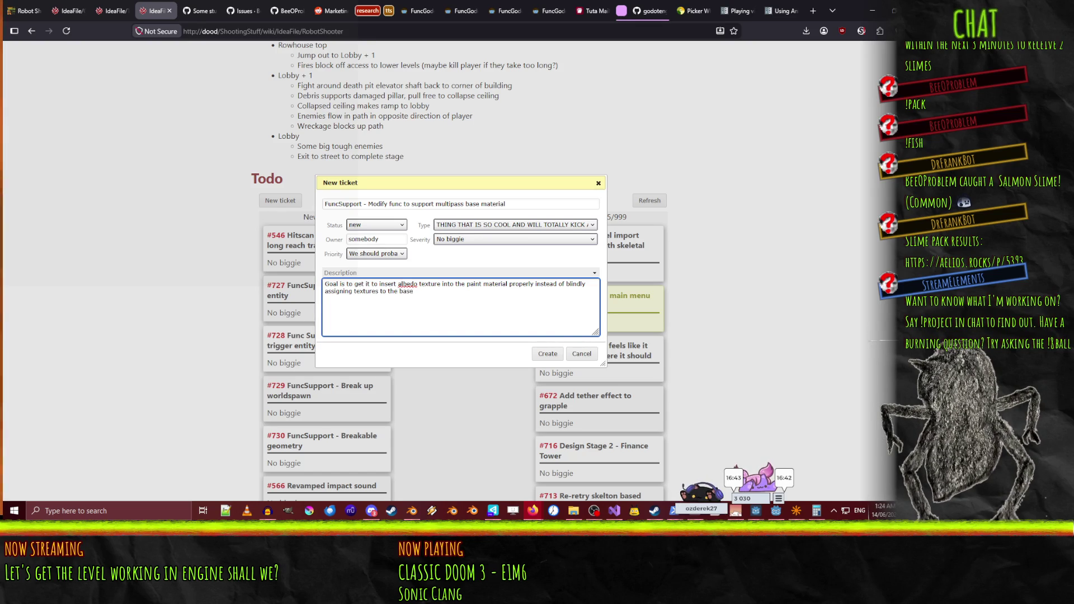
{"action": "key", "text": "BackSpace"}
{"action": "key", "text": "BackSpace"}
{"action": "key", "text": "BackSpace"}
{"action": "key", "text": "BackSpace"}
{"action": "type", "text": "first pass."}
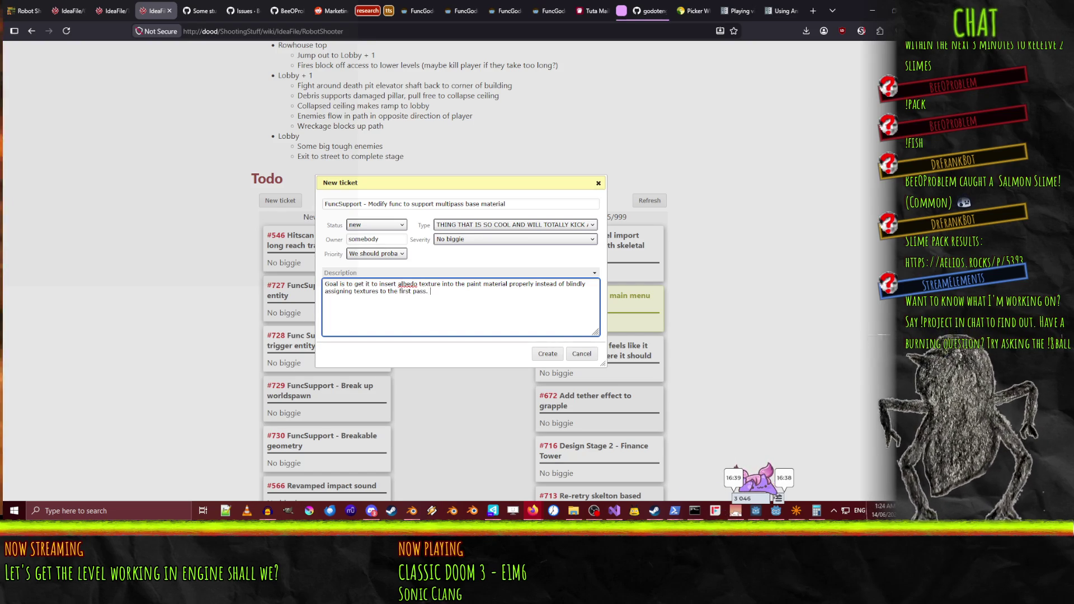
{"action": "type", "text": "to look at hou"}
{"action": "key", "text": "BackSpace"}
{"action": "type", "text": "w func works to see what work is n"}
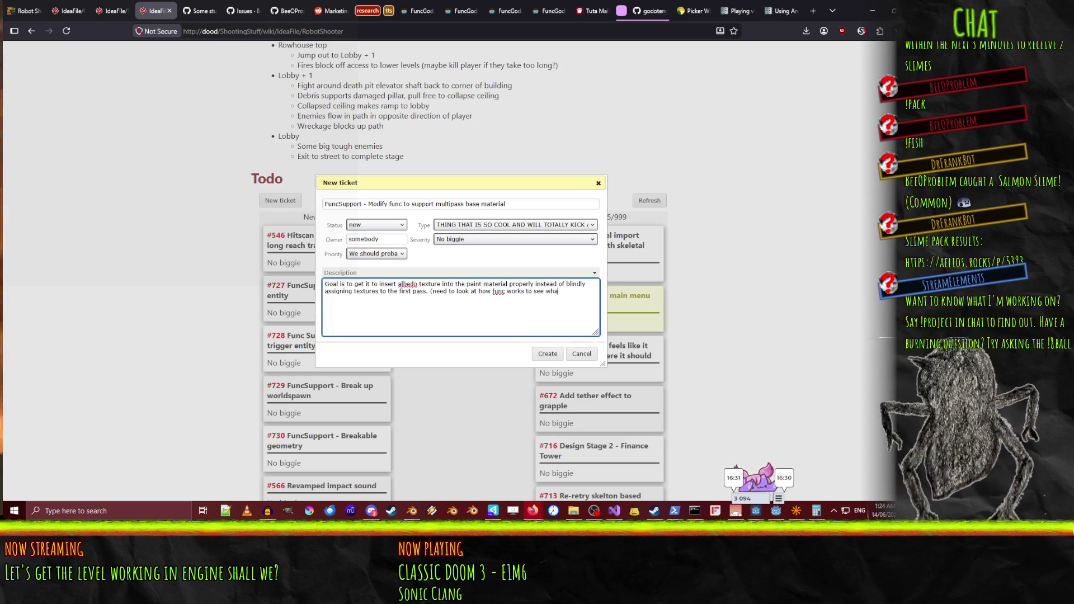
{"action": "type", "text": "eeded)"}
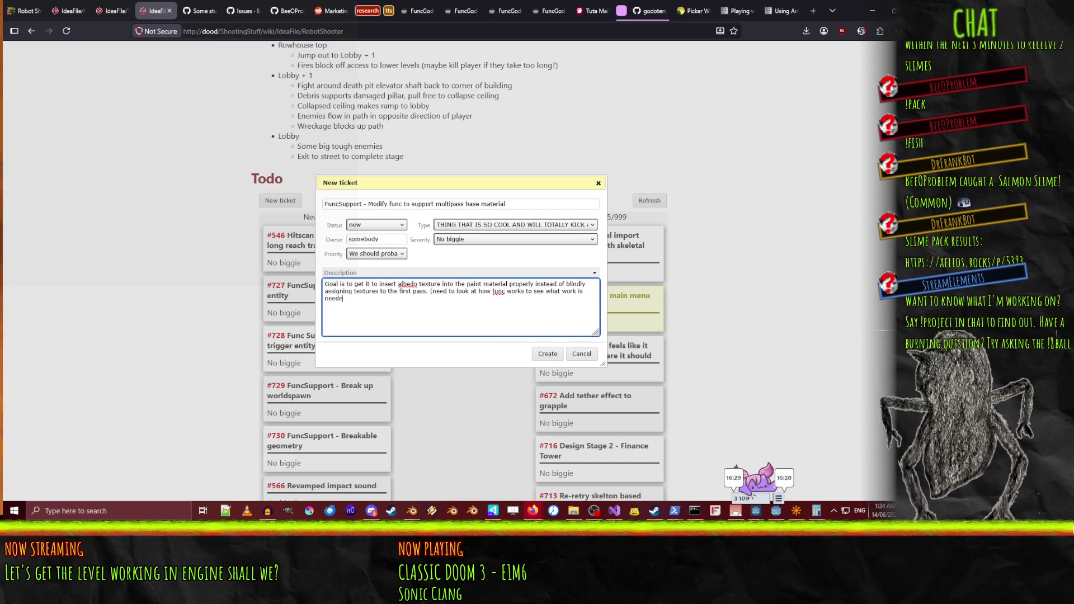
{"action": "left_click", "coordinate": [543, 355]}
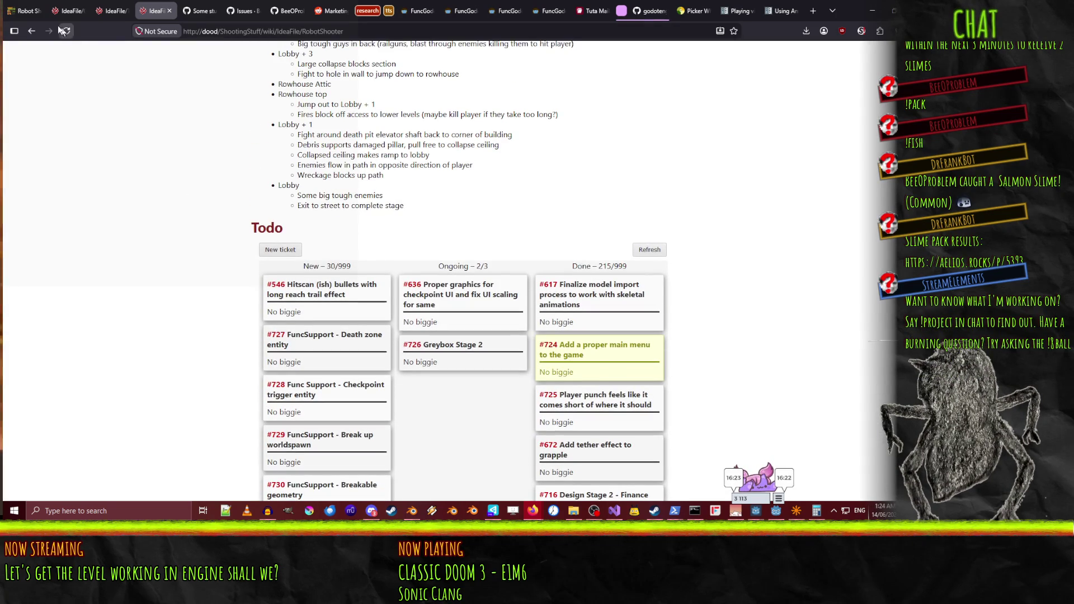
Reload the board, scroll to the Todo kanban, and open ticket #728 for editing
{"action": "left_click", "coordinate": [66, 31]}
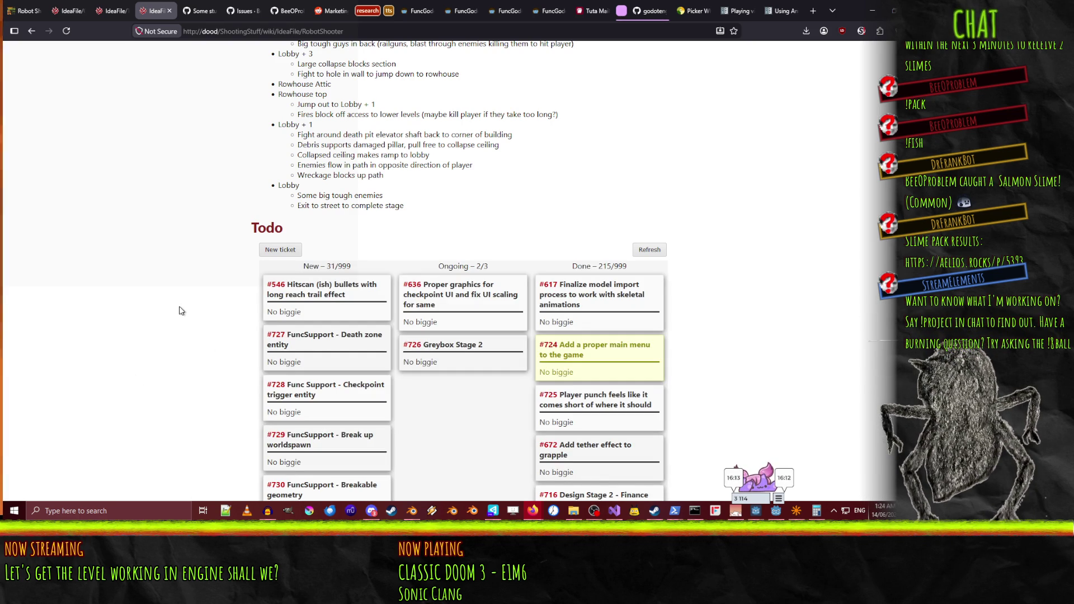
{"action": "scroll", "coordinate": [180, 312], "scroll_direction": "down", "scroll_amount": 3}
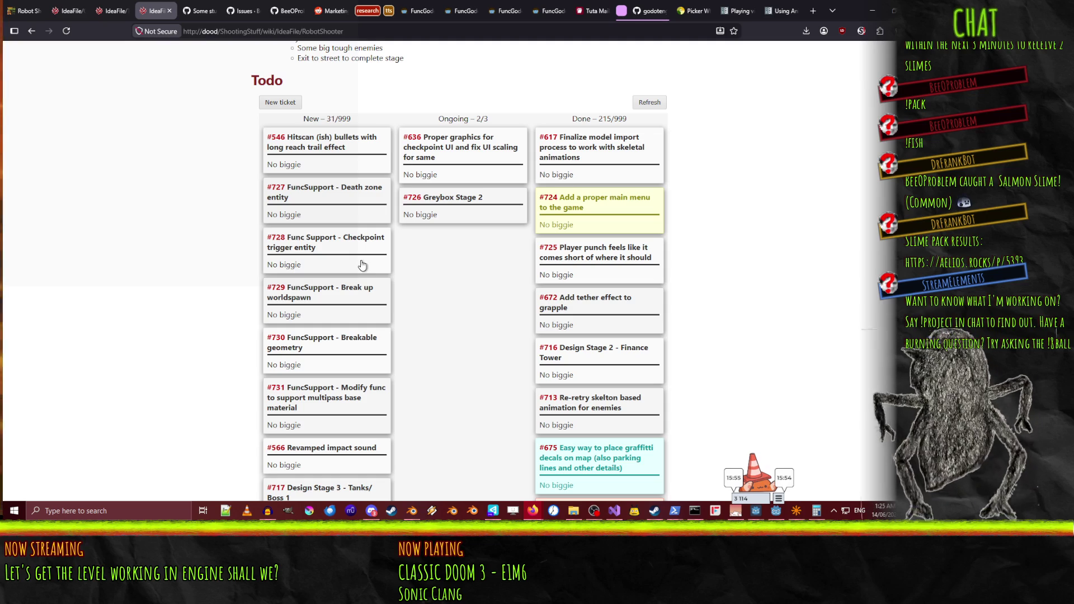
{"action": "left_click", "coordinate": [355, 242]}
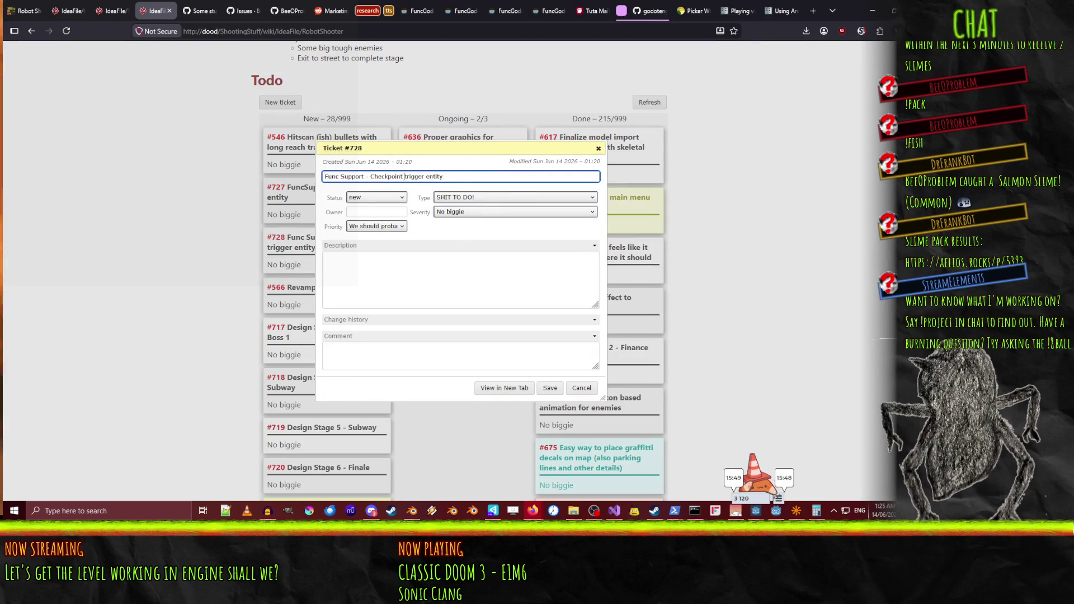
Retitle ticket #728 'Func Support - Checkpoint and exit trigger entities' and save it
{"action": "type", "text": "and exit"}
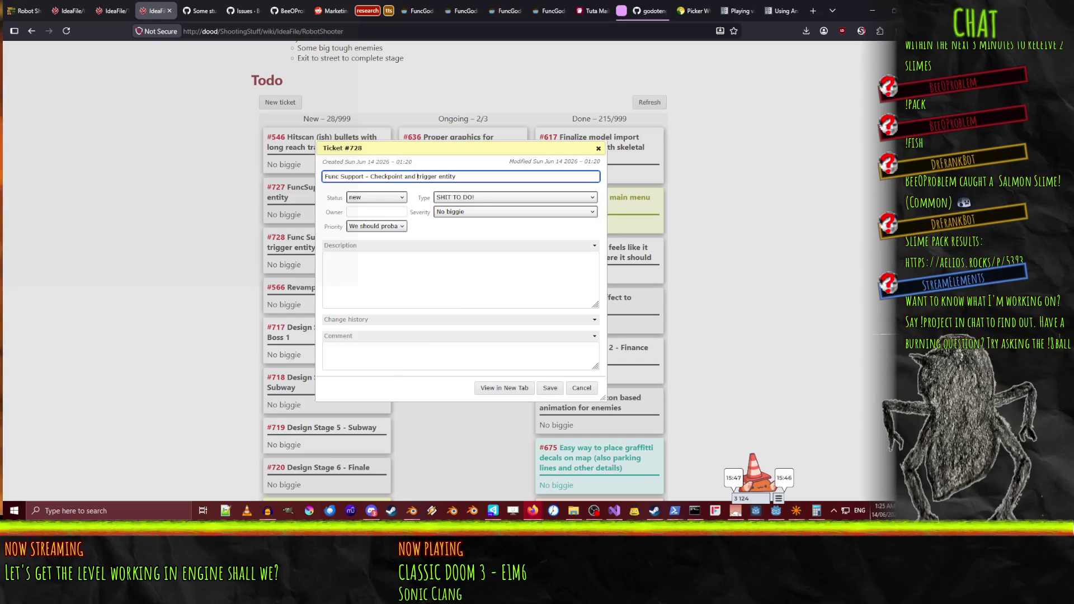
{"action": "key", "text": "End"}
{"action": "key", "text": "BackSpace"}
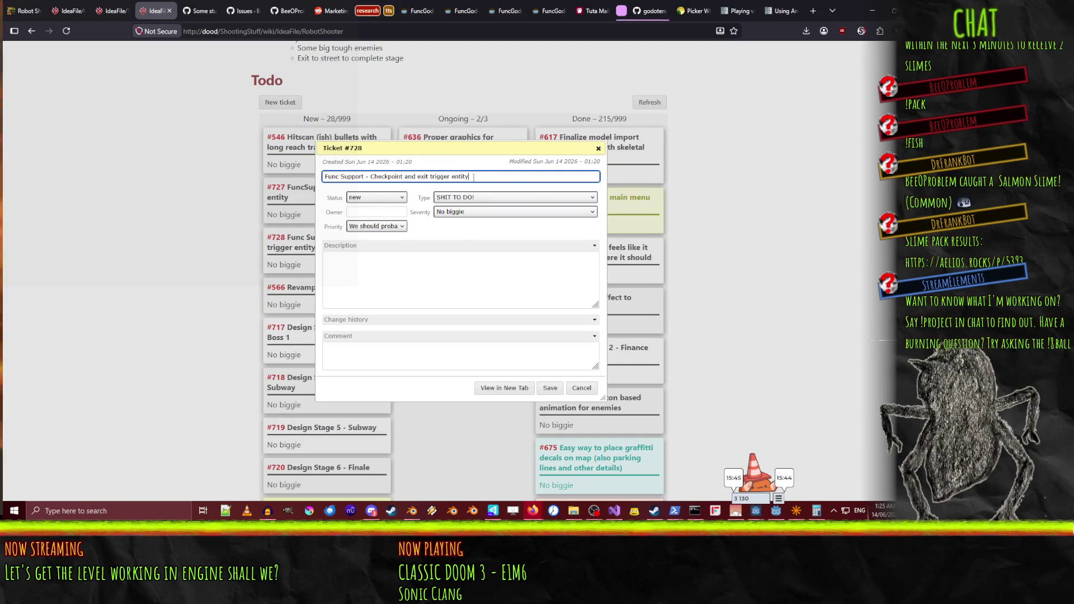
{"action": "type", "text": "ies"}
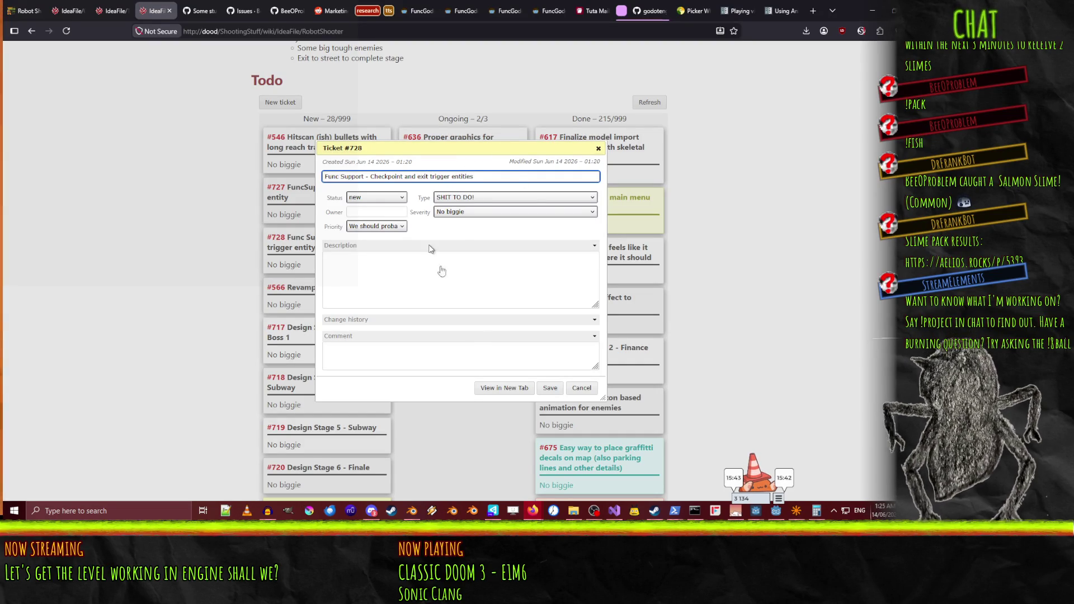
{"action": "left_click", "coordinate": [550, 388]}
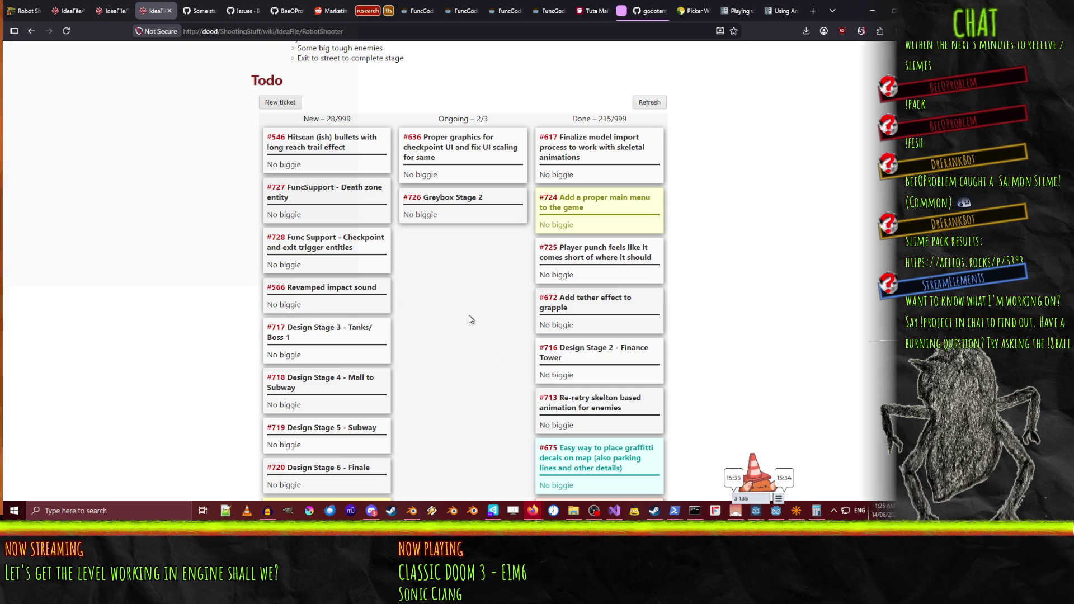
Drag #726 Greybox Stage 2 from Ongoing to Done, then reload to confirm it tops Done
{"action": "mouse_move", "coordinate": [442, 210]}
{"action": "left_mouse_down"}
{"action": "mouse_move", "coordinate": [484, 210]}
{"action": "mouse_move", "coordinate": [610, 133]}
{"action": "mouse_move", "coordinate": [442, 275]}
{"action": "left_mouse_up"}
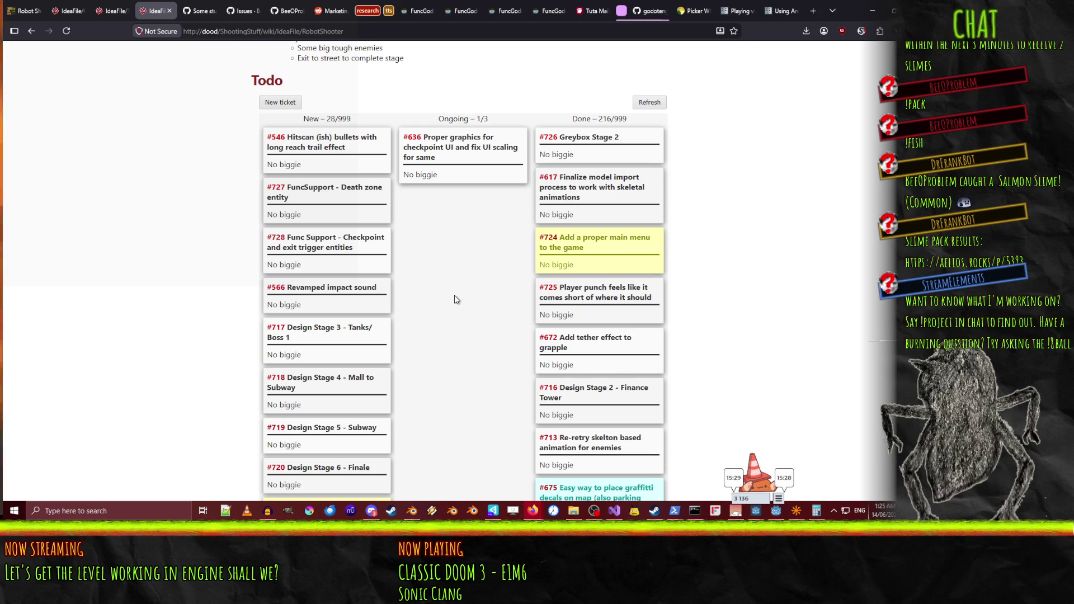
{"action": "left_click", "coordinate": [67, 32]}
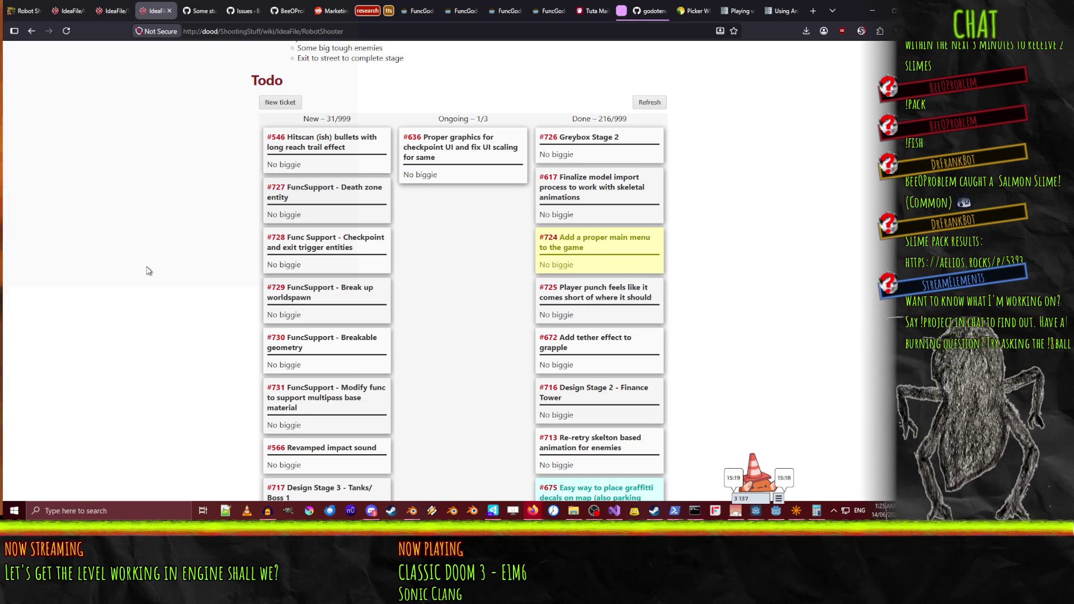
{"action": "scroll", "coordinate": [148, 271], "scroll_direction": "down", "scroll_amount": 5}
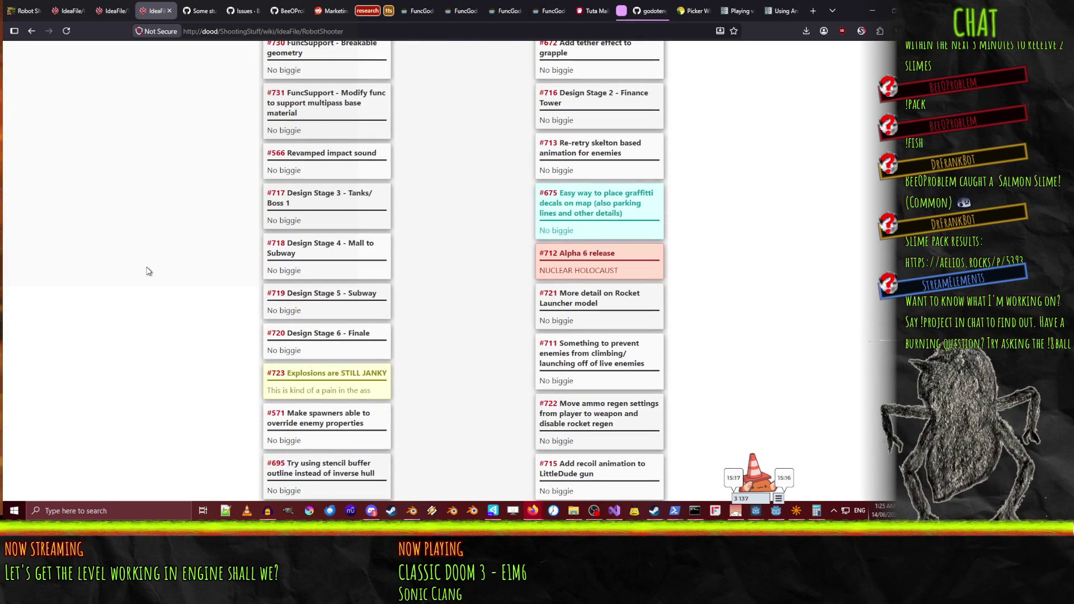
{"action": "scroll", "coordinate": [149, 271], "scroll_direction": "up", "scroll_amount": 1}
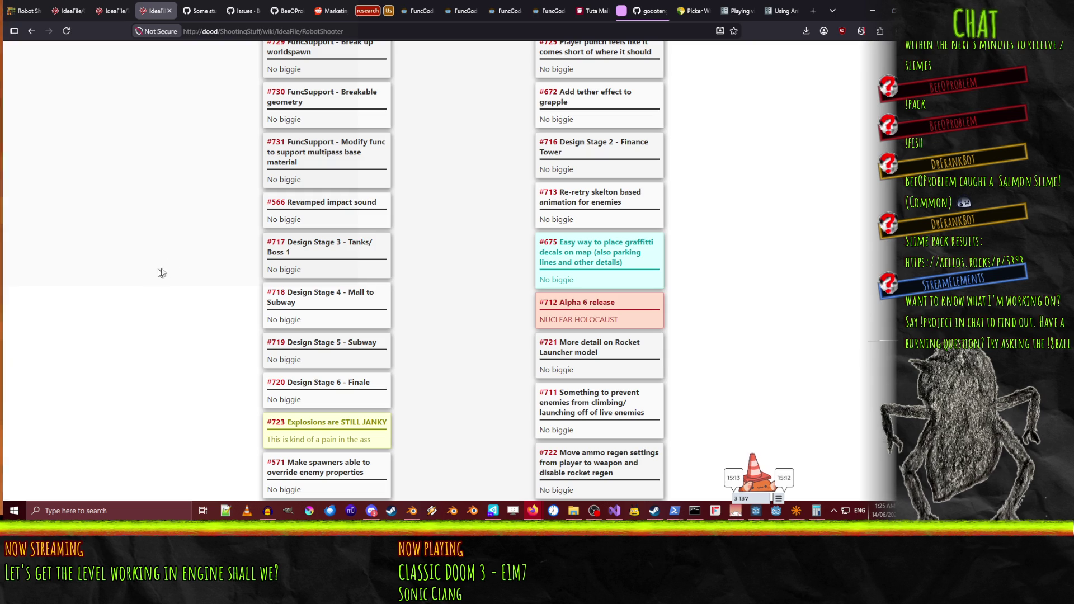
{"action": "scroll", "coordinate": [364, 302], "scroll_direction": "down", "scroll_amount": 5}
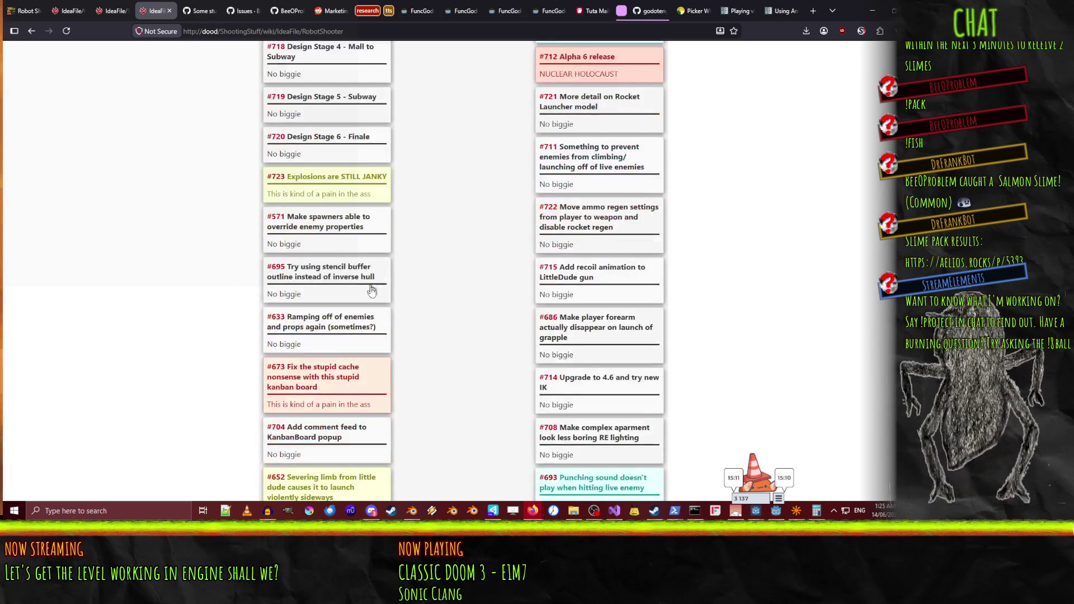
{"action": "scroll", "coordinate": [364, 341], "scroll_direction": "up", "scroll_amount": 6}
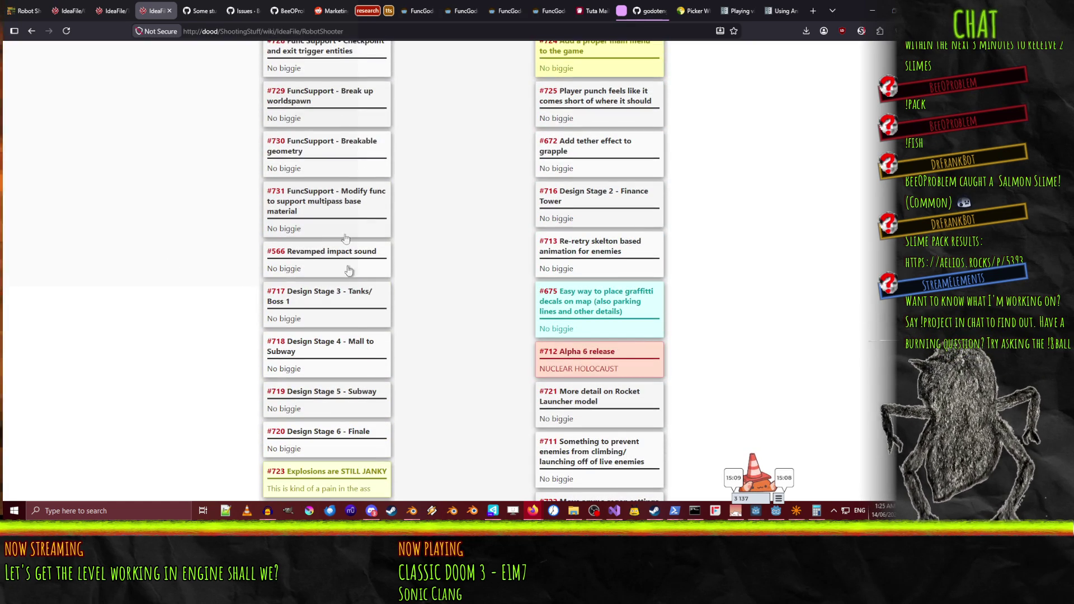
{"action": "scroll", "coordinate": [279, 345], "scroll_direction": "up", "scroll_amount": 1}
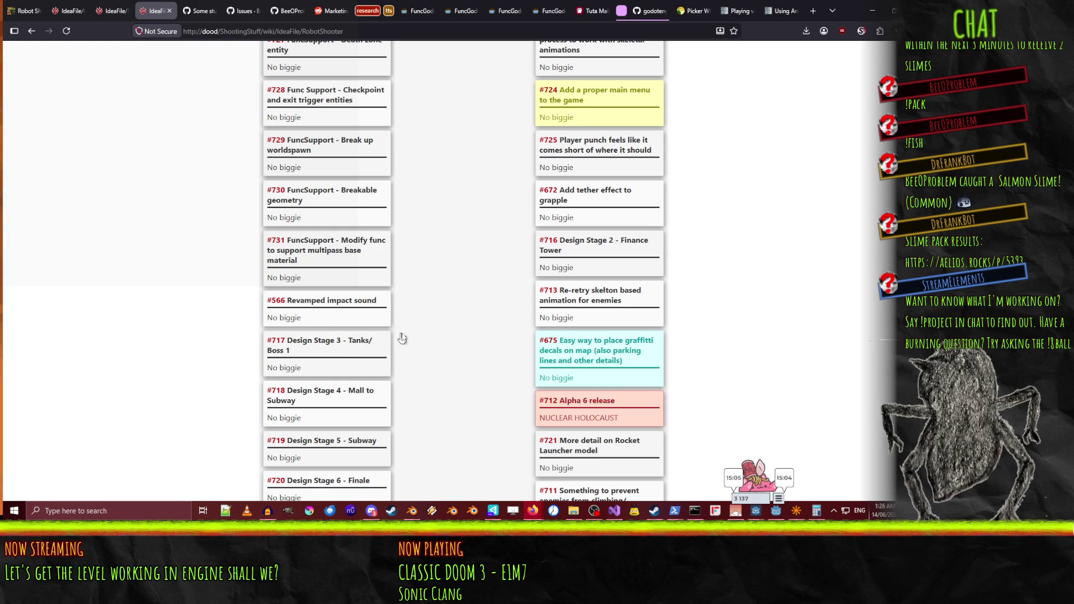
{"action": "scroll", "coordinate": [474, 323], "scroll_direction": "up", "scroll_amount": 10}
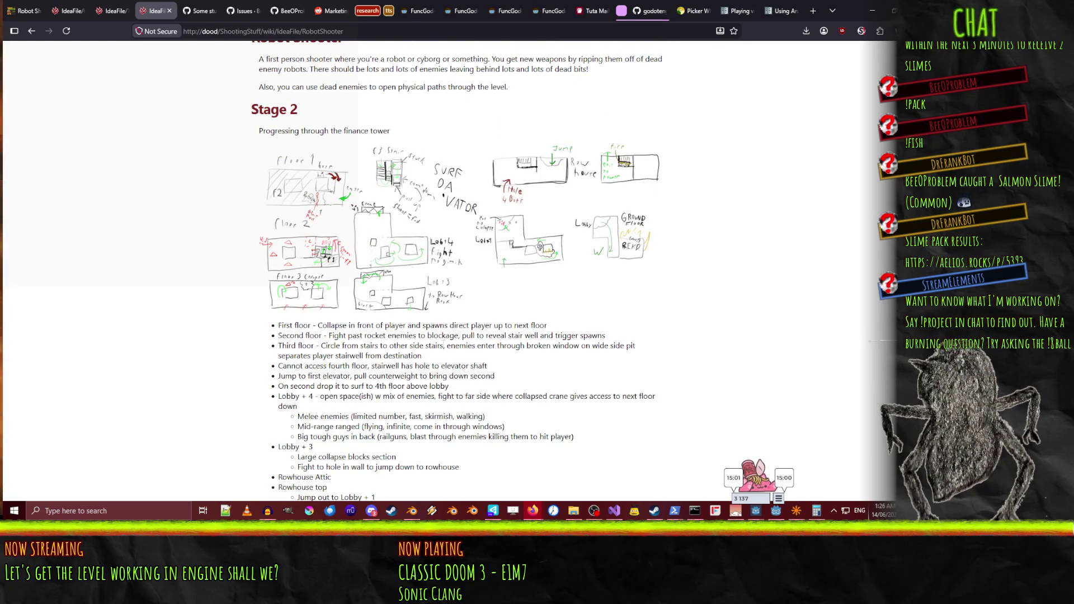
{"action": "scroll", "coordinate": [345, 314], "scroll_direction": "down", "scroll_amount": 7}
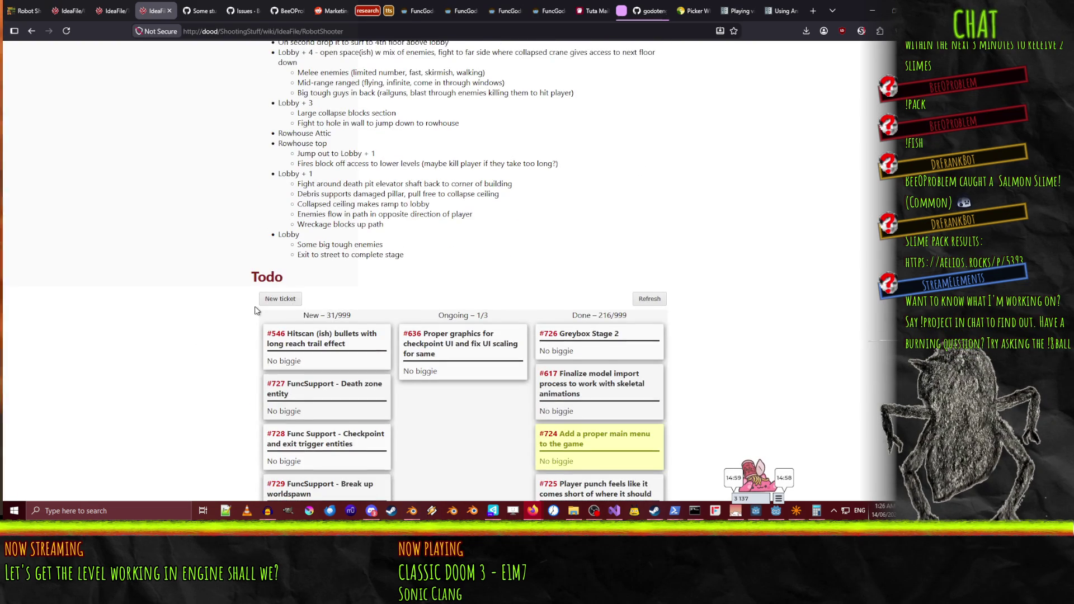